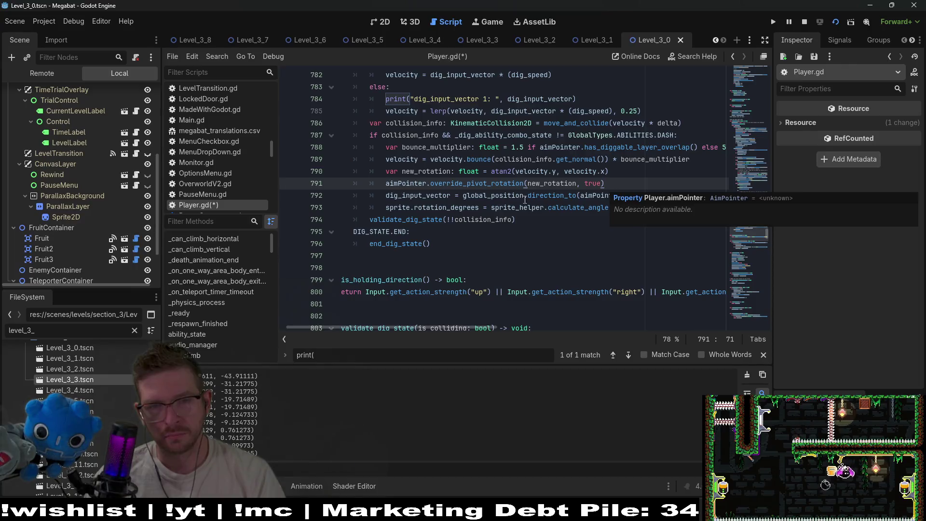
- Copy the dig_input_vector print line below line 793, relabel it '2', then save and run the game
click(658, 160)
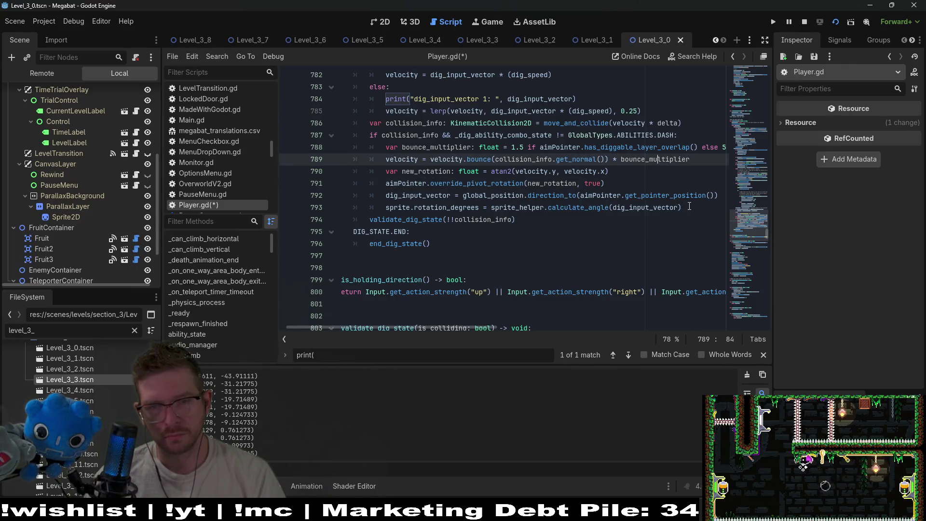
click(690, 207)
key(Return)
text(print("dig_input_vector 1: ", dig_input_vector))
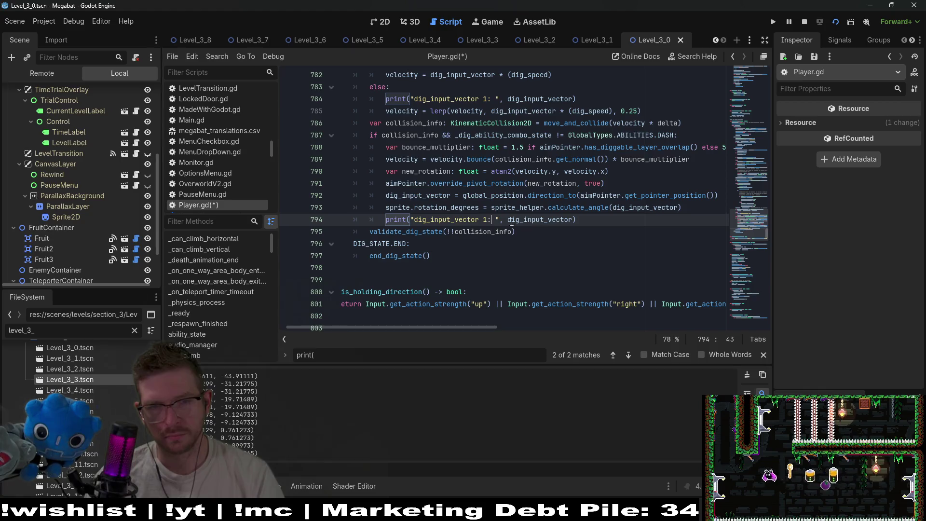
key(BackSpace)
text(2)
key(F5)
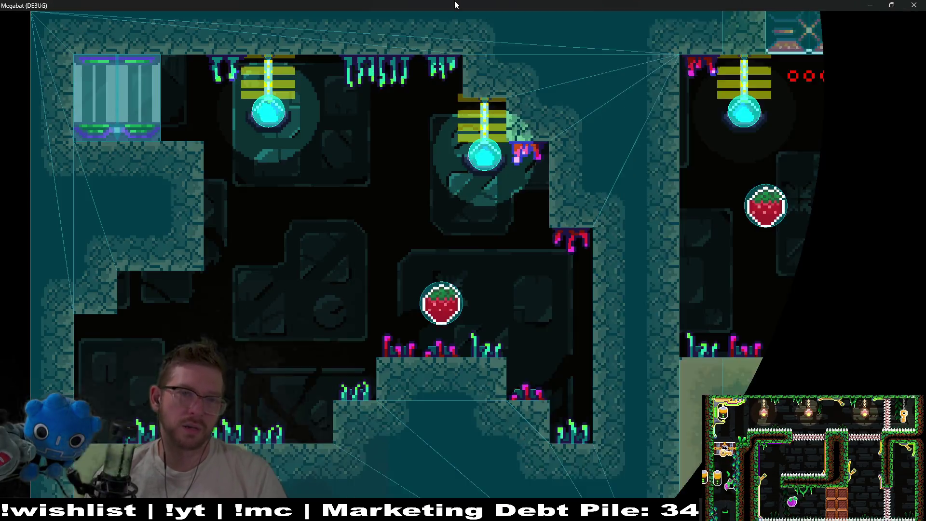
- Enlarge the debug game window over the editor and dig right through the wall, then back left
drag(458, 3, 550, 56)
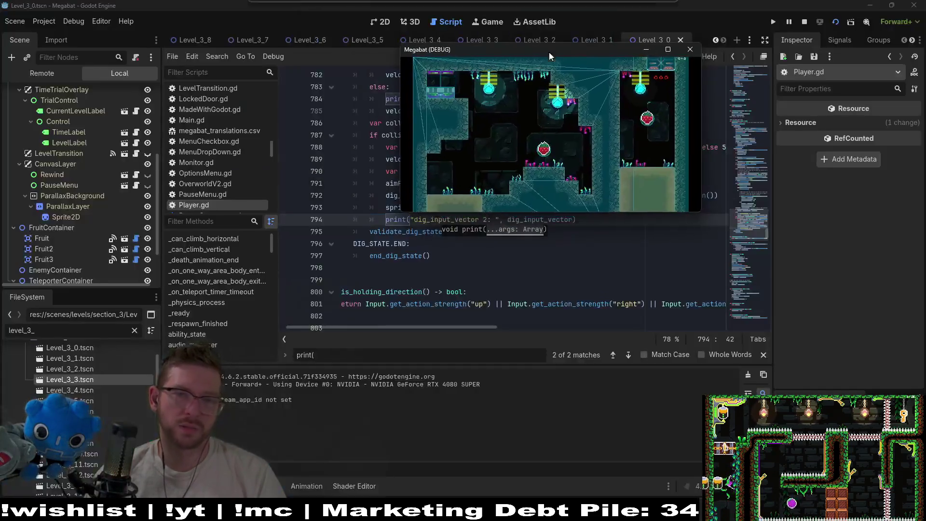
mouse_move(701, 212)
mouse_down()
mouse_move(836, 324)
mouse_move(826, 396)
mouse_up()
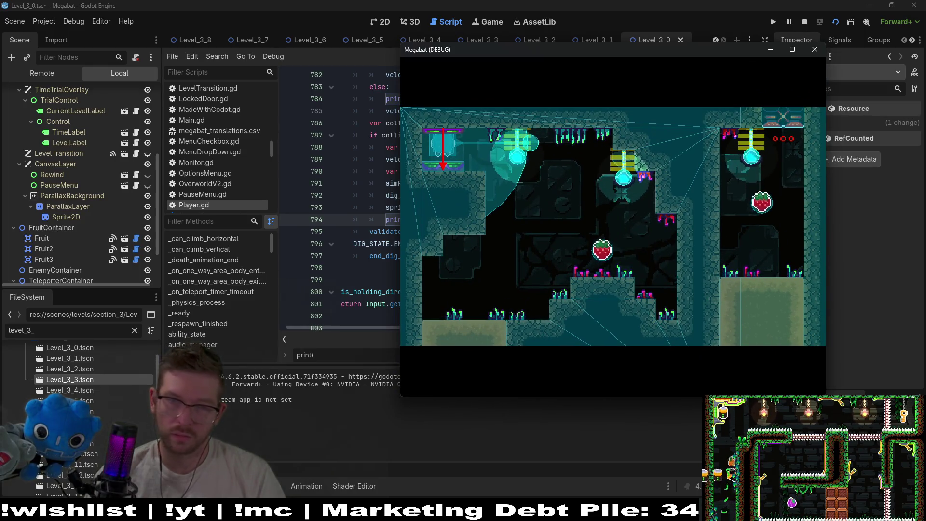
key(Right)
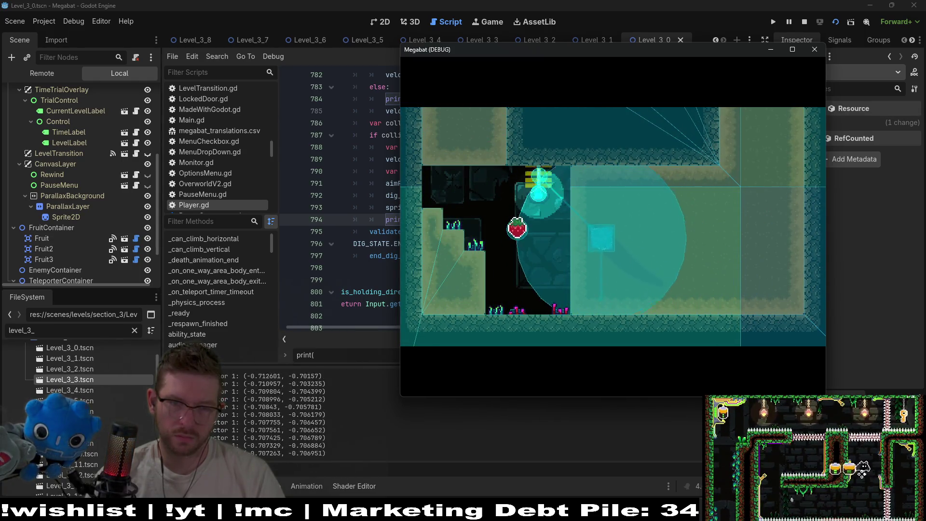
key(Right)
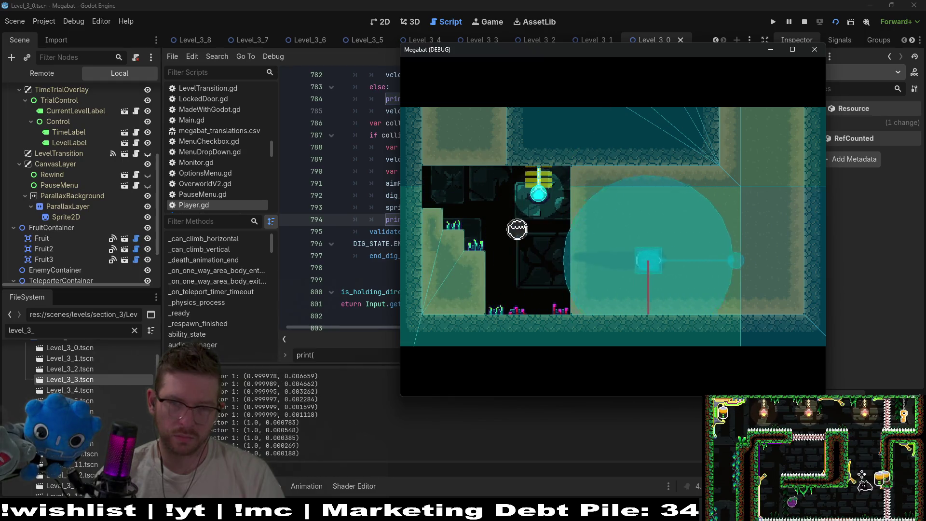
key(Left)
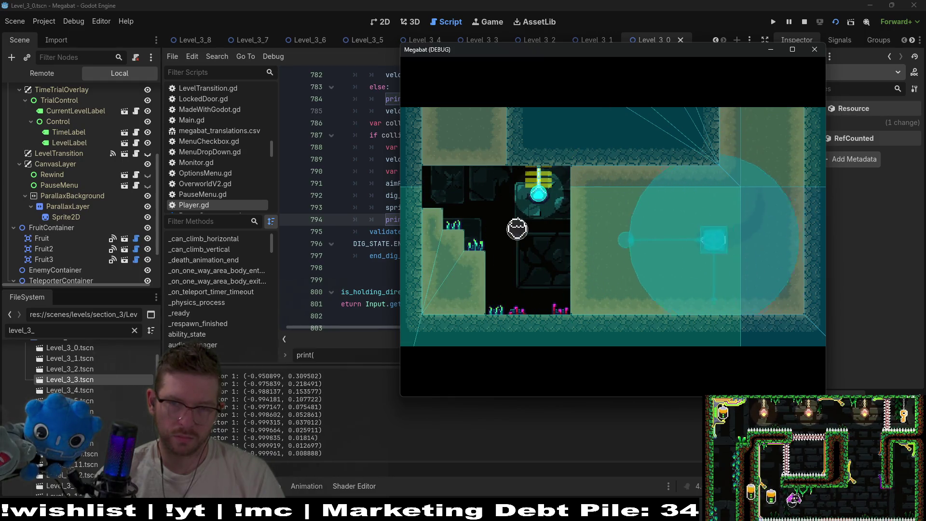
- Bounce the dig up and down, into the next room and up to the strawberry, then return to Player.gd
key(Up)
key(Down)
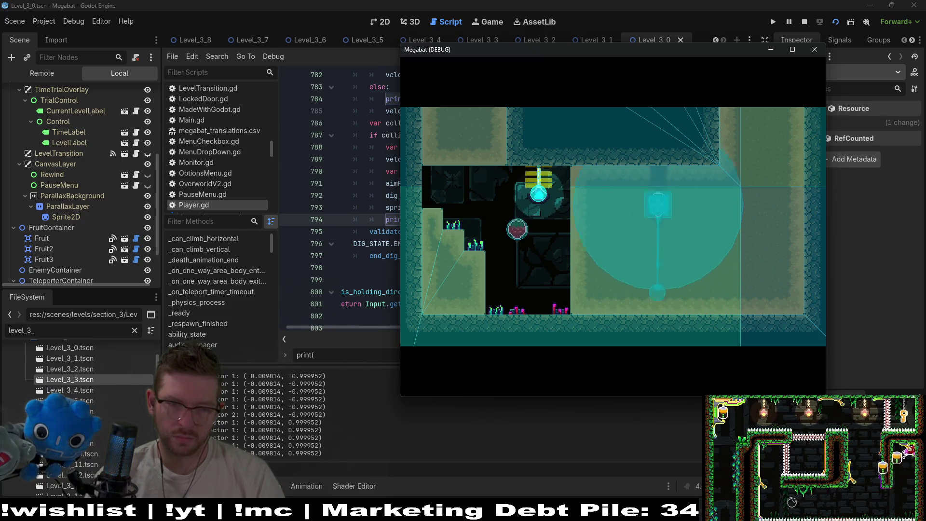
key(Up)
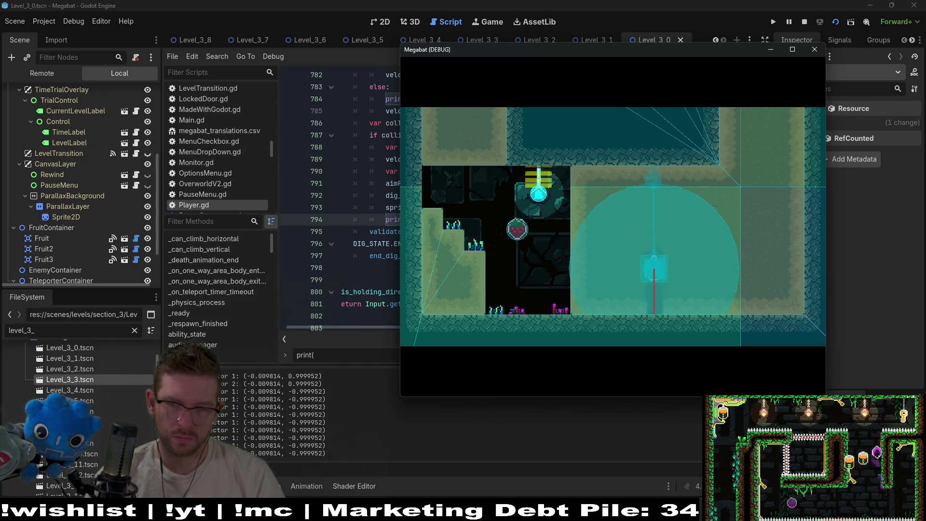
key(Right)
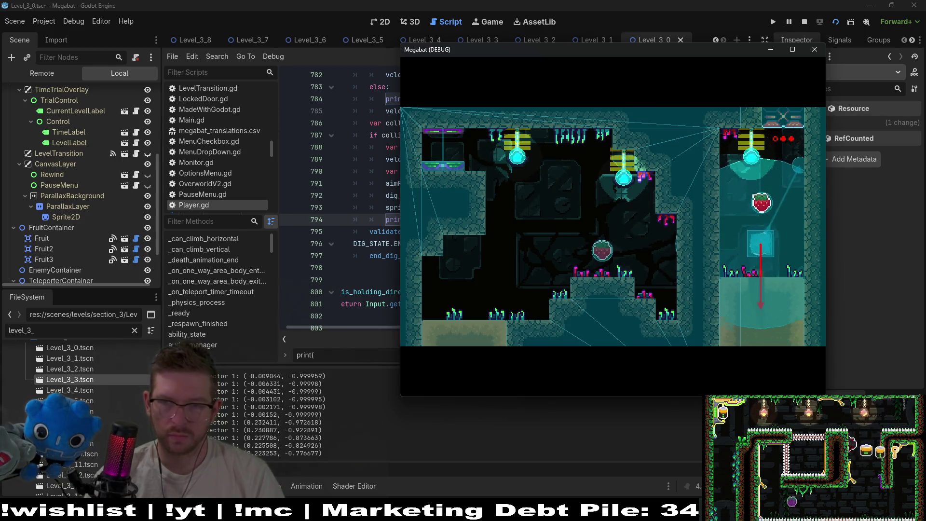
key(Up)
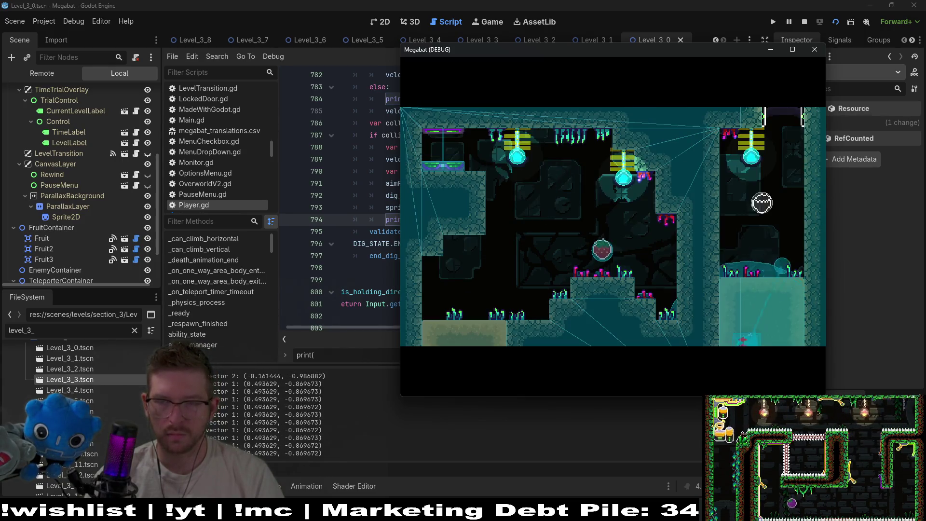
key(Down)
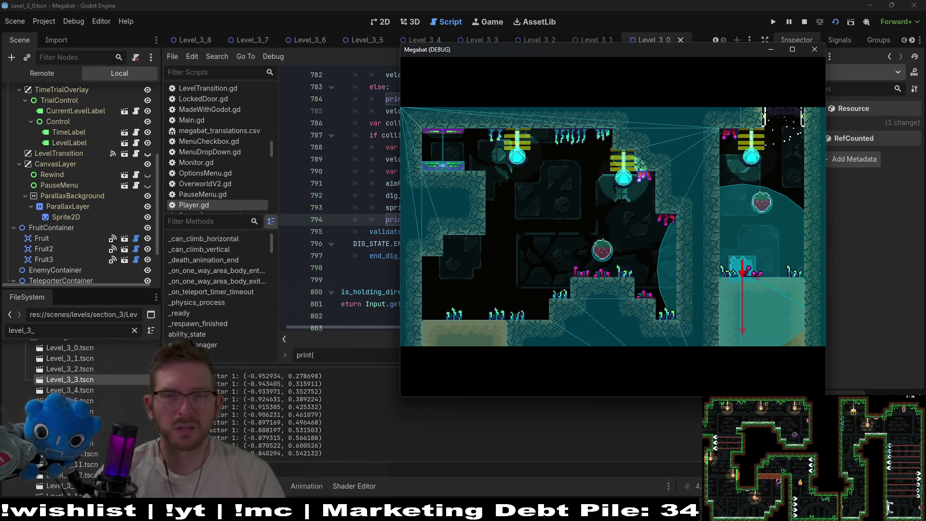
drag(601, 55, 561, 71)
key(alt+Tab)
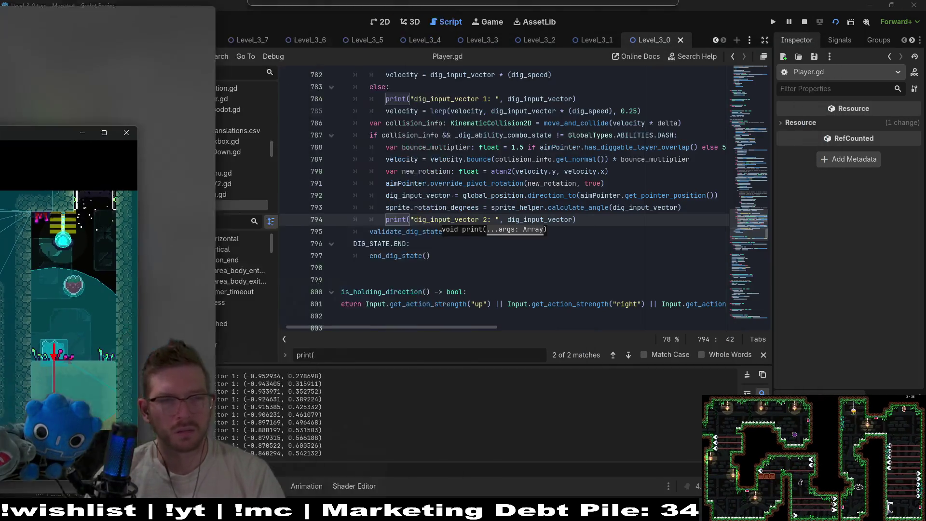
- Inspect the dig_input_vector assignment on line 792 and the get_pointer_position documentation
click(605, 225)
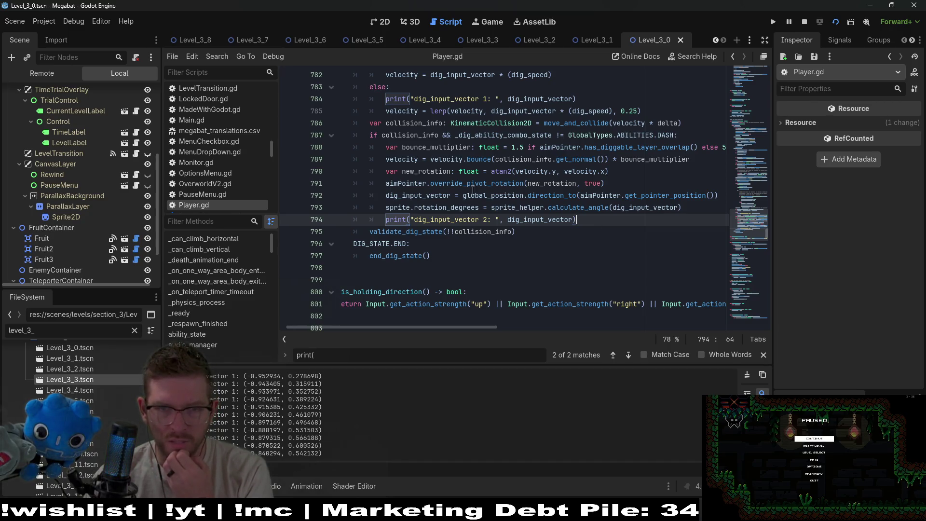
drag(381, 195, 636, 197)
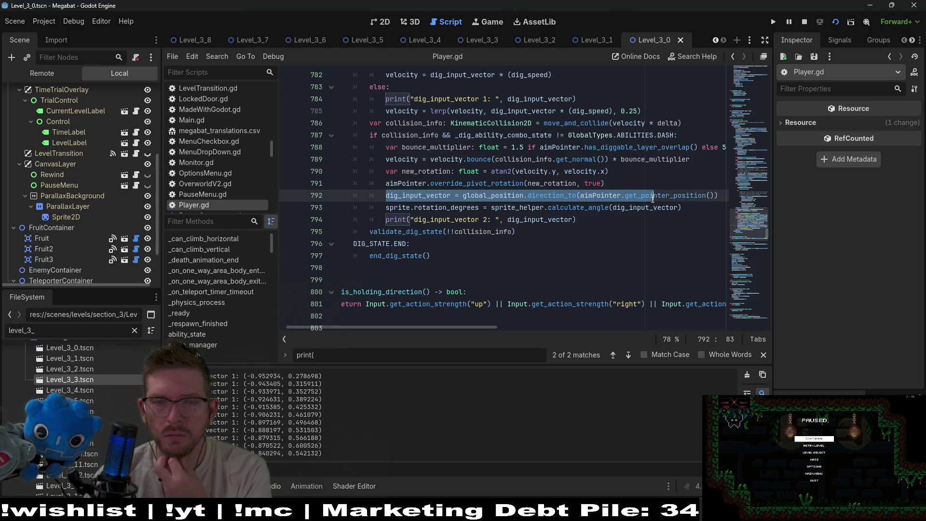
mouse_move(652, 198)
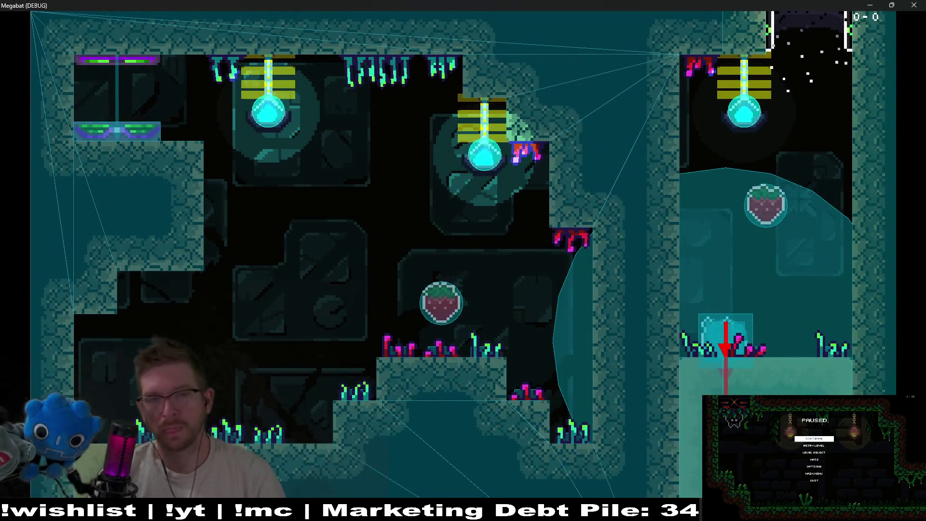
- Rise off the floor and dash the bat between the right room's walls, then close the game window
key(space)
key(Right)
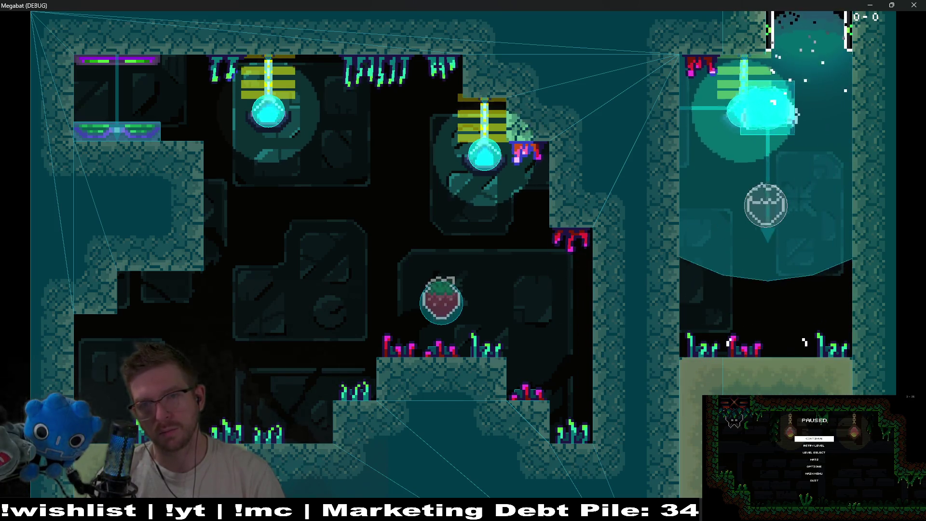
key(Left)
key(Right)
key(Left)
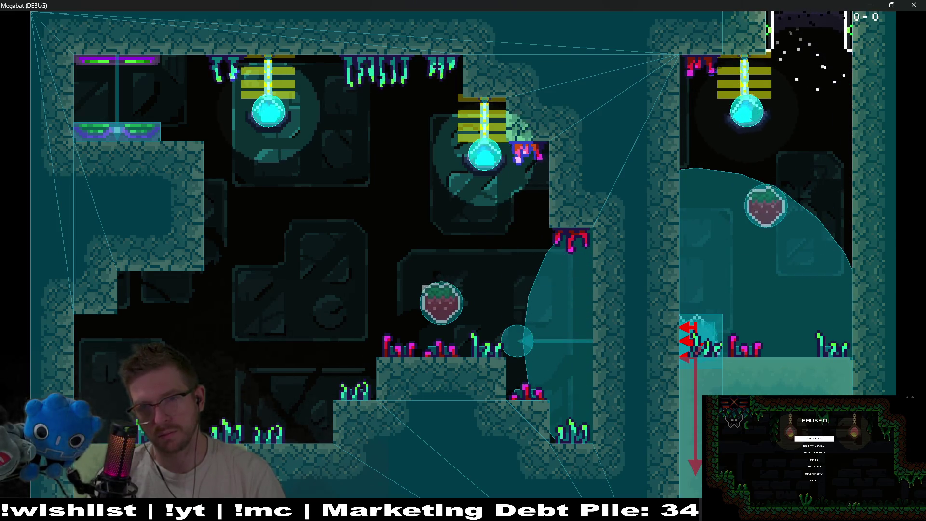
key(Right)
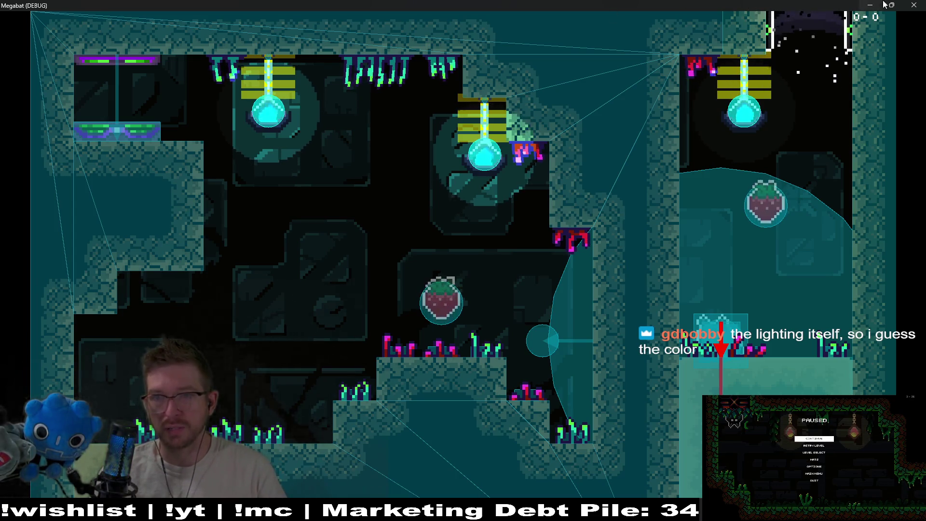
click(914, 5)
- Turn off Debug > Visible Collision Shapes and run the project again
click(44, 21)
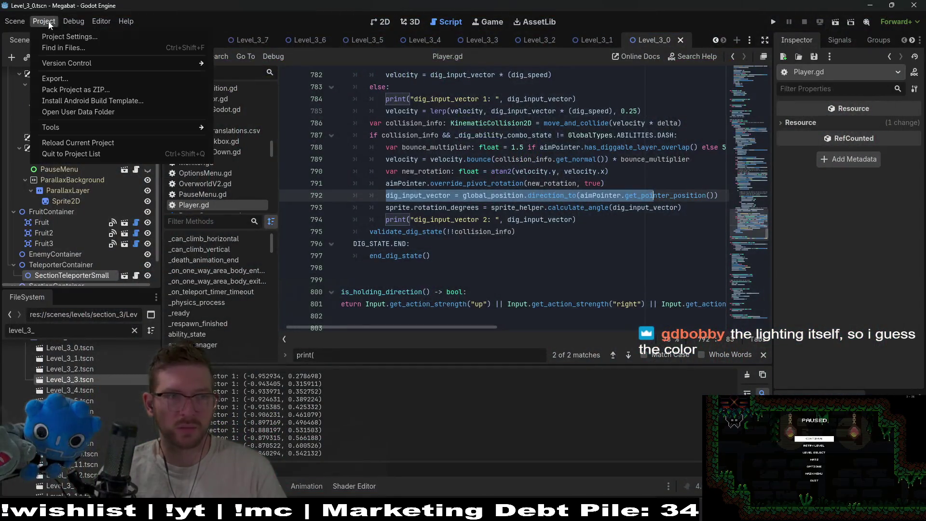
mouse_move(74, 21)
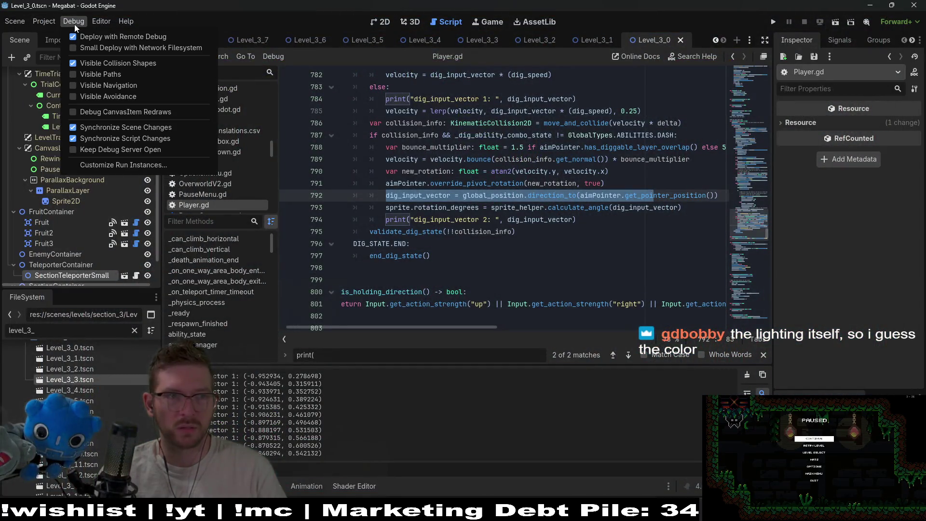
click(831, 27)
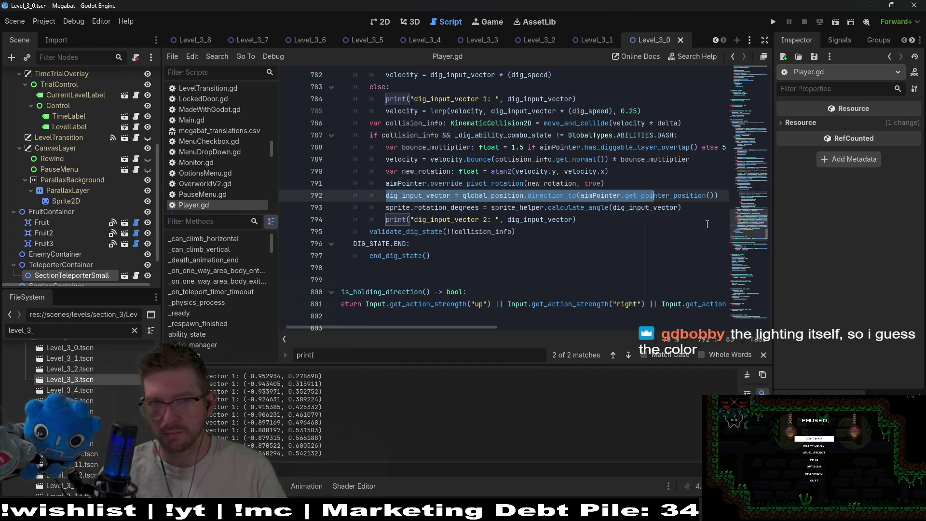
click(837, 20)
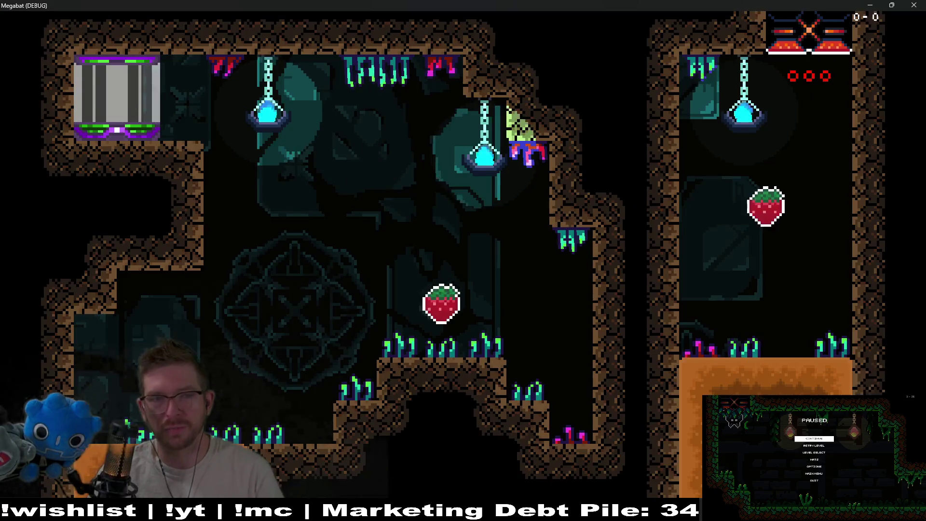
- Fly the bat onto the ledge, swing from the right lamp back to the ledge, then close the game
key(Right)
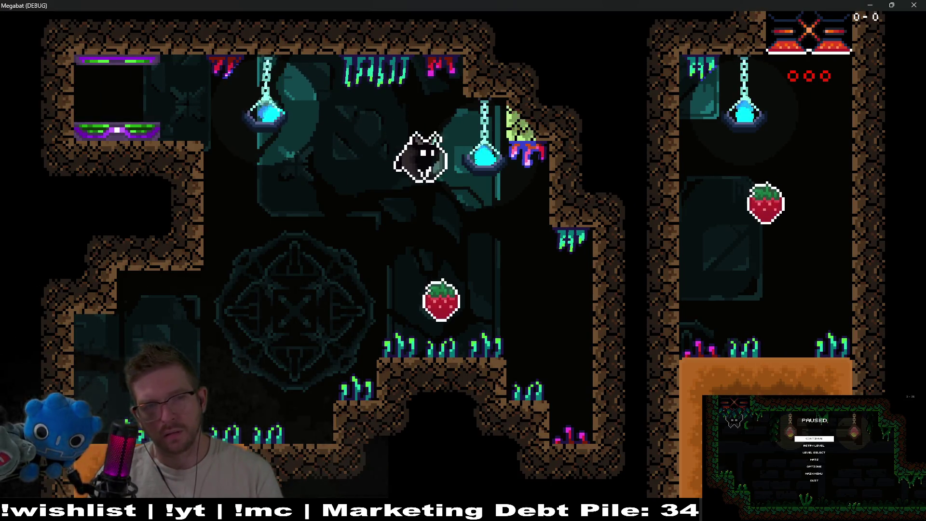
key(Down)
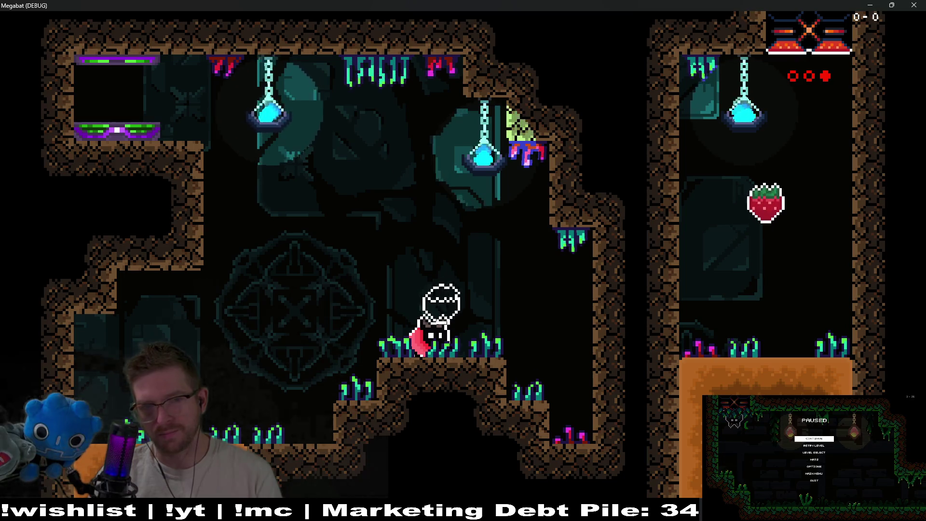
key(Up)
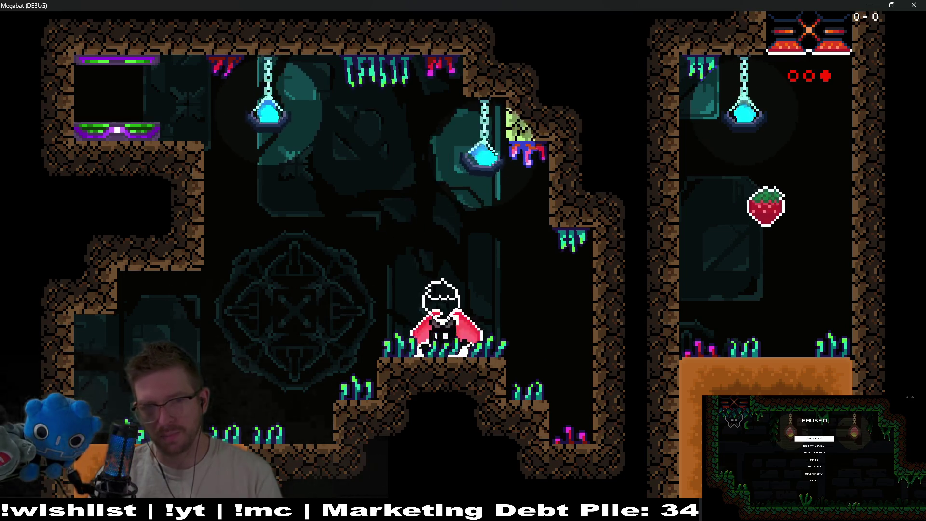
key(Up)
key(Left)
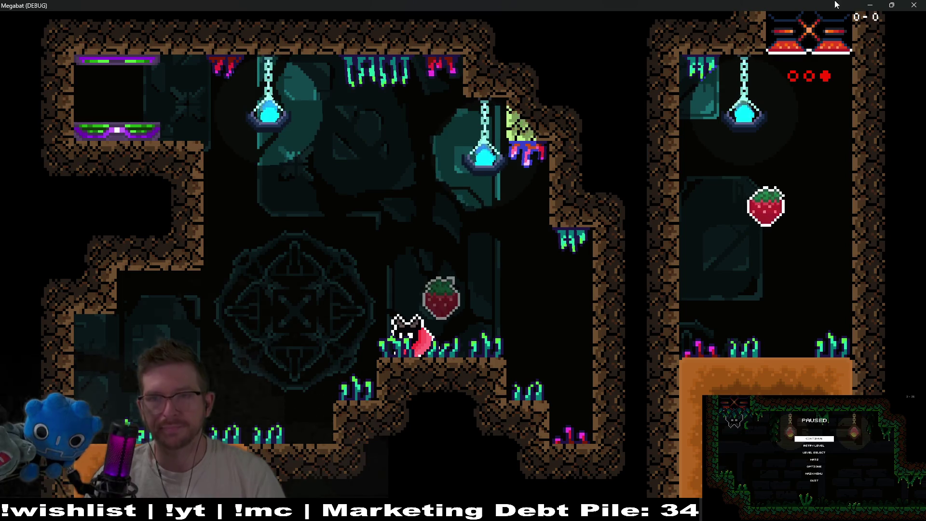
click(912, 5)
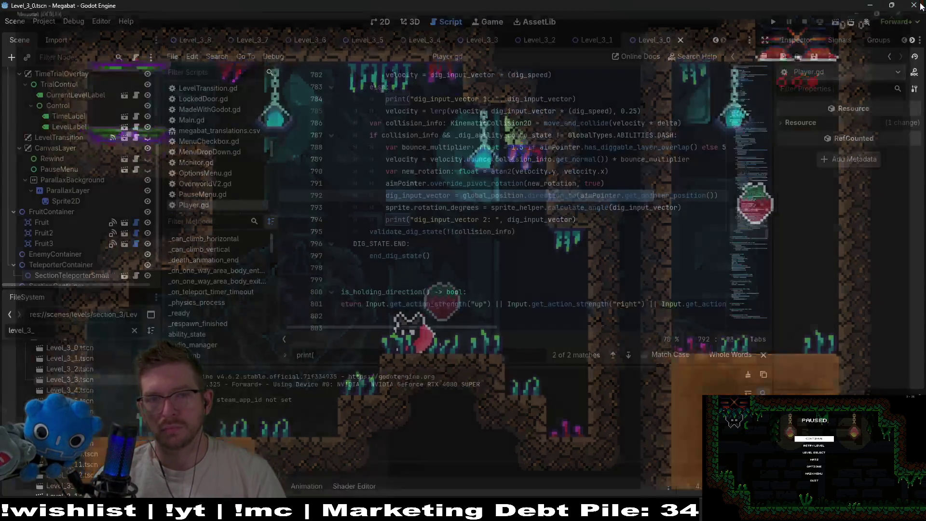
- Quick-open the Brazier scene by searching project resources for 'light'
key(alt+shift+o)
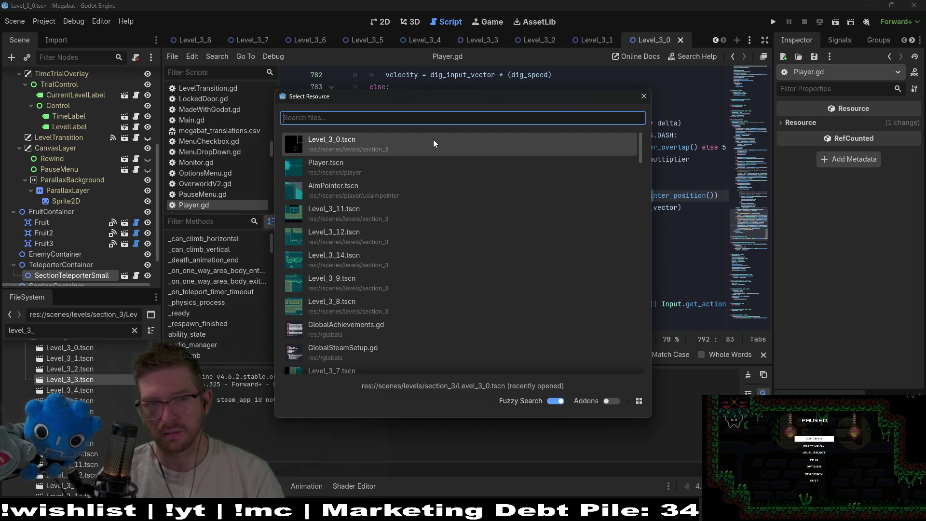
text(light)
key(Down)
key(Down)
key(Down)
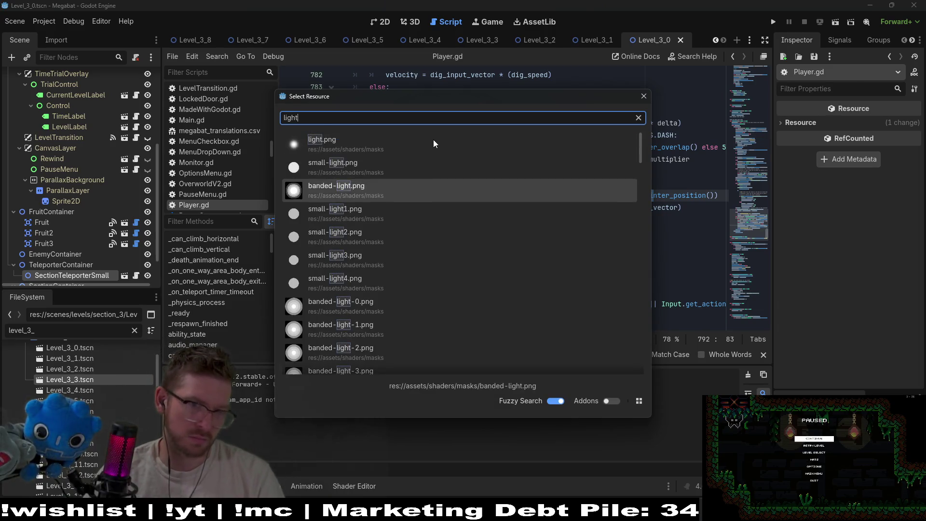
key(Down)
key(Down)
key(Down)
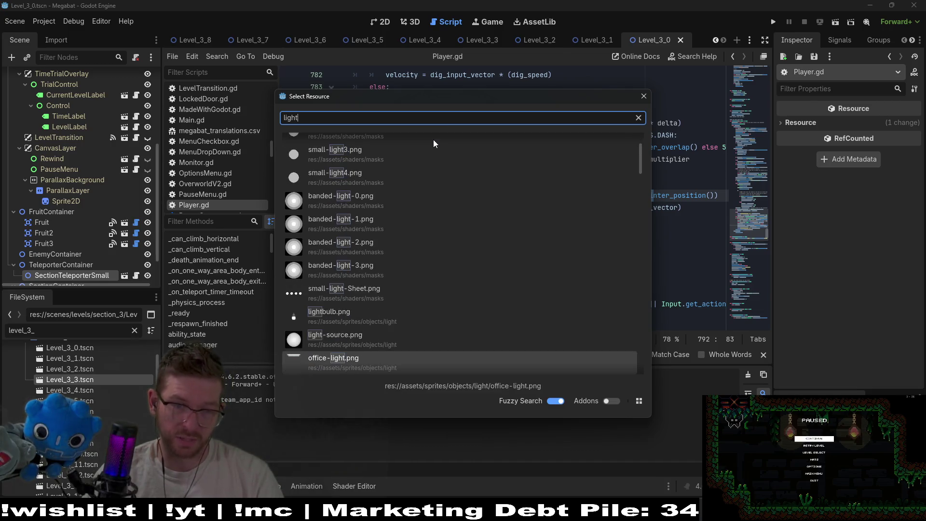
key(Down)
key(Down)
key(Down)
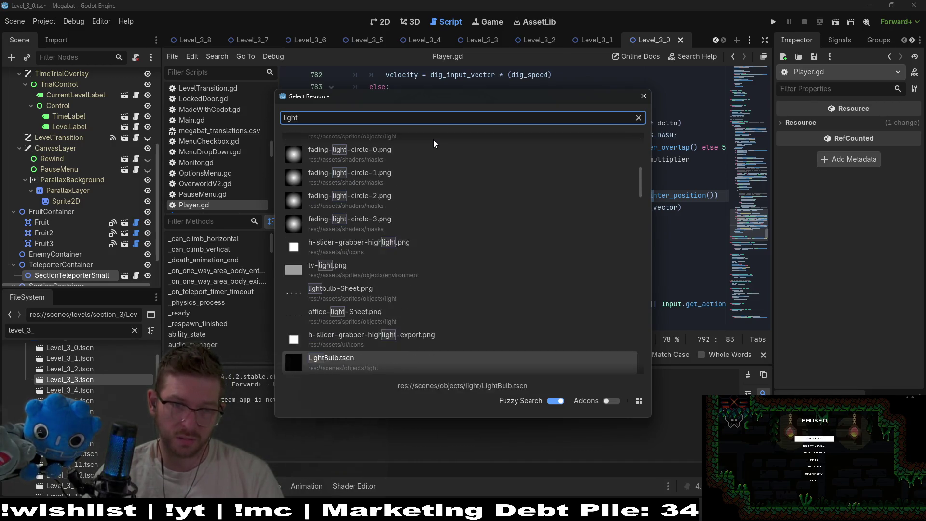
key(Down)
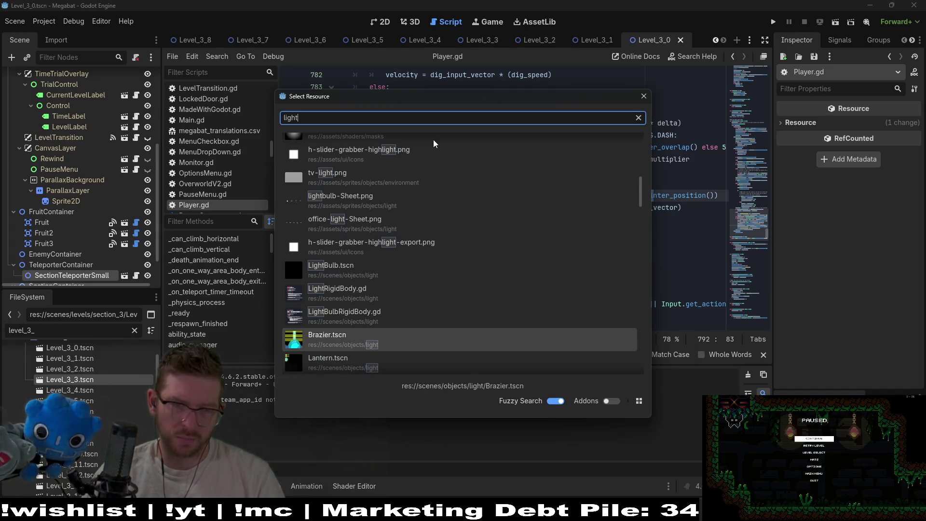
key(Return)
- Switch to the 2D view and select the PointLight2D node, then the AnimationPlayer node
click(384, 23)
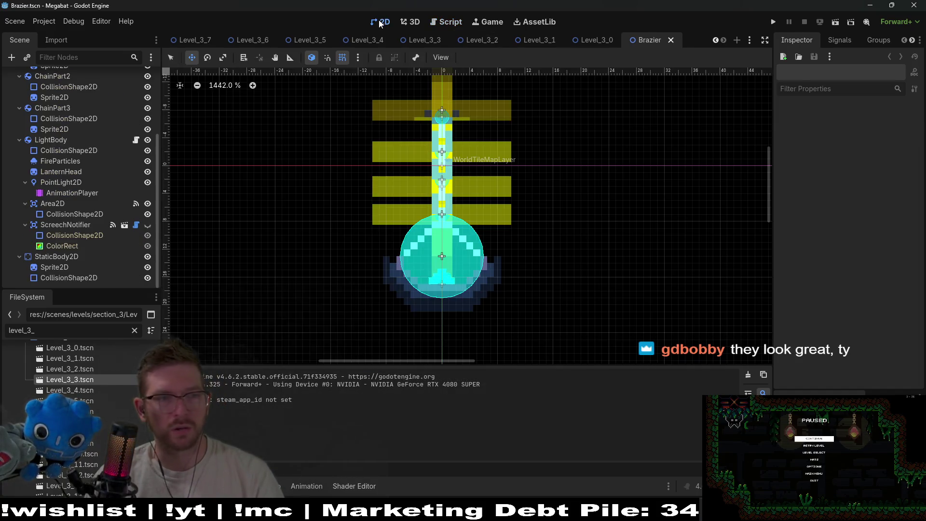
scroll(71, 230, up, 3)
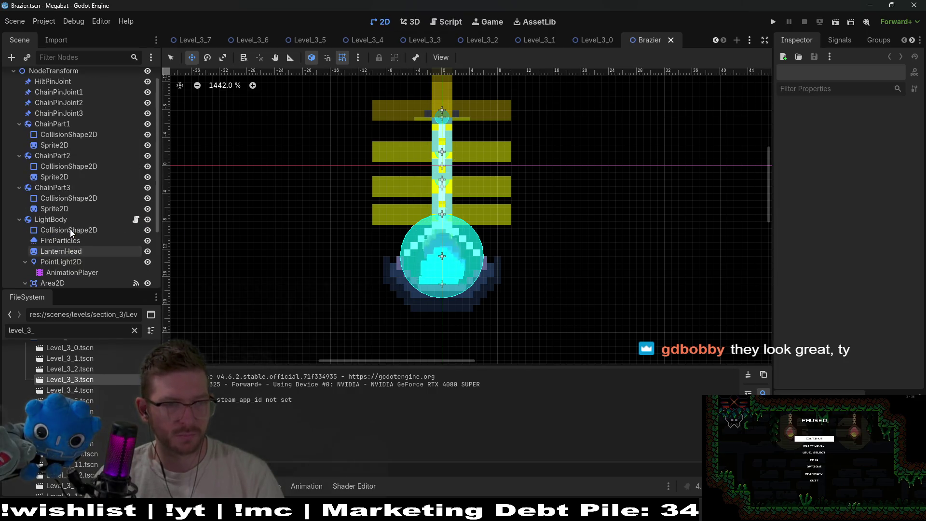
scroll(65, 251, down, 2)
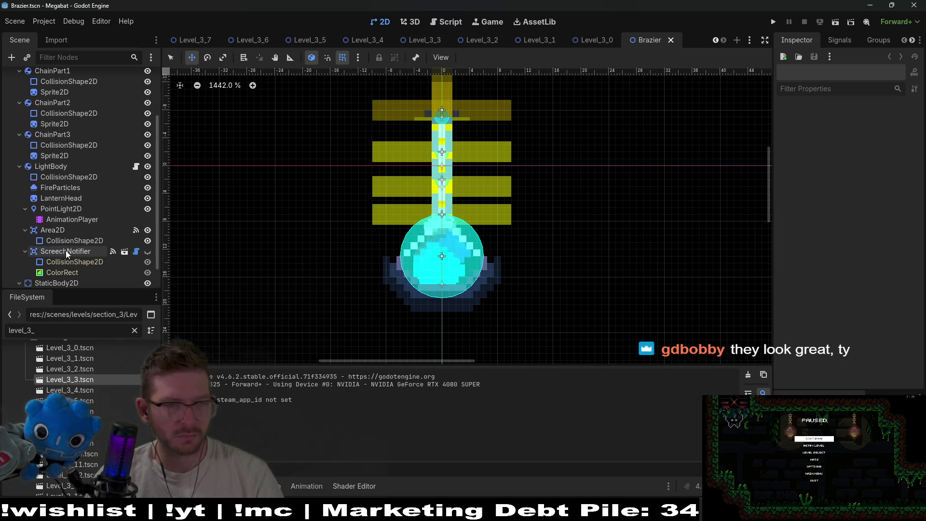
click(62, 209)
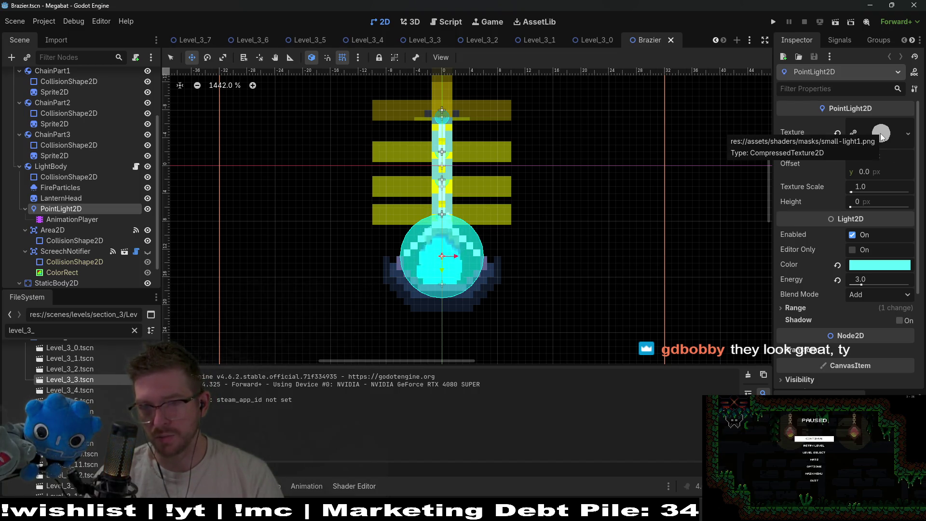
scroll(835, 258, down, 5)
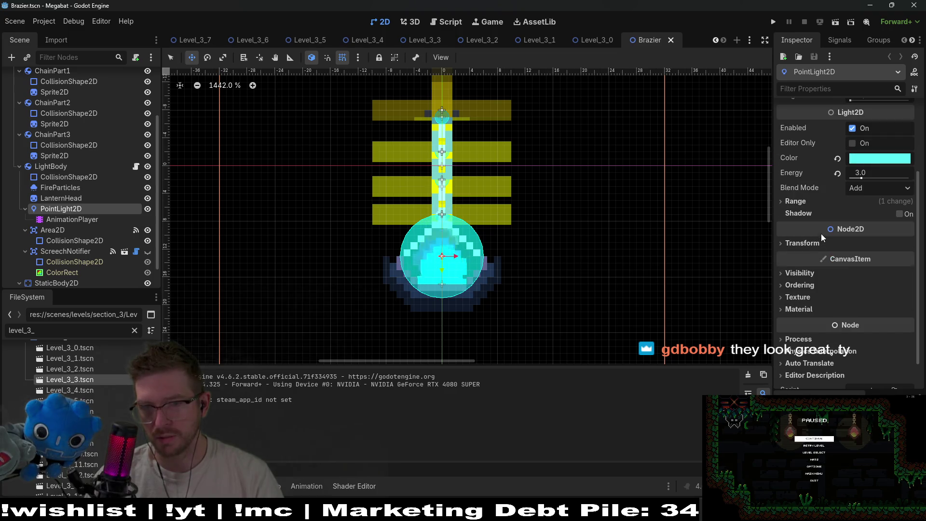
scroll(821, 237, up, 5)
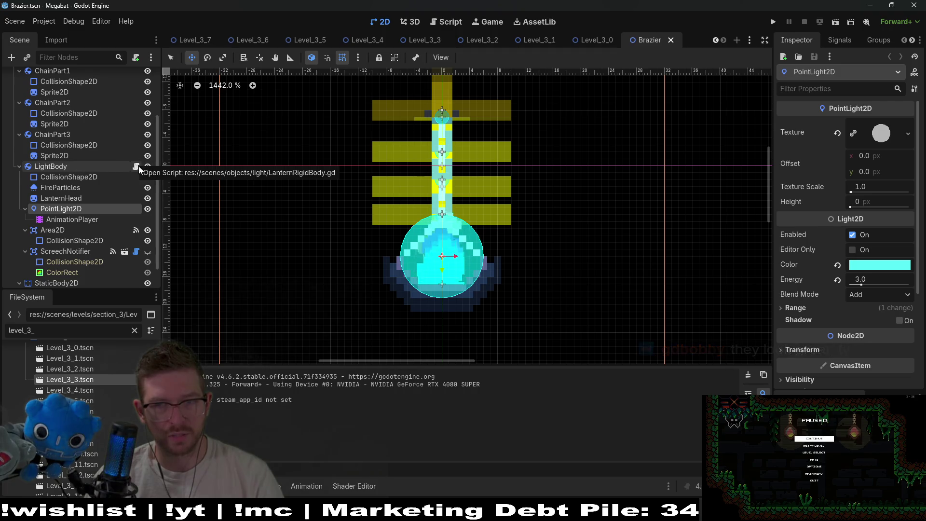
click(119, 219)
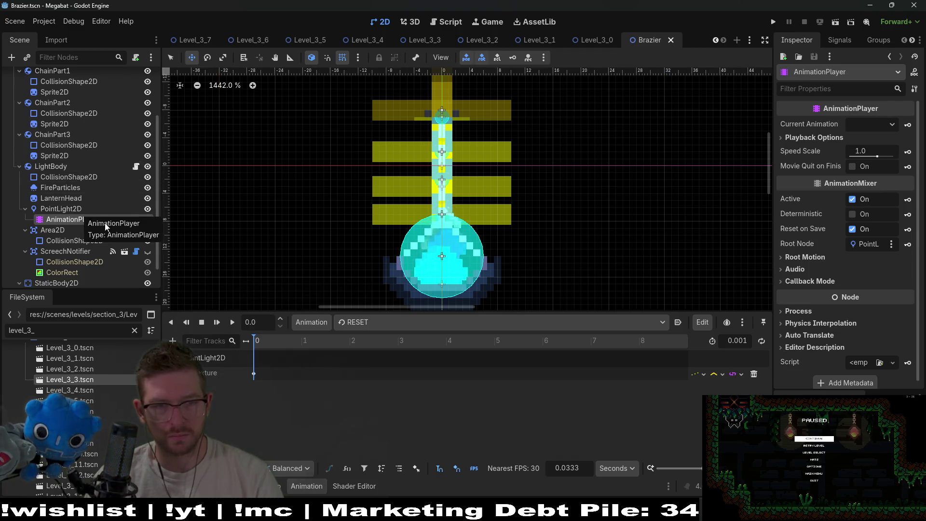
- Choose the idle animation and inspect its texture keyframe at 0.1 seconds
click(373, 324)
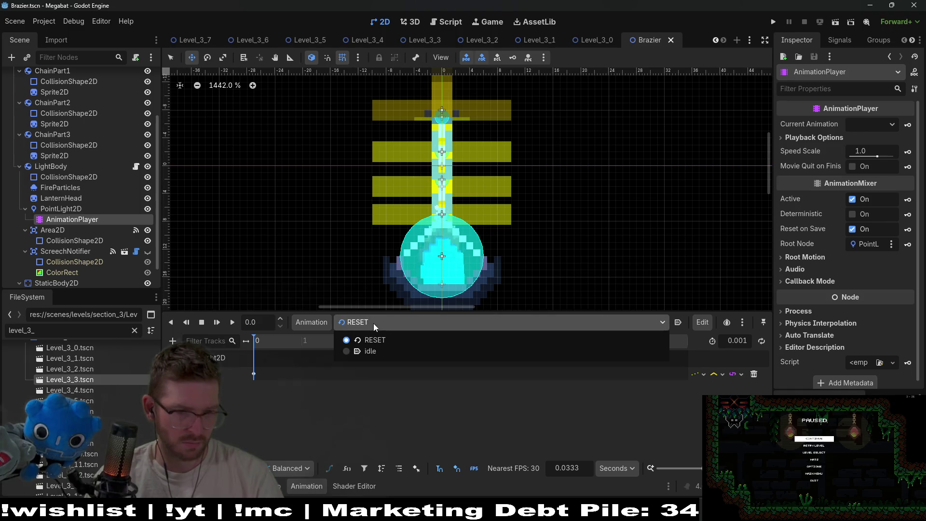
click(372, 354)
scroll(280, 374, up, 5)
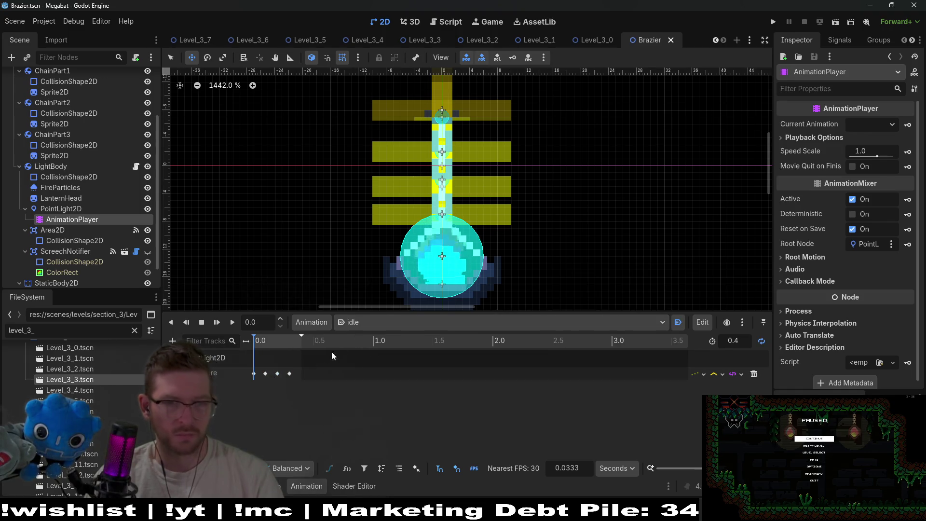
click(272, 344)
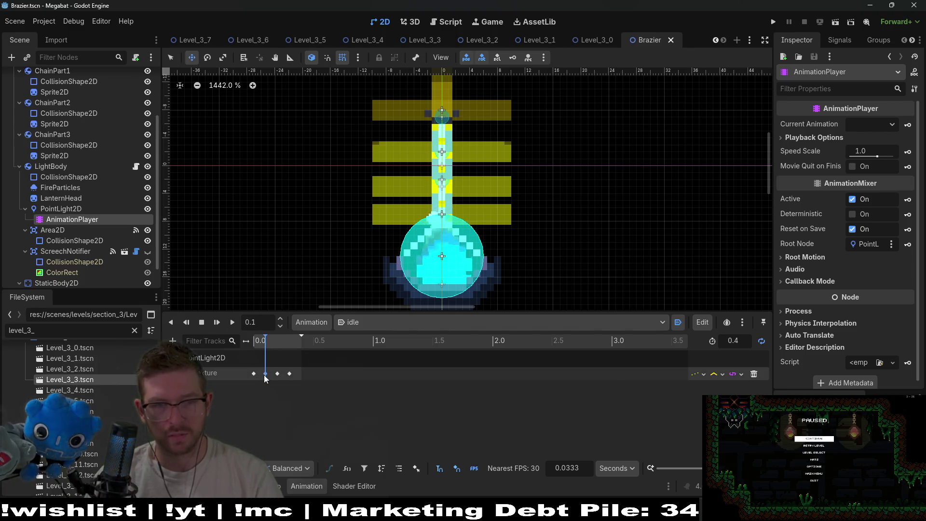
mouse_move(264, 374)
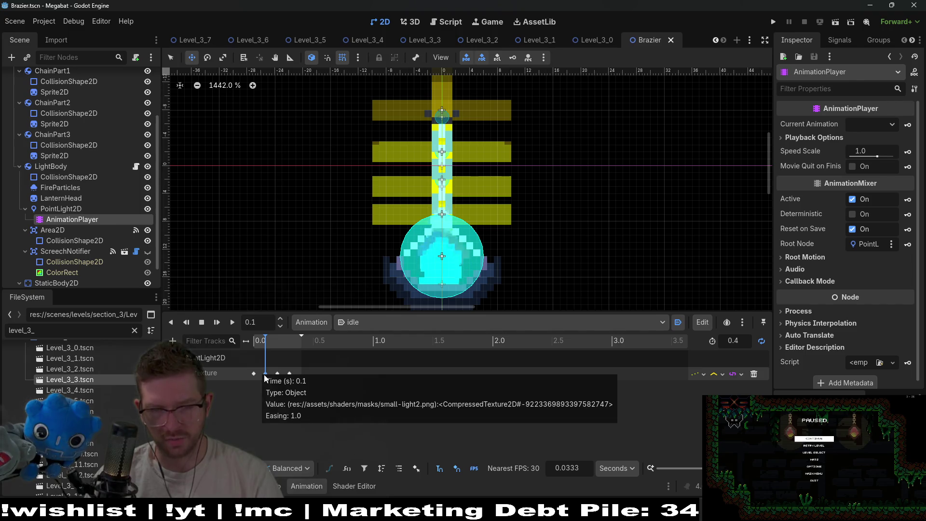
click(265, 374)
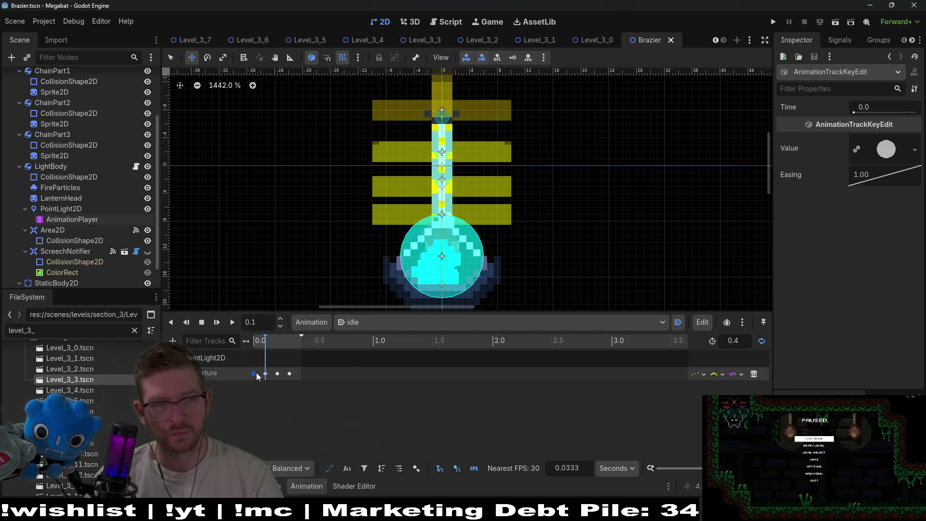
mouse_move(258, 377)
click(235, 405)
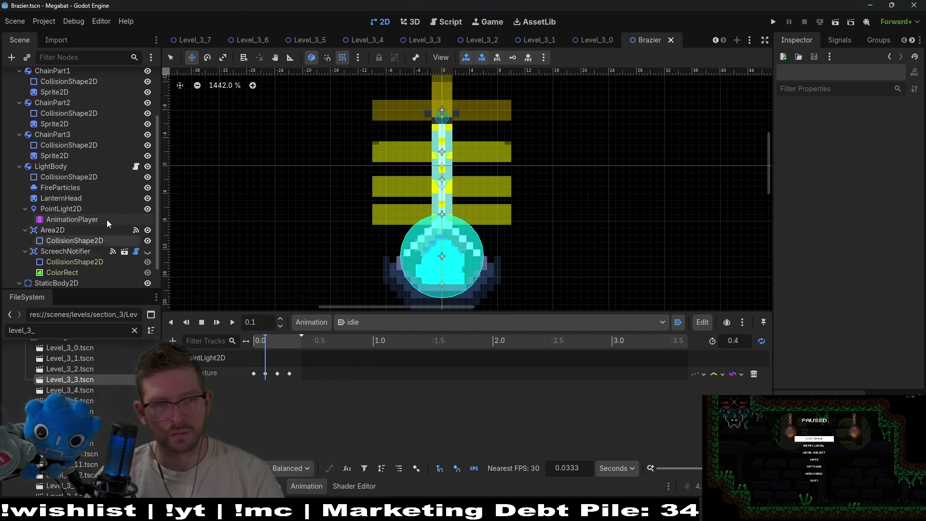
- Select PointLight2D, reset the playhead to 0.0, and close the Brazier scene
click(94, 211)
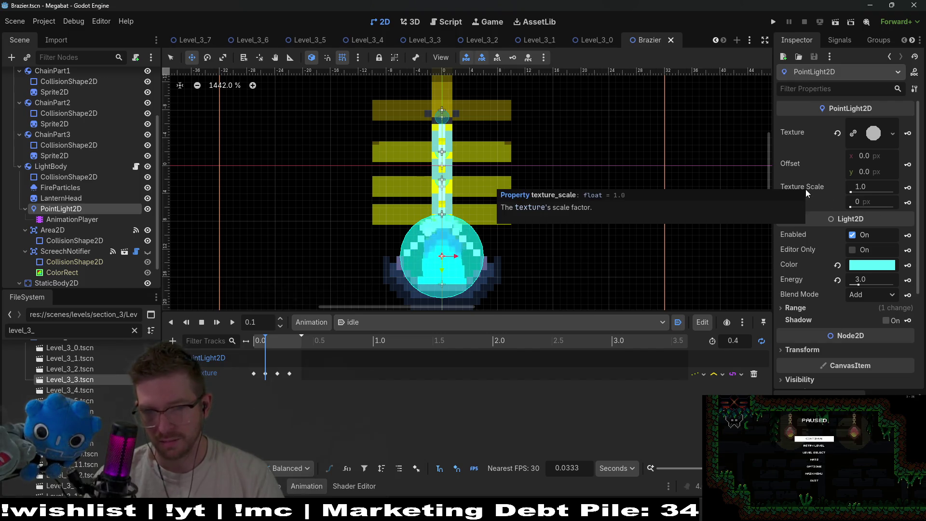
click(255, 340)
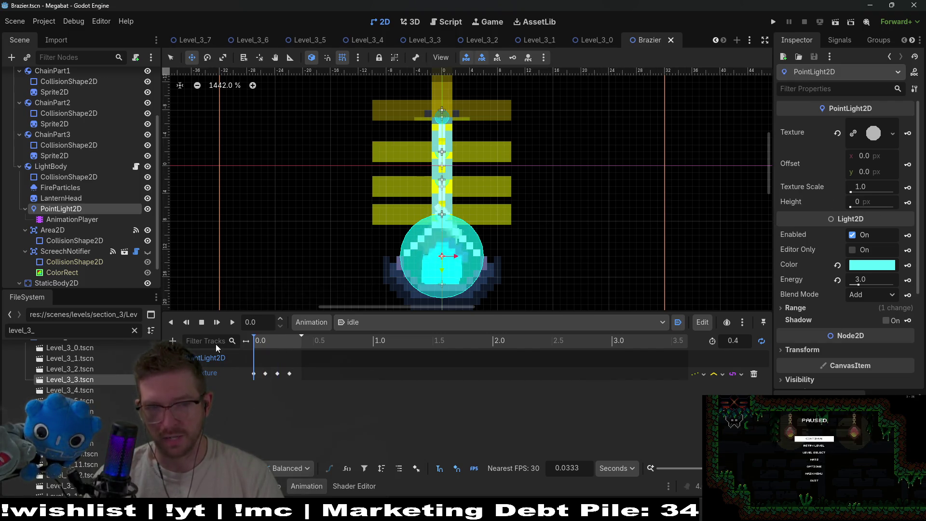
click(670, 39)
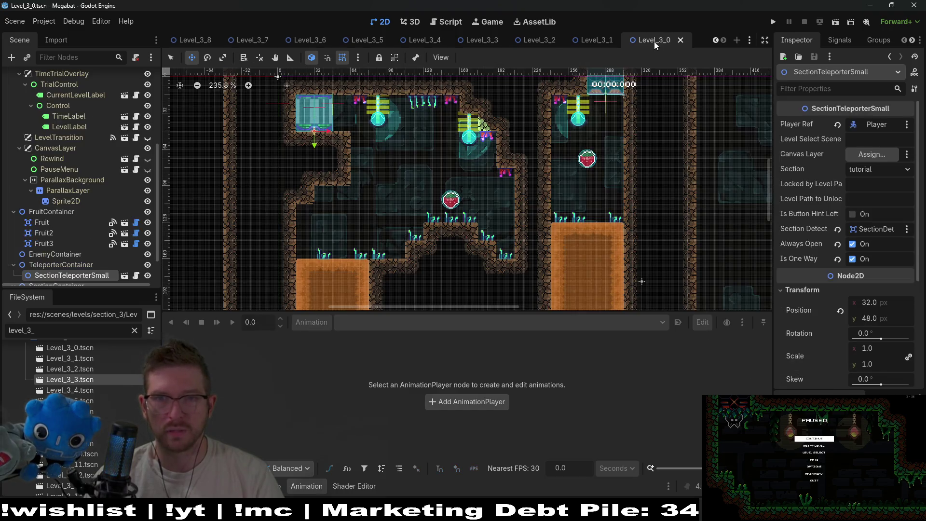
- Run Level_3_0, enlarge its window, dig right and fly up, then select 0.106902 in the output log
click(835, 23)
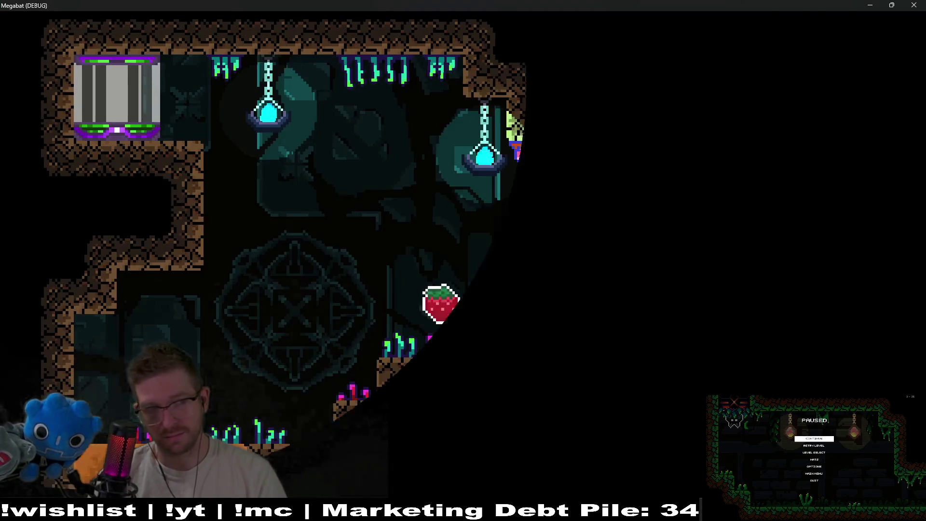
key(Right)
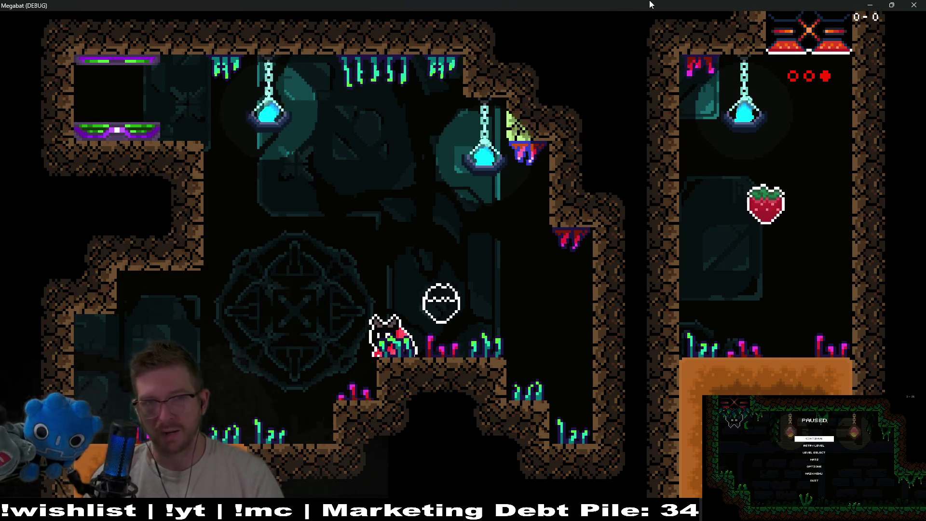
mouse_move(526, 5)
mouse_down()
mouse_move(569, 73)
mouse_move(515, 109)
mouse_up()
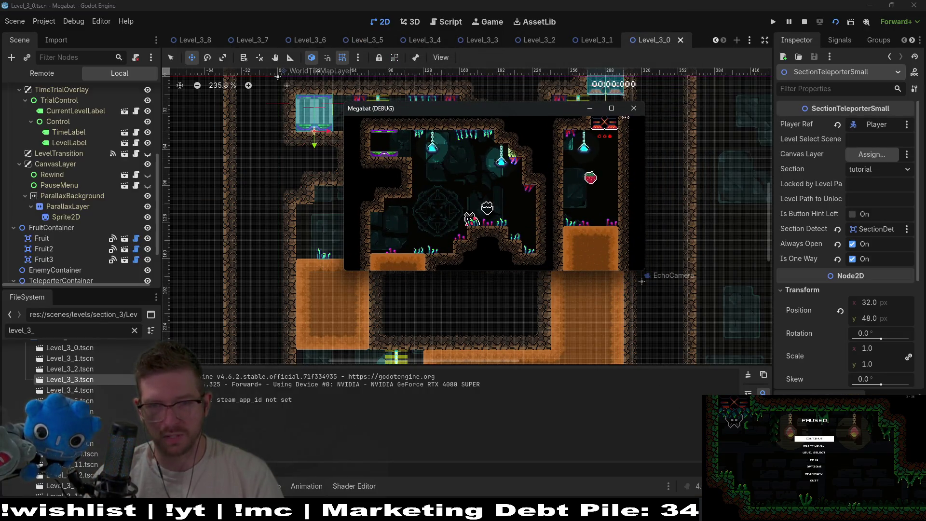
mouse_move(645, 270)
mouse_down()
mouse_move(707, 341)
mouse_move(842, 425)
mouse_up()
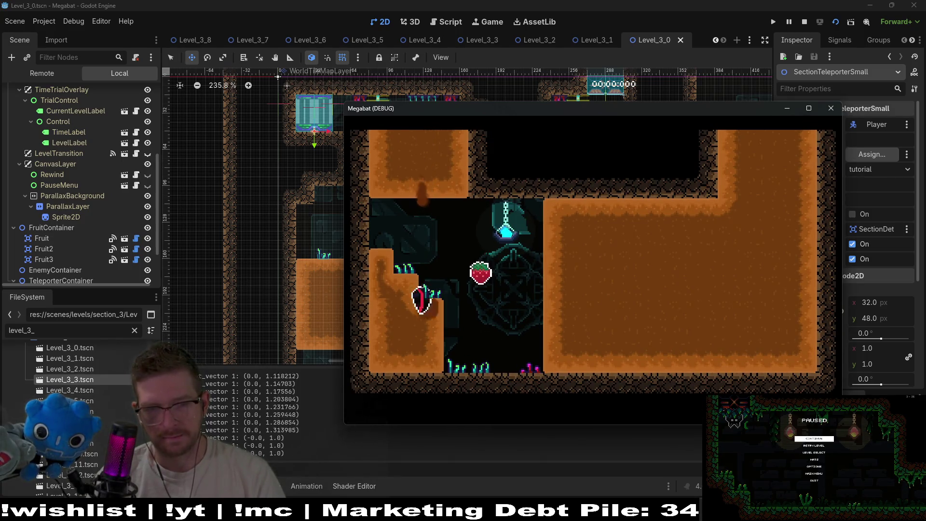
key(Right)
key(Up)
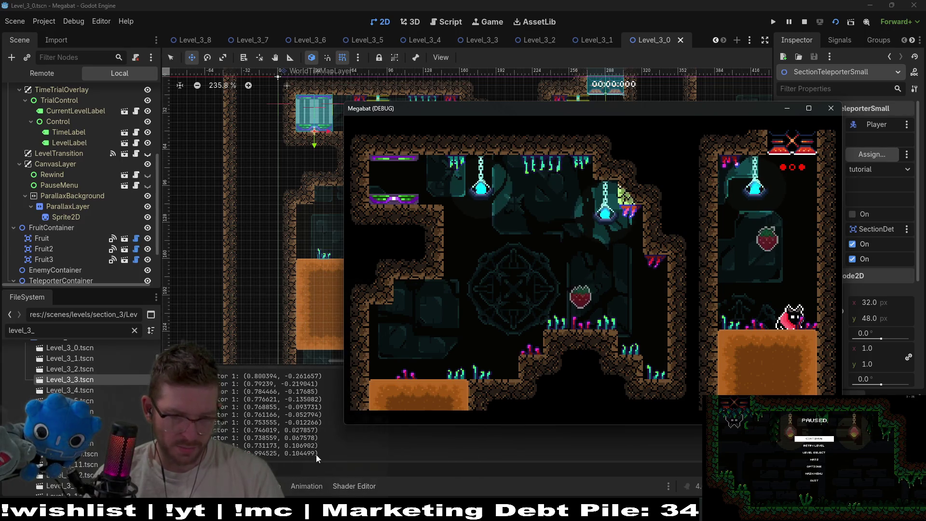
click(316, 455)
drag(318, 445, 283, 448)
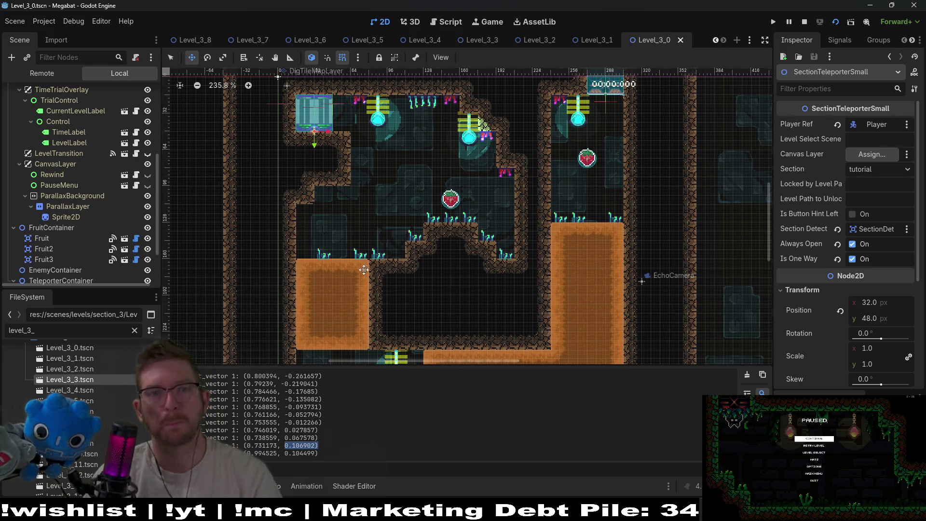
- In Player.gd, review the velocity, aimPointer and new_rotation code around lines 789–794
click(444, 21)
mouse_move(553, 204)
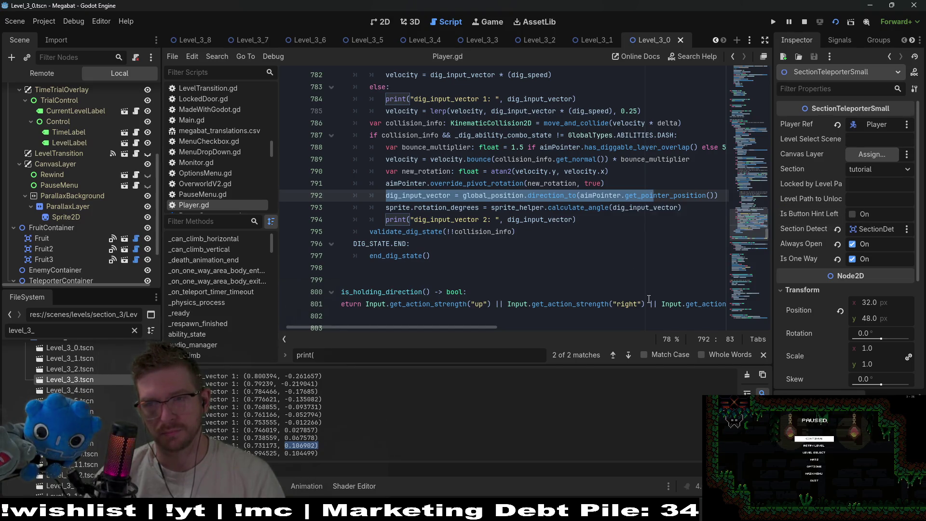
click(661, 184)
double_click(402, 159)
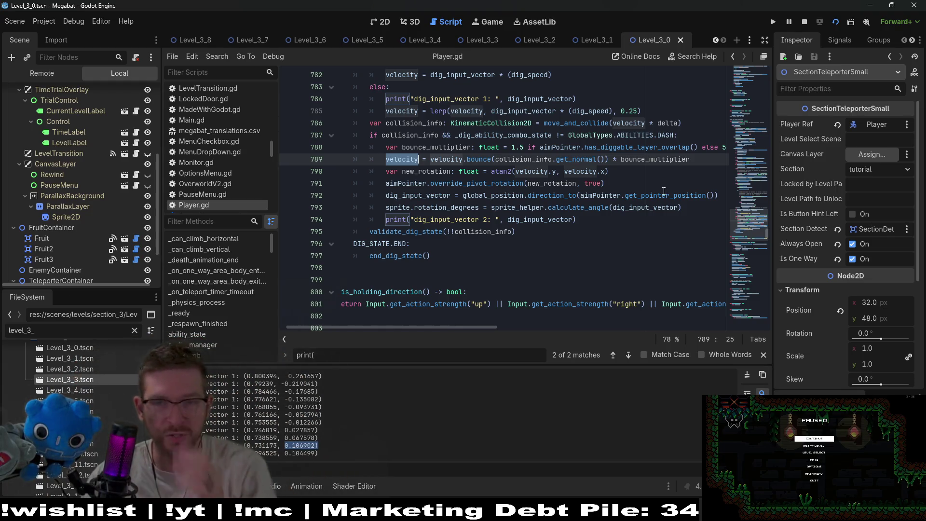
drag(697, 214, 678, 193)
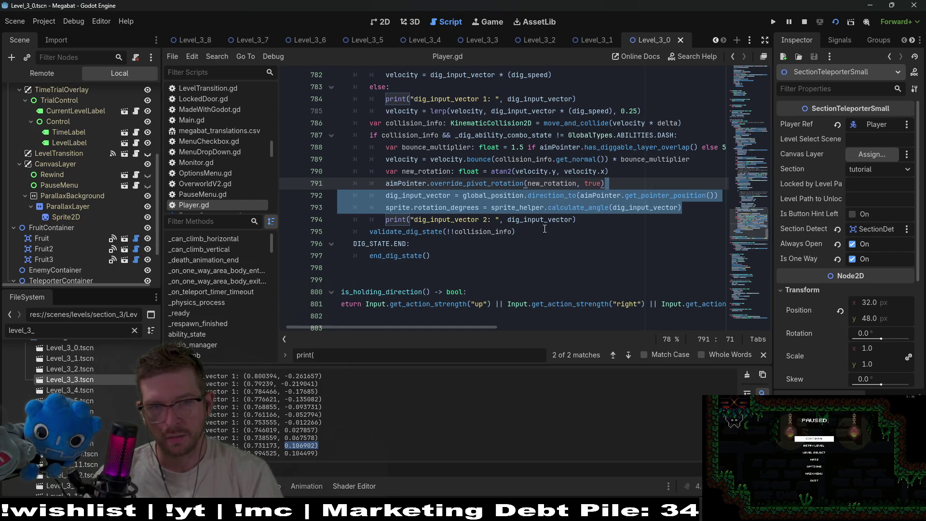
double_click(409, 184)
double_click(413, 172)
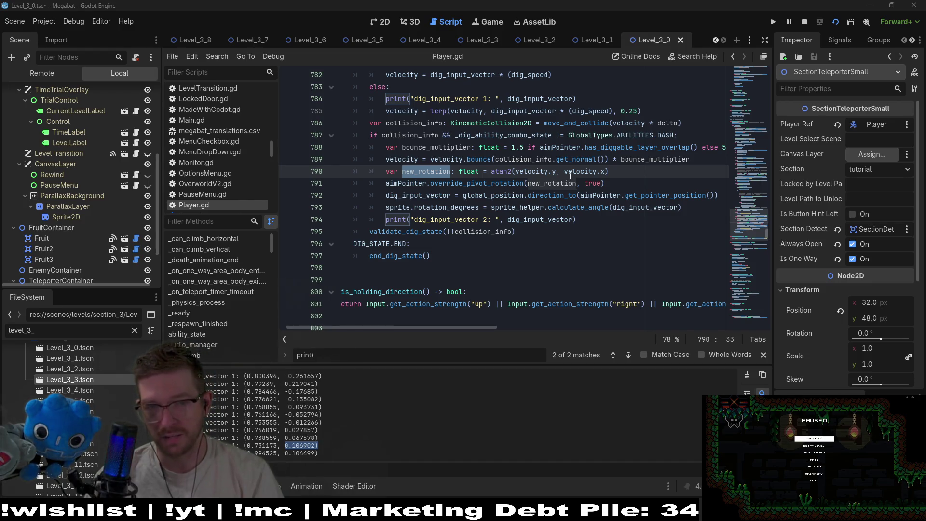
- Resume the paused game briefly, then cut the three re-aim lines after the pivot call
click(815, 438)
click(712, 147)
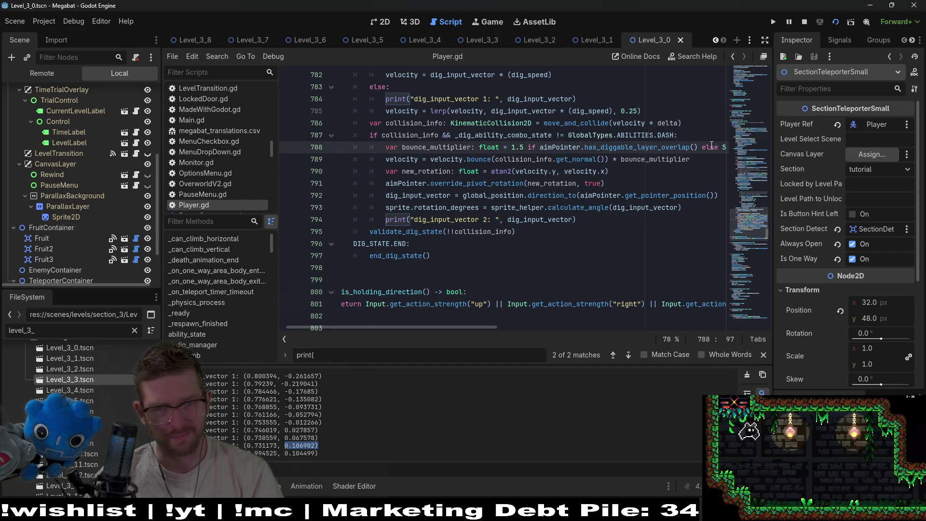
key(Right)
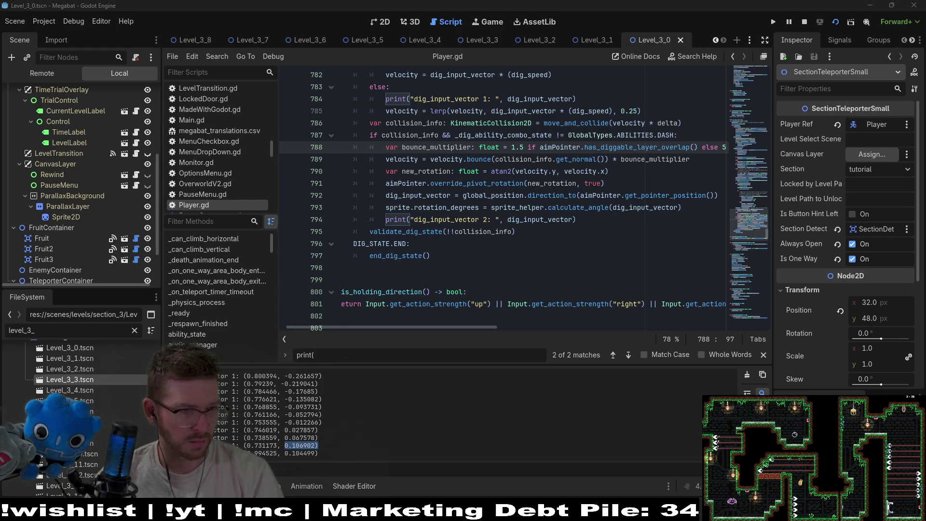
drag(627, 219, 637, 187)
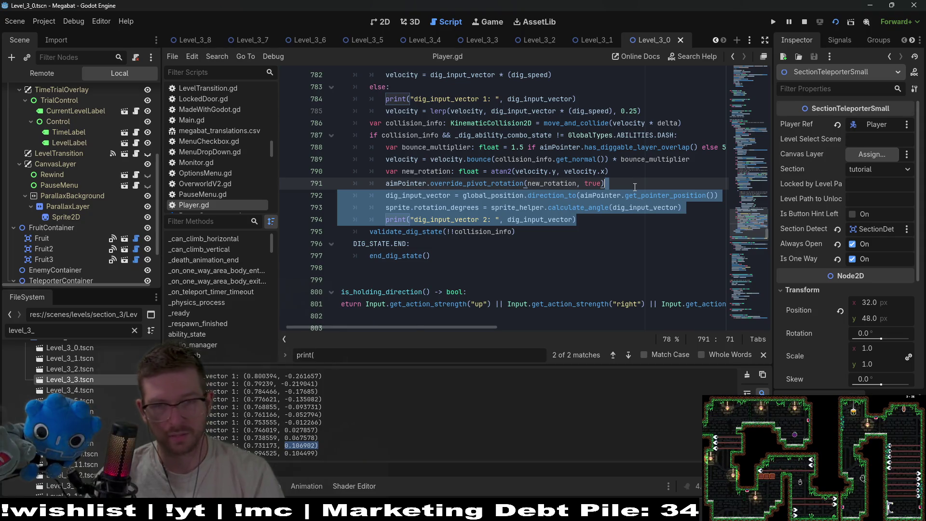
key(BackSpace)
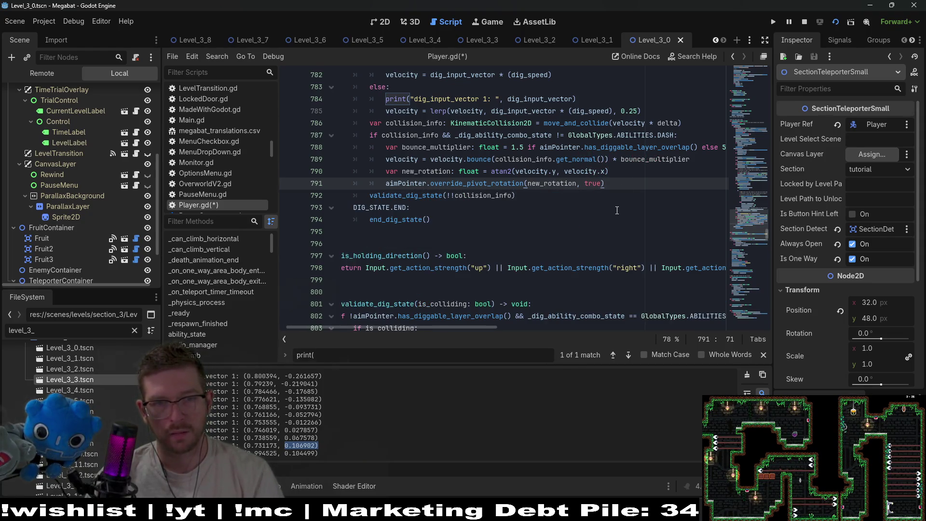
- Below the gravity comment, add 'if dig_bounce_count > 0:' and paste the cut re-aim lines beneath it
scroll(617, 210, up, 18)
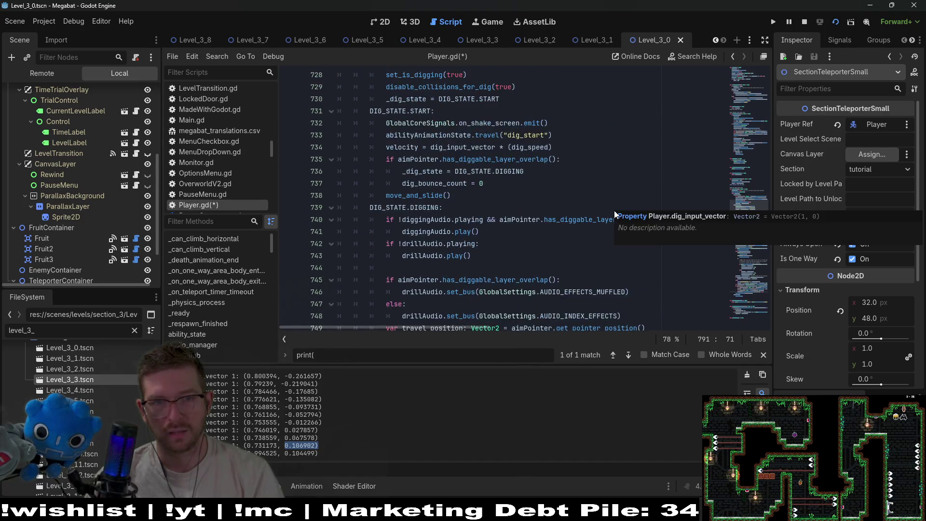
scroll(545, 204, down, 4)
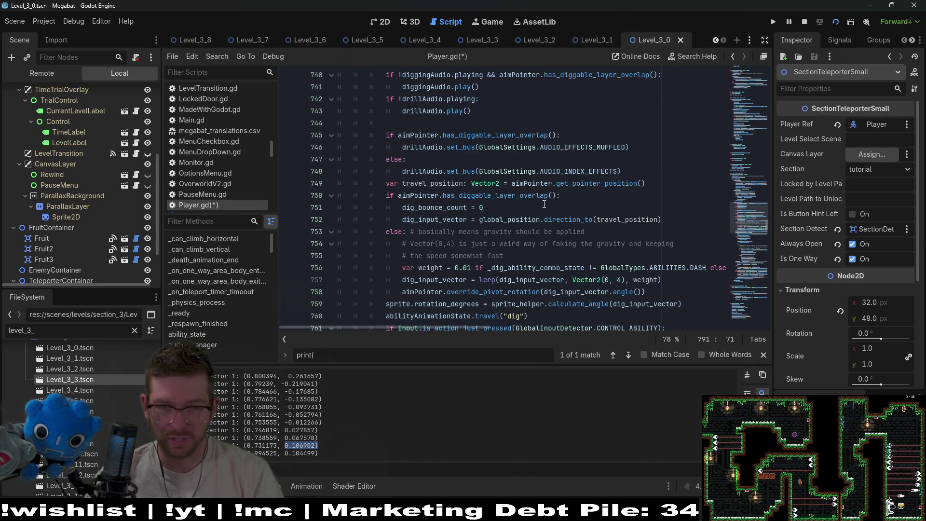
click(562, 244)
click(568, 256)
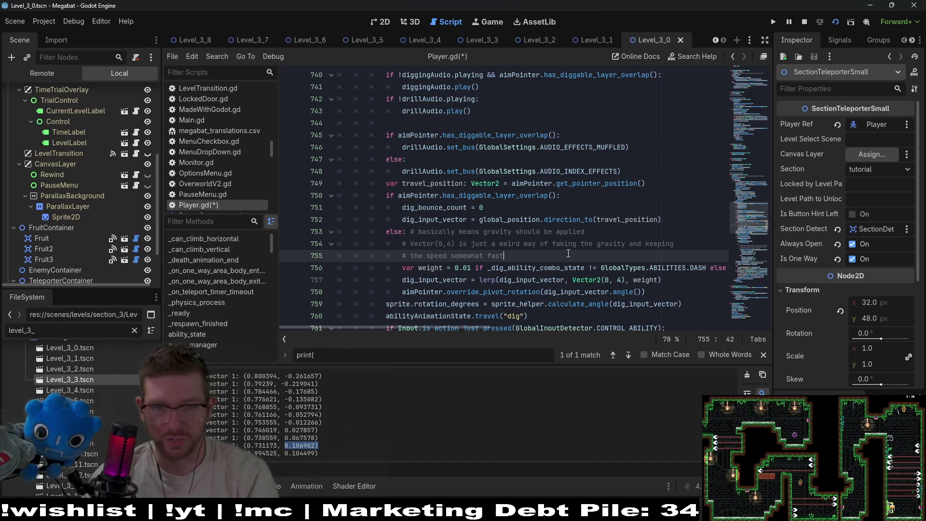
key(Return)
key(Return)
key(Up)
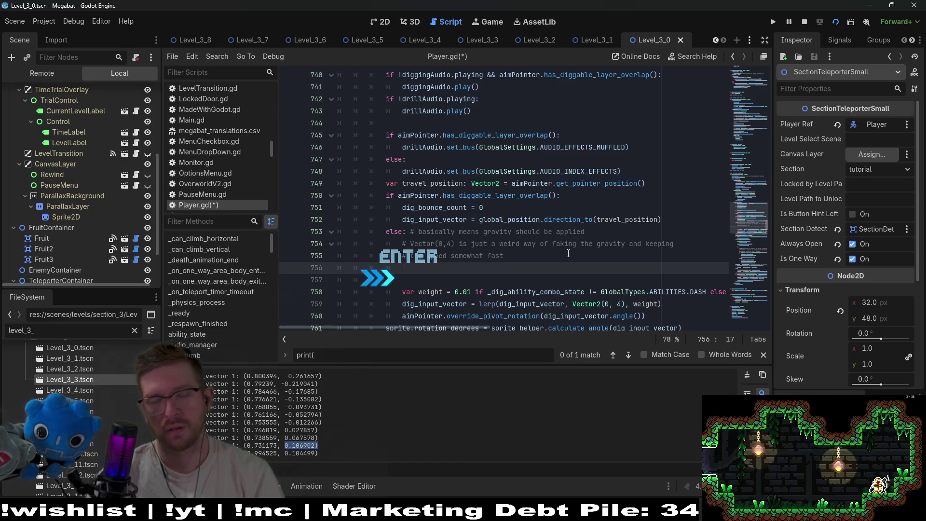
text(if )
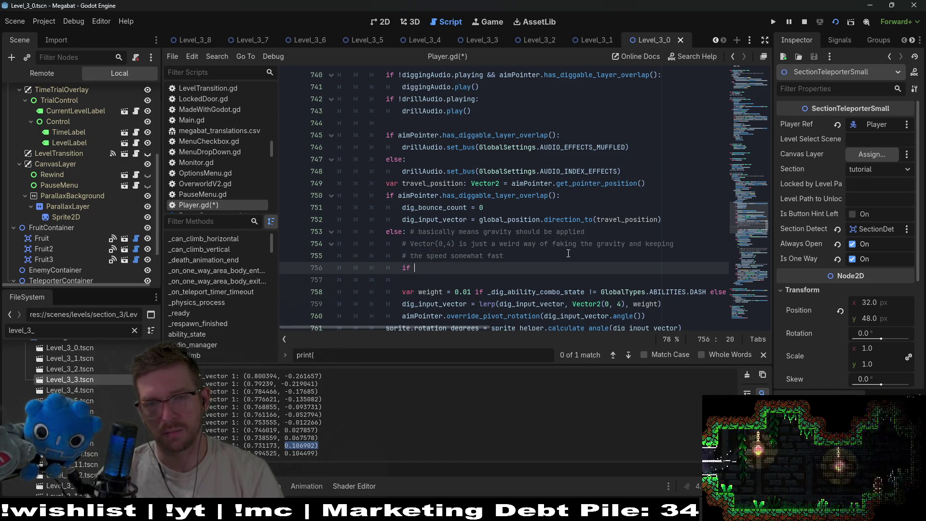
text(dig_bou)
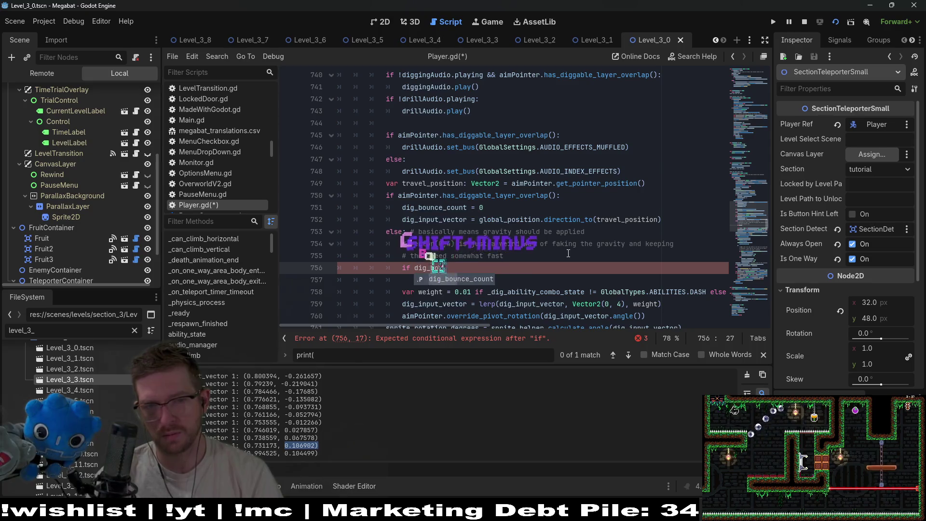
key(Return)
text(> 0)
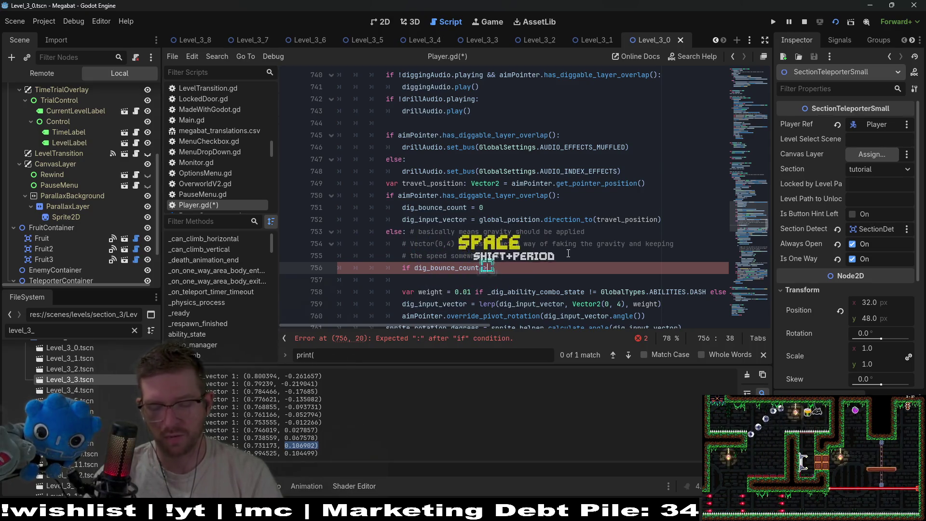
text(:)
key(Return)
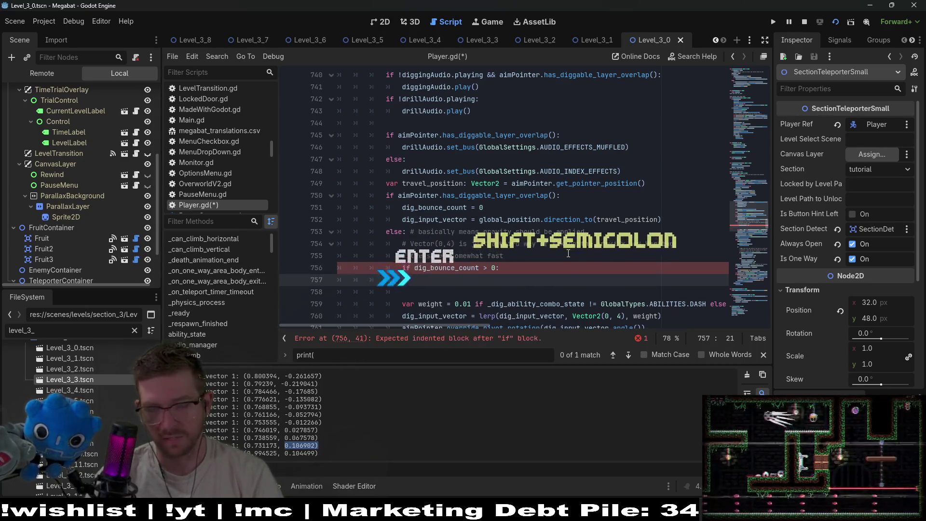
key(BackSpace)
key(ctrl+v)
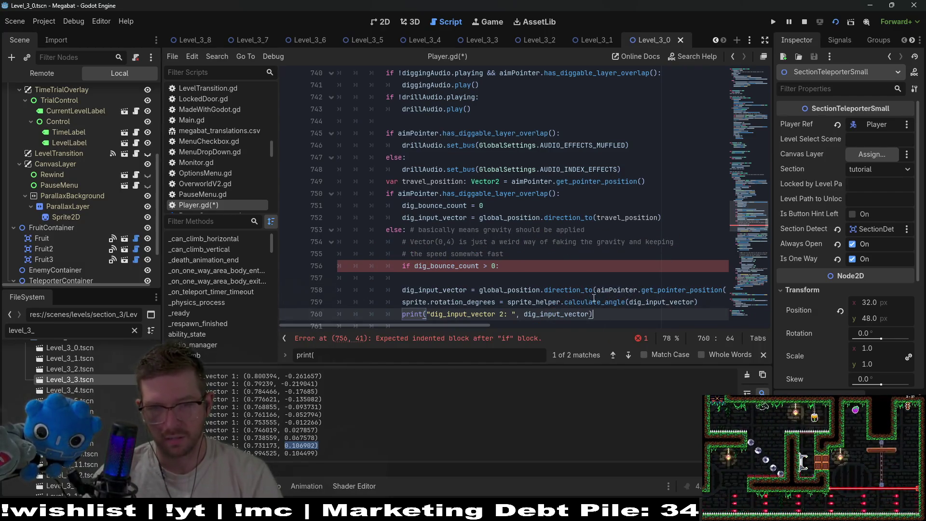
- Indent the pasted lines under the condition and remove the leftover blank line
drag(596, 316, 406, 295)
key(Tab)
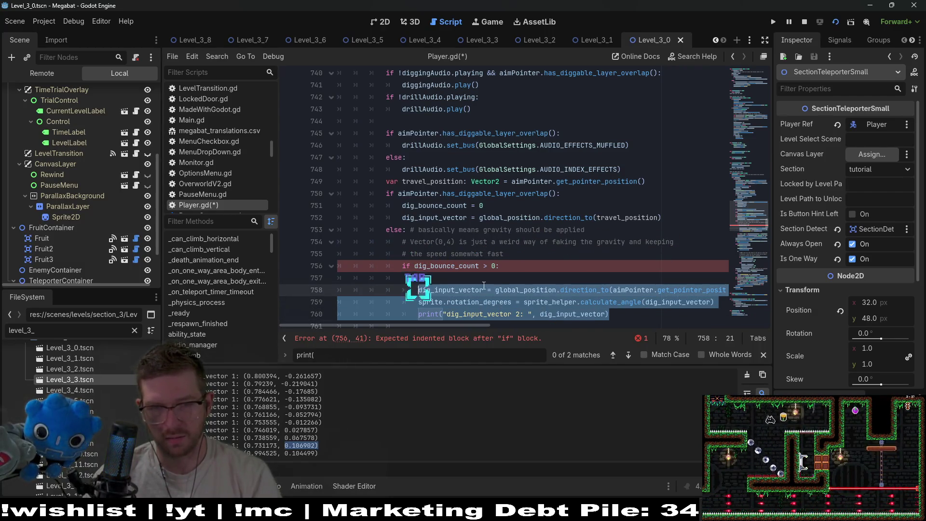
click(508, 278)
key(BackSpace)
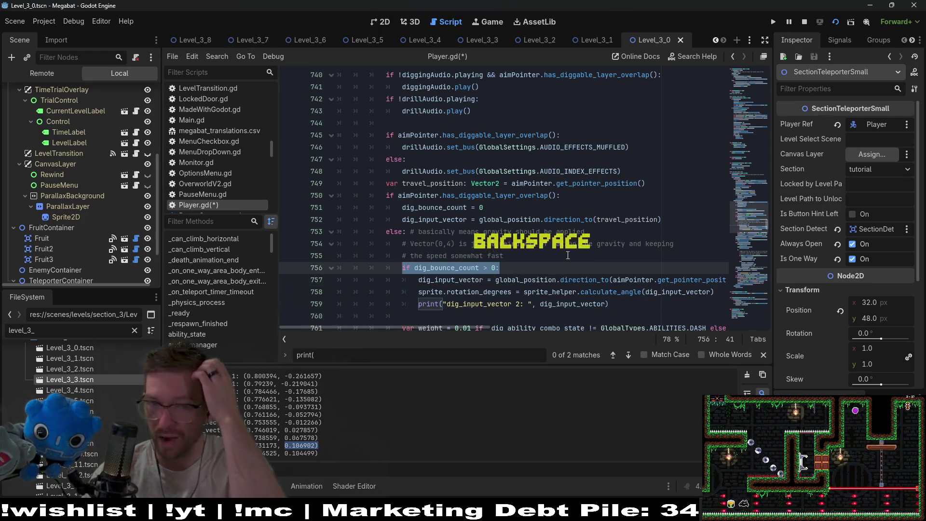
- Review dig_input_vector uses in the lerp and the weight, lerp and pivot lines
scroll(540, 263, down, 2)
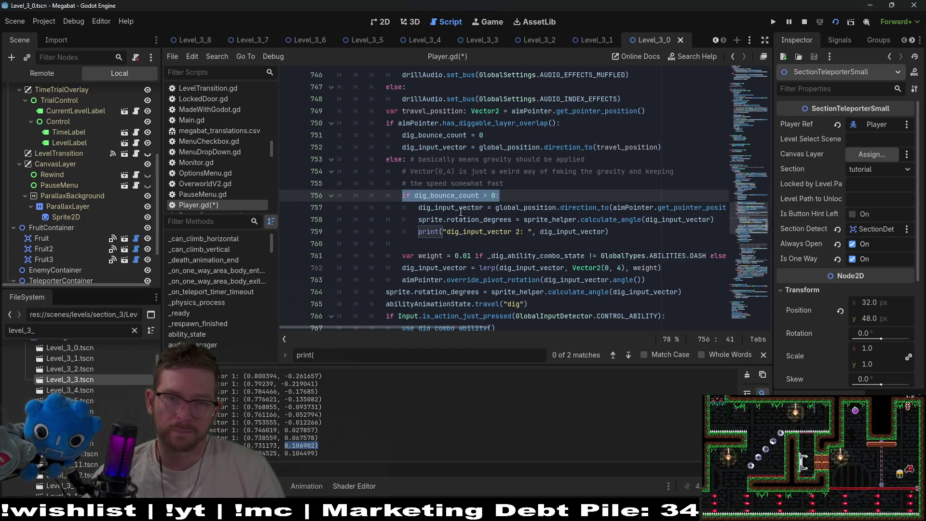
double_click(466, 209)
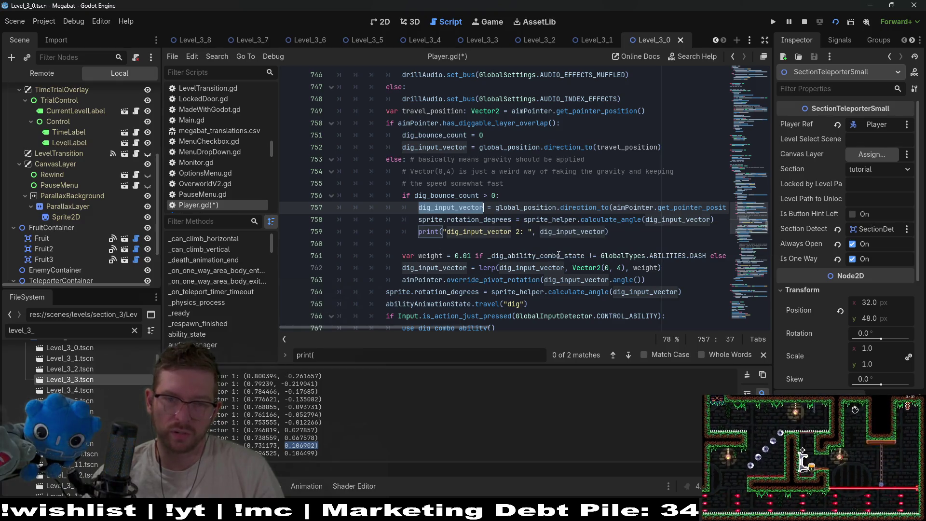
double_click(530, 269)
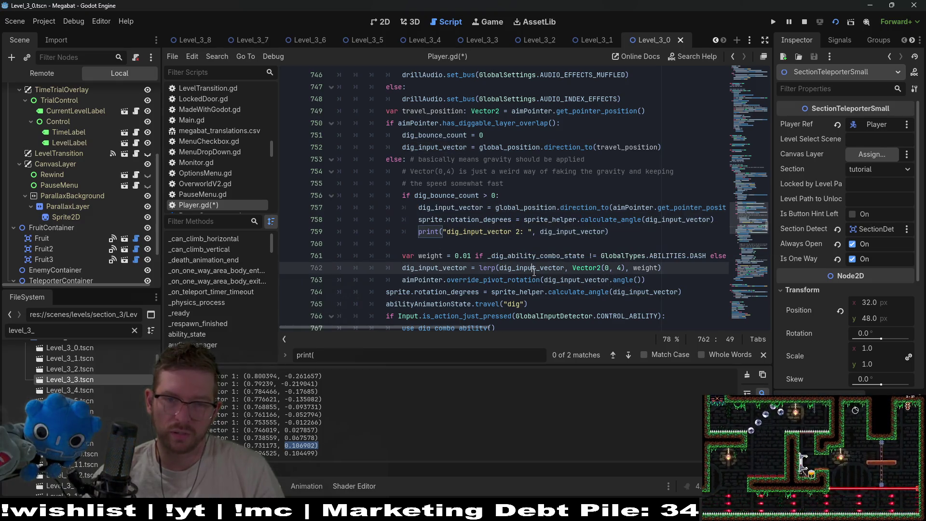
double_click(437, 271)
drag(647, 280, 400, 256)
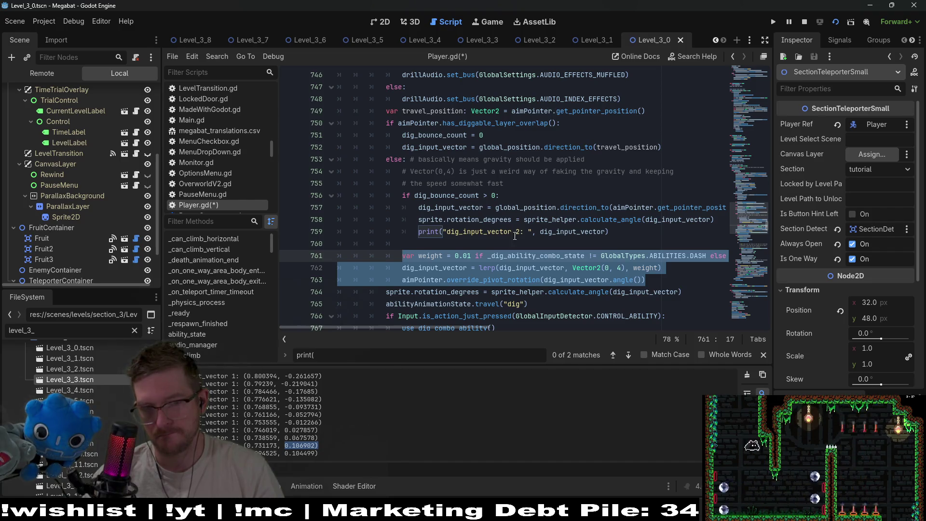
click(497, 196)
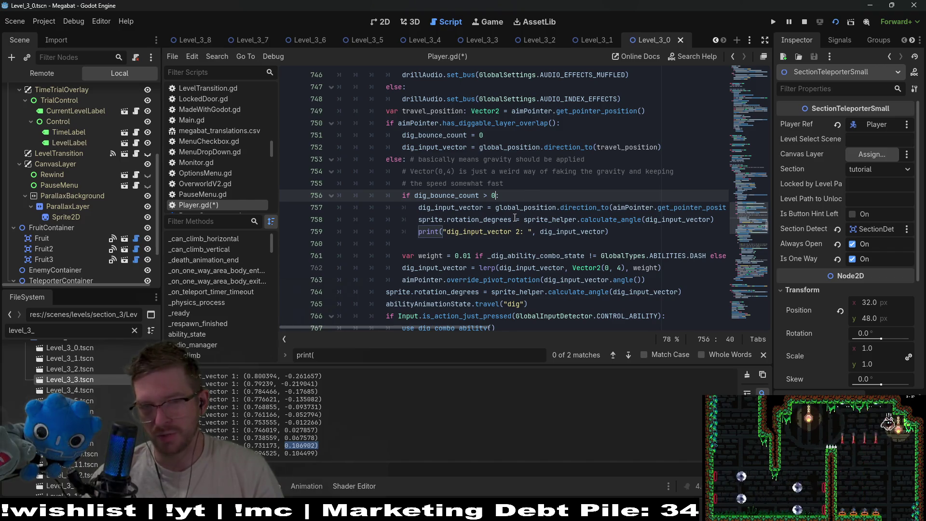
text(:)
click(506, 243)
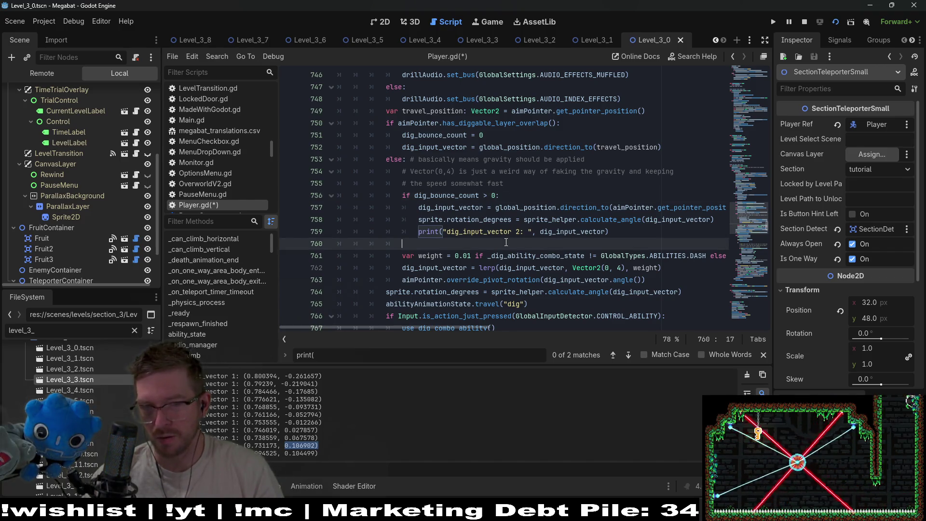
- Remove the debug print, change the bounce check from > 0 to == 1, and save
drag(629, 235, 714, 220)
key(BackSpace)
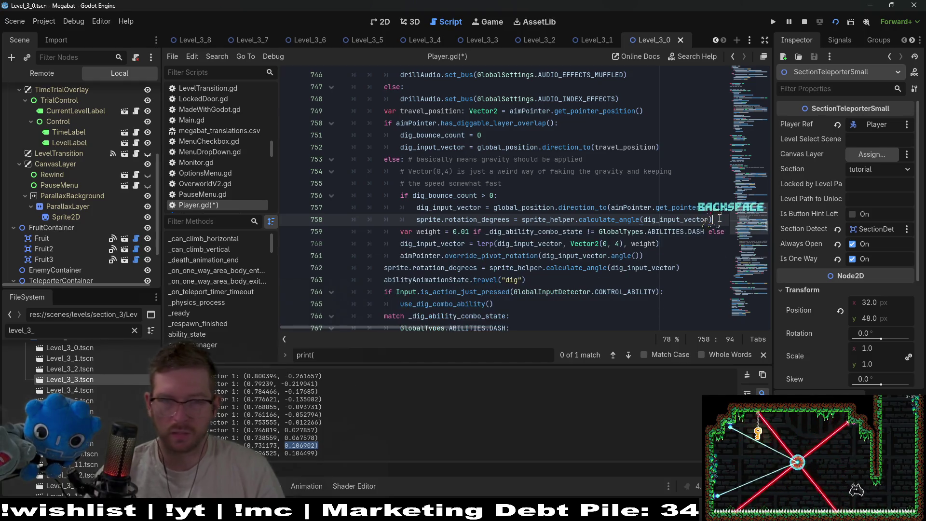
click(520, 192)
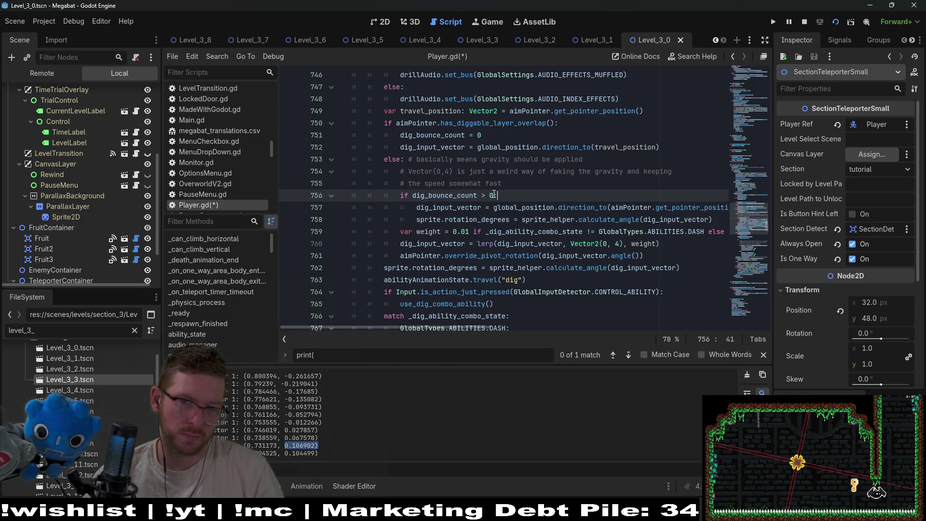
key(Left)
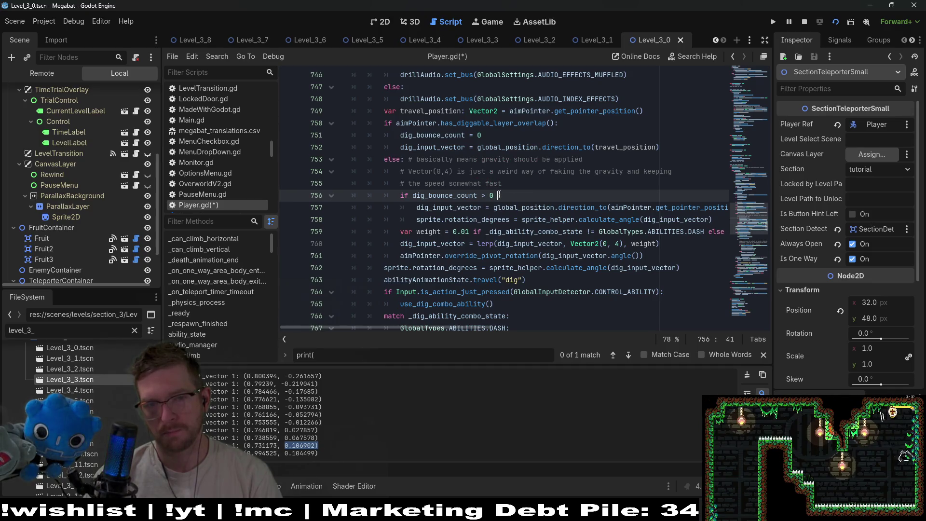
key(BackSpace)
key(BackSpace)
key(BackSpace)
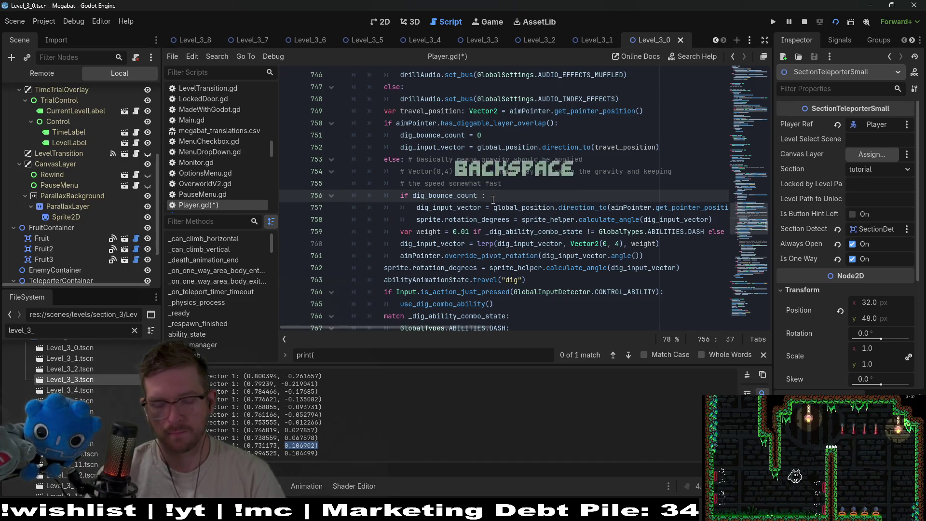
text(== 1)
key(ctrl+s)
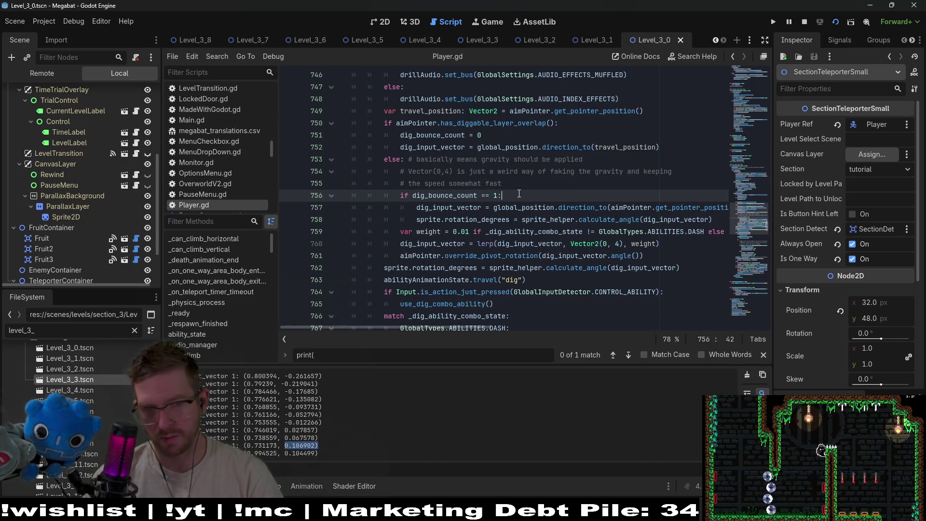
key(End)
scroll(519, 194, down, 3)
scroll(661, 141, up, 1)
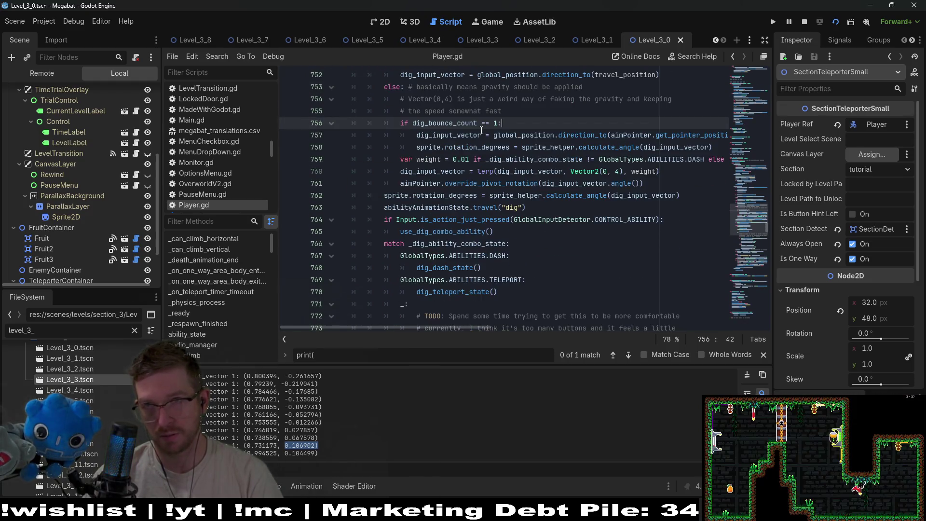
mouse_move(481, 129)
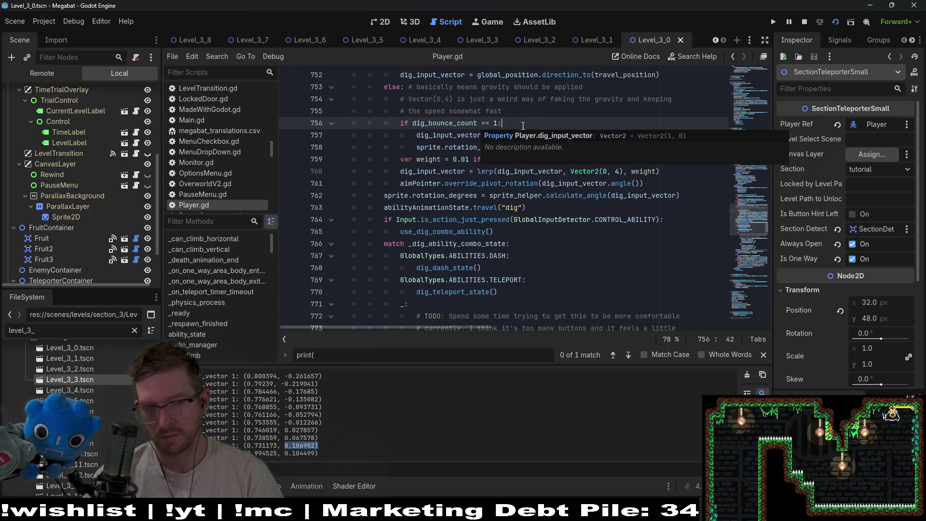
scroll(541, 123, up, 2)
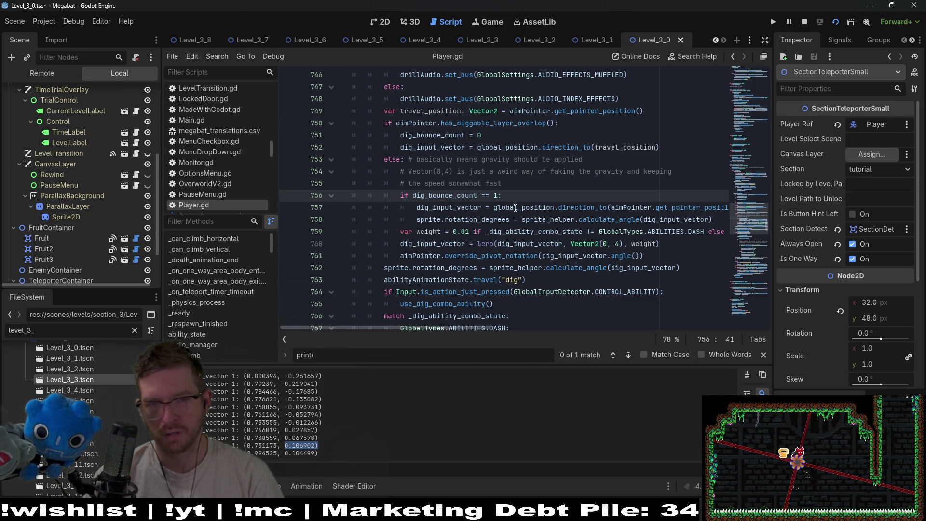
- Add dig_bounce_count += 1 below the re-aim on line 758 and save Player.gd
click(718, 221)
click(443, 200)
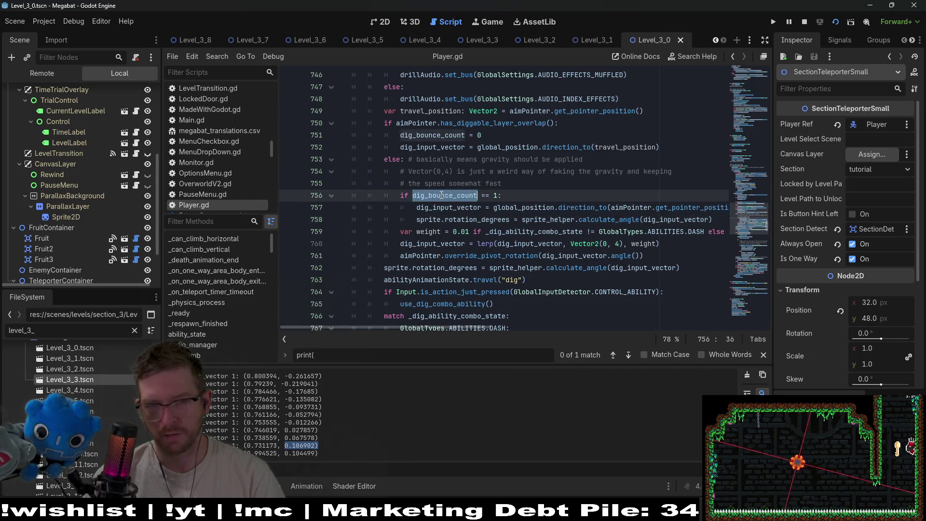
click(717, 221)
key(Return)
text(dig_bounce_count += 1)
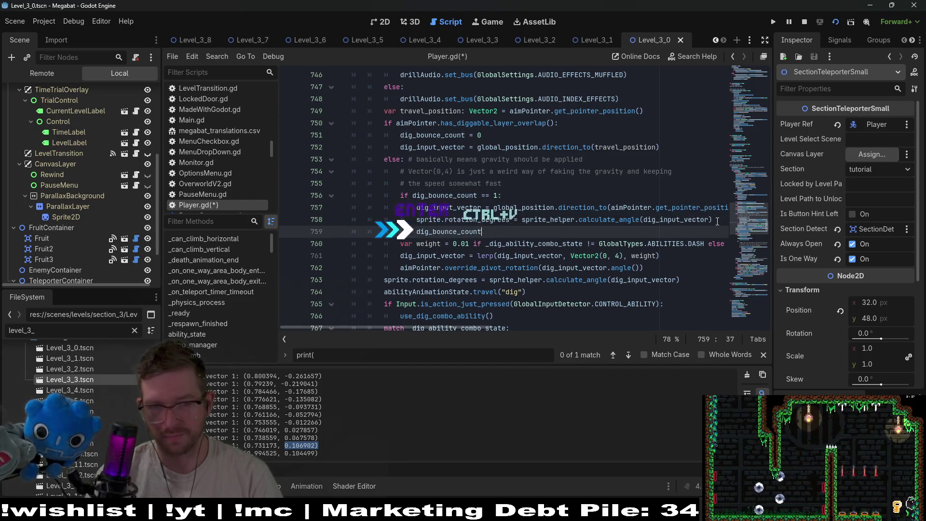
key(ctrl+s)
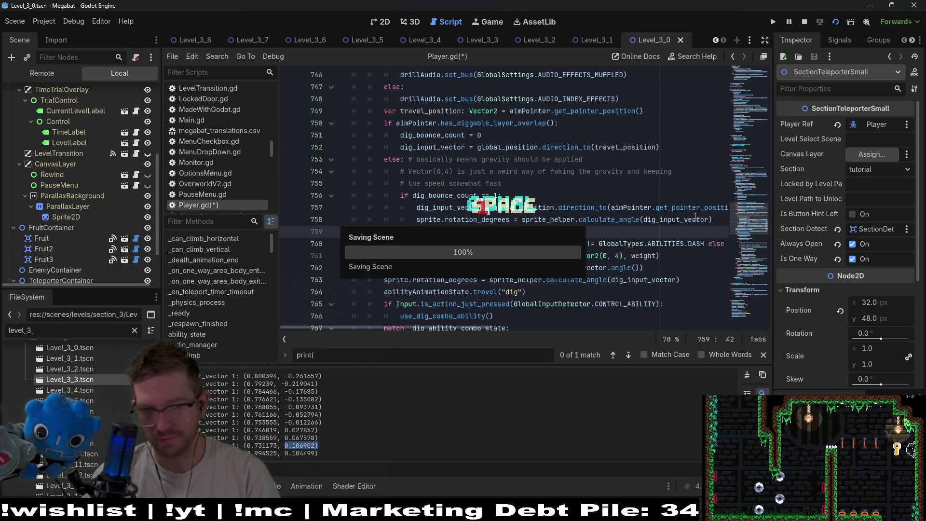
scroll(540, 226, down, 2)
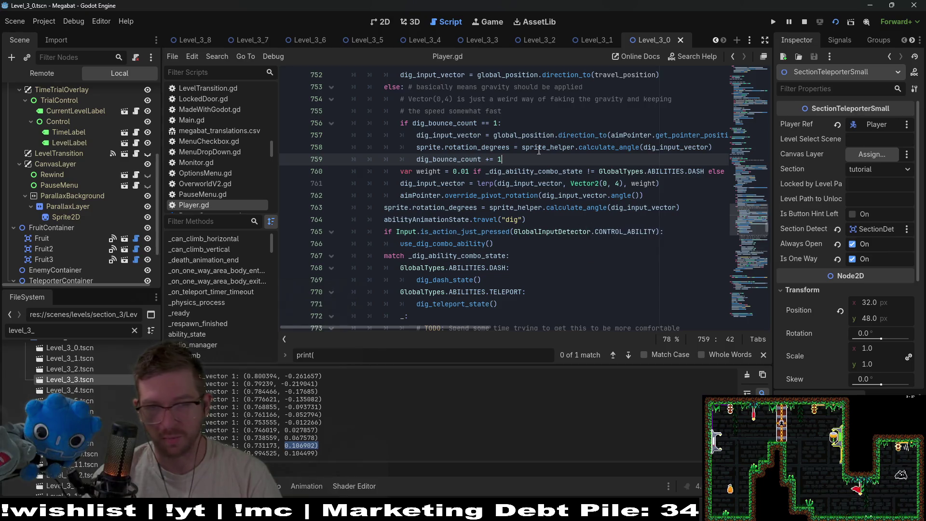
scroll(516, 232, up, 2)
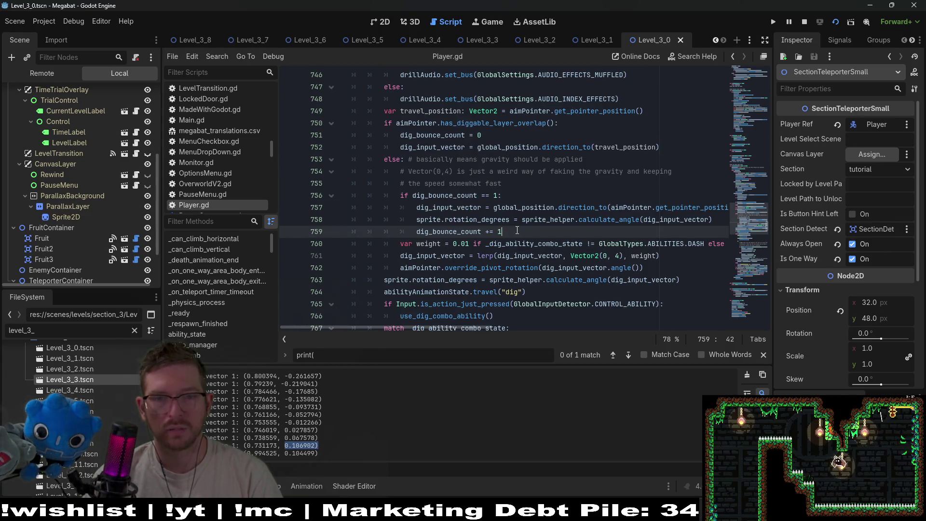
- Append the comment '# NOTE: this is stupid but easy' to line 759 and save
drag(521, 229, 512, 195)
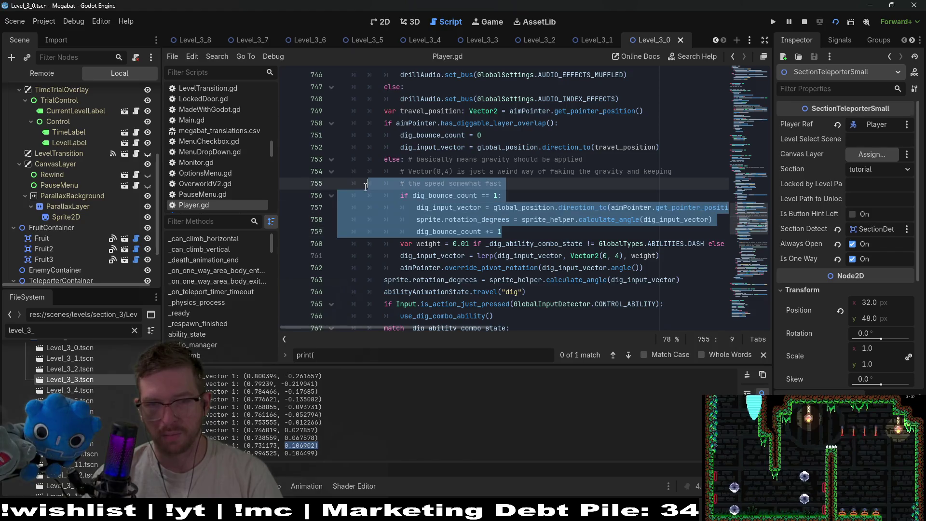
click(545, 233)
text(# THIS IS)
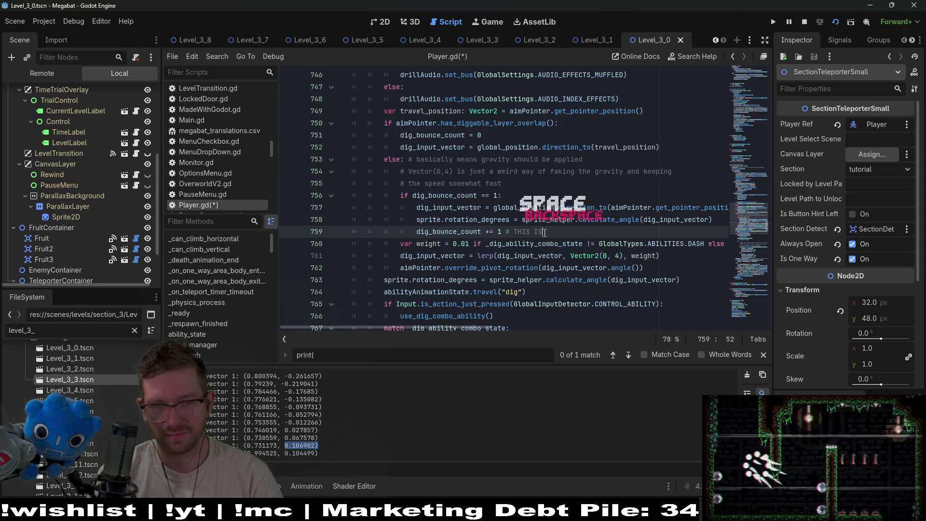
key(BackSpace)
key(BackSpace)
key(BackSpace)
key(BackSpace)
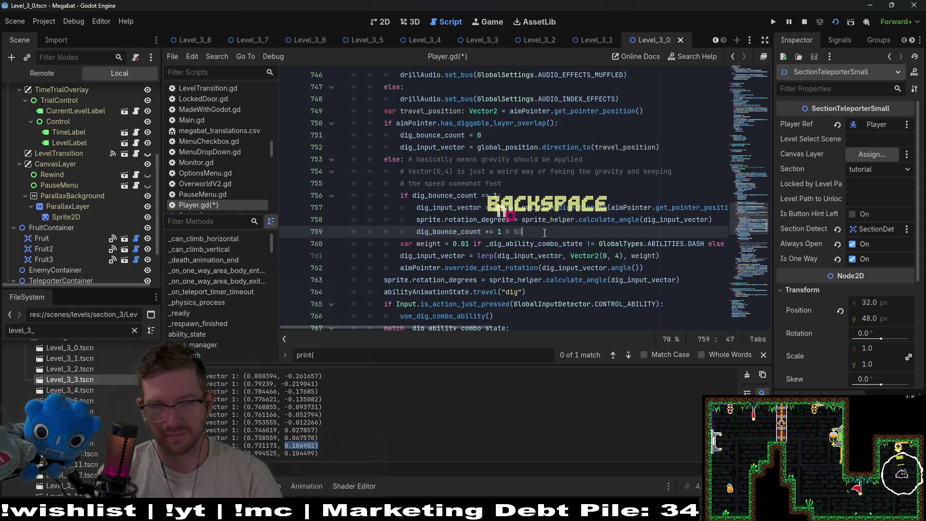
text(NOTE: this is stupid)
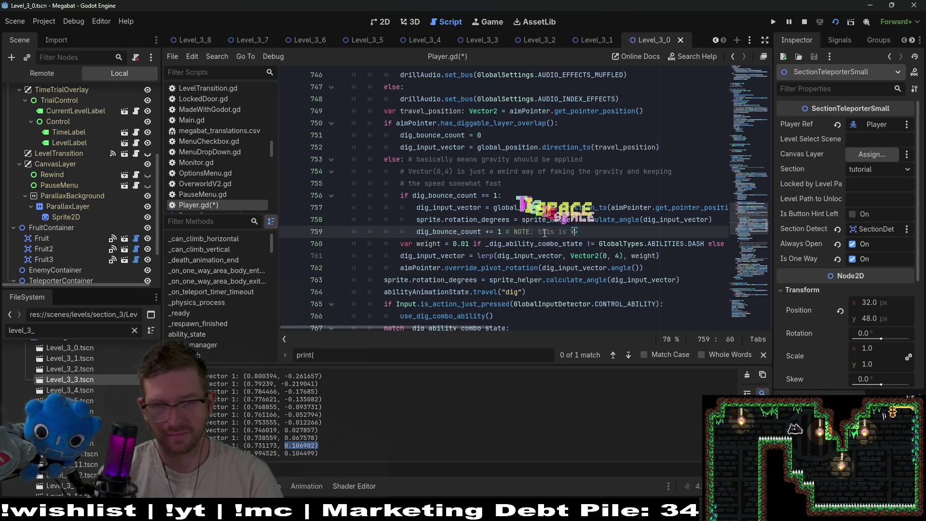
text( but you)
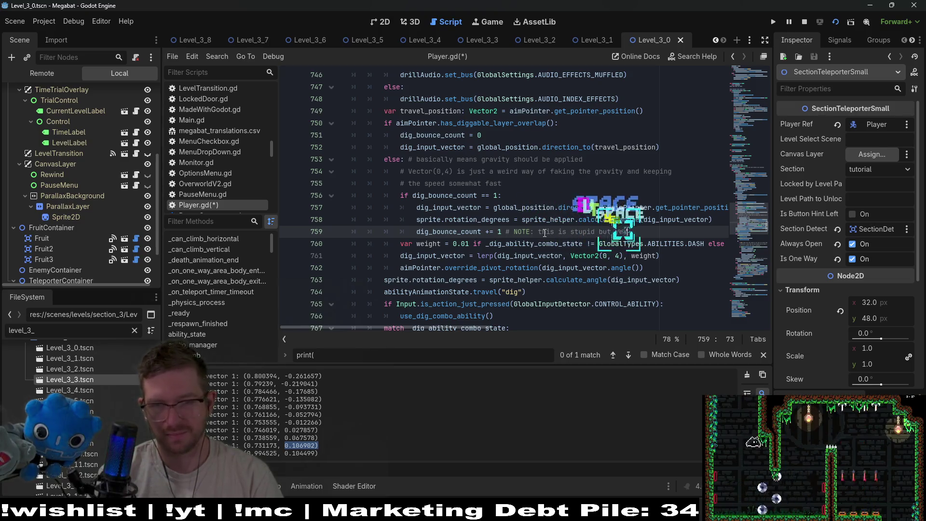
key(BackSpace)
key(BackSpace)
key(BackSpace)
text(easy)
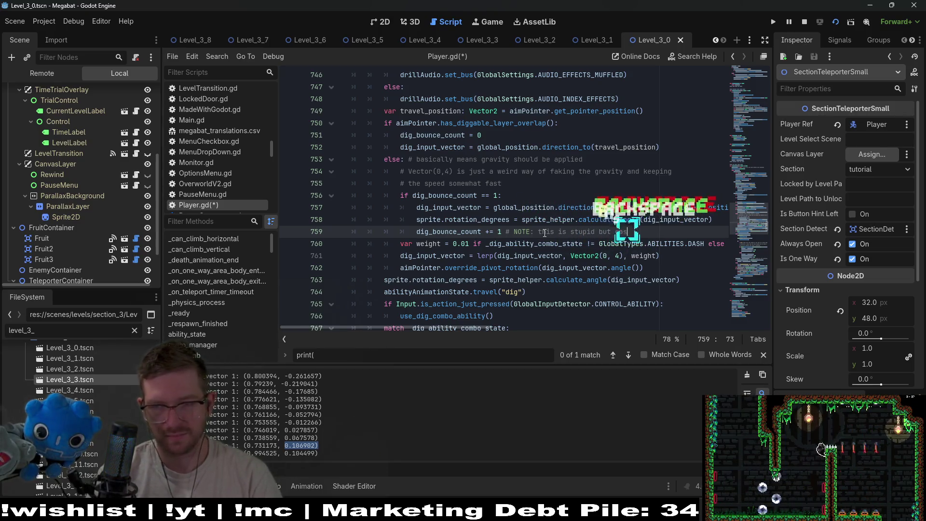
key(ctrl+s)
- Delete the dig_input_vector debug print line and search the script for 'print'
click(576, 179)
scroll(576, 178, down, 8)
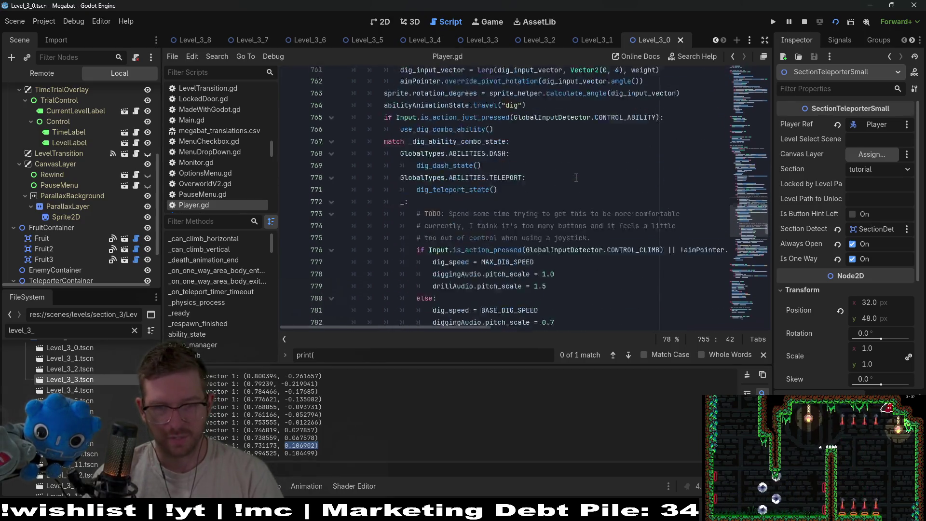
scroll(576, 178, down, 5)
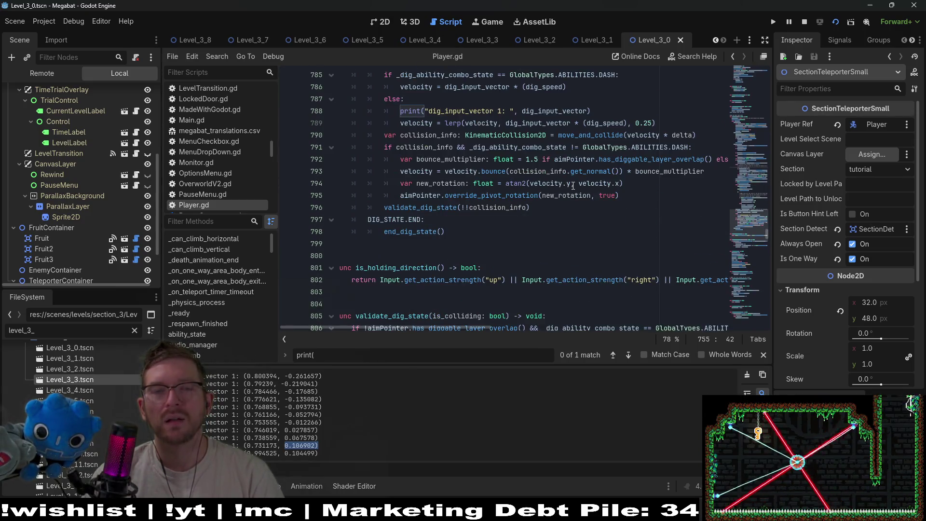
drag(603, 115, 592, 104)
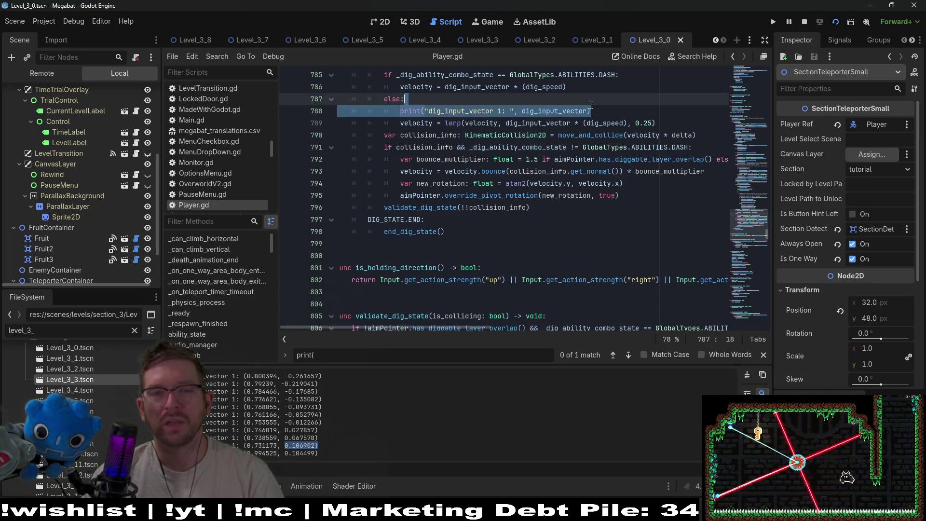
key(BackSpace)
key(ctrl+f)
text(print)
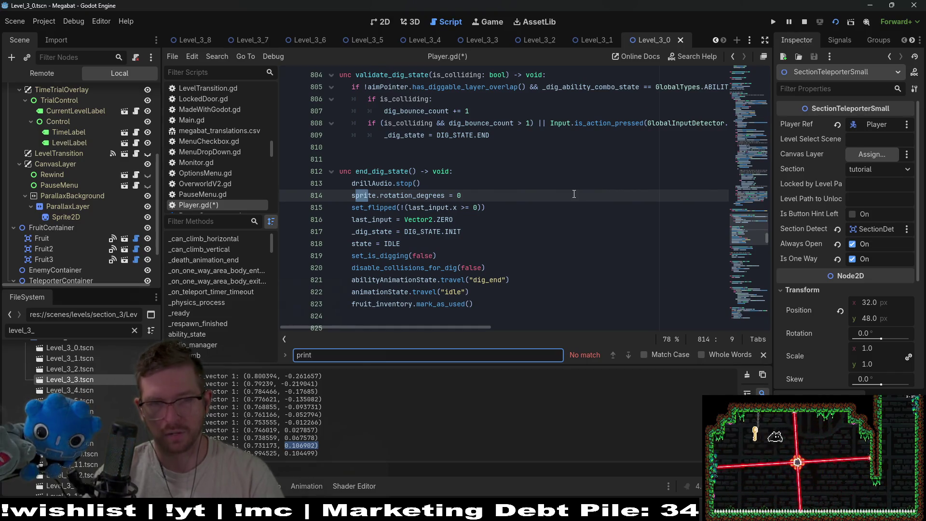
- Save Player.gd, step through the dig_bounce_count matches, then switch to the 2D view
click(585, 184)
key(ctrl+s)
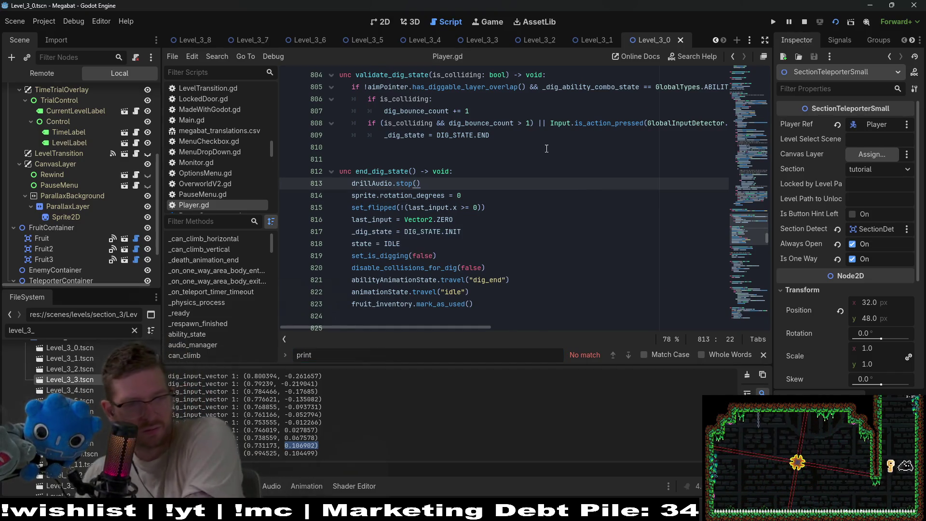
key(ctrl+f)
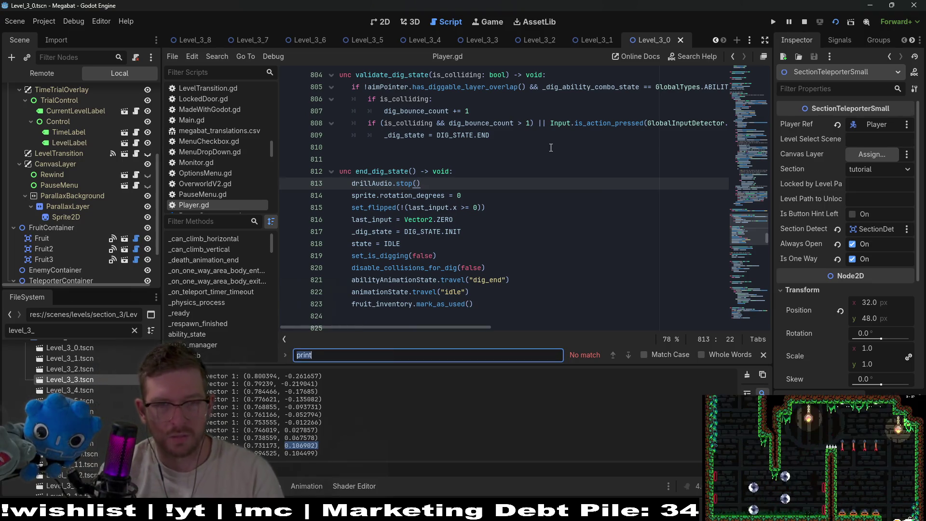
text(dig_co)
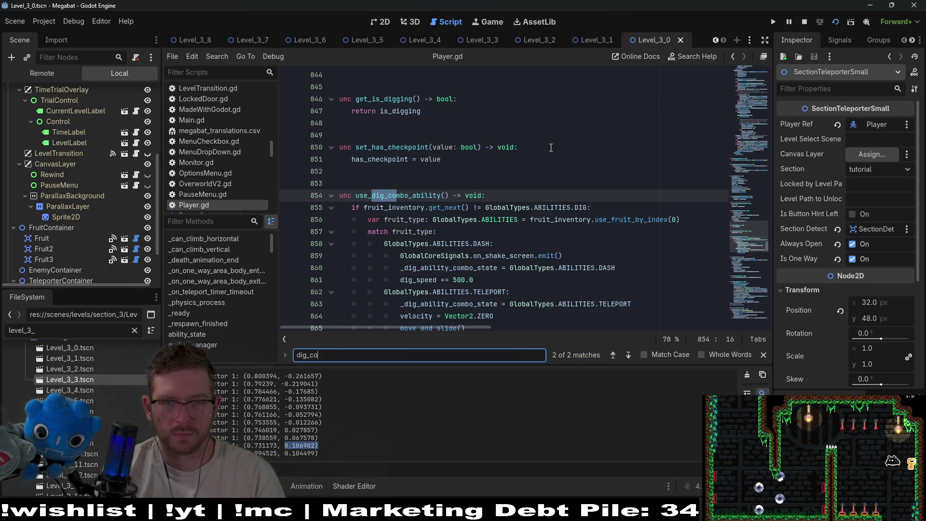
key(BackSpace)
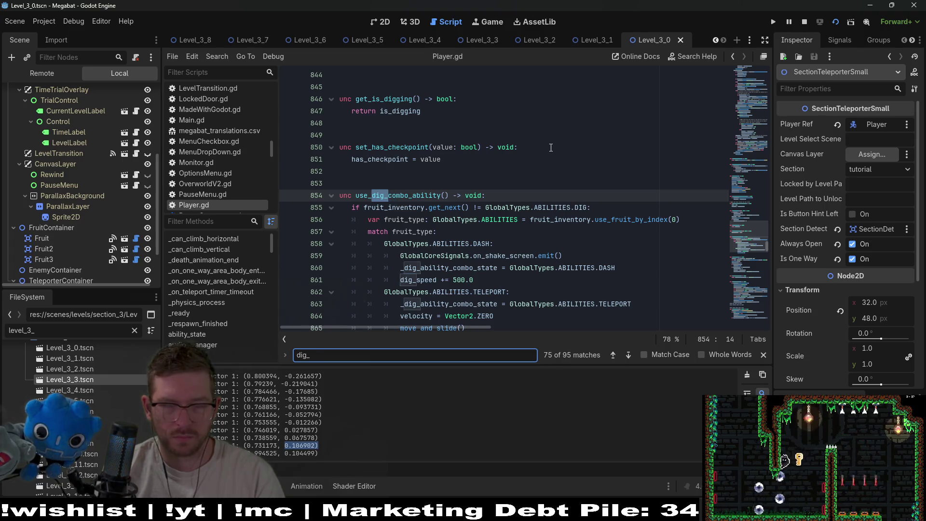
text(bounce_count)
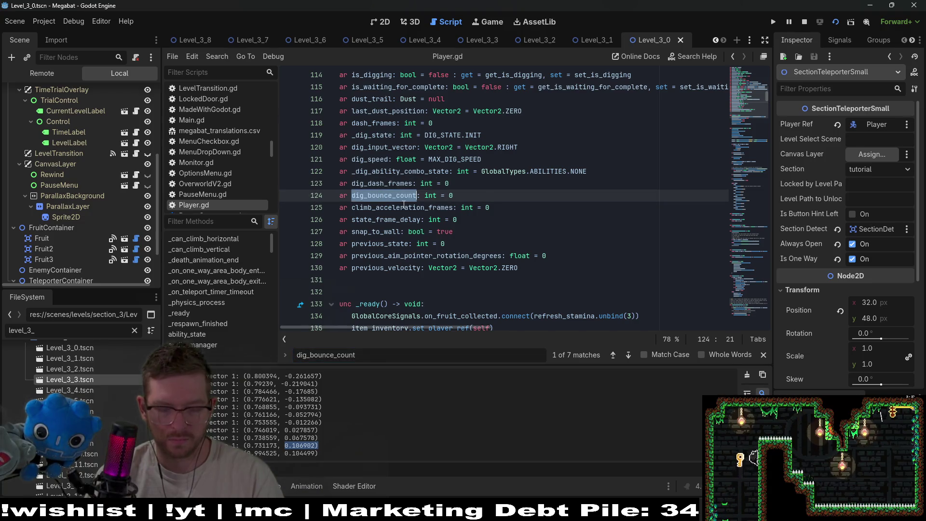
key(ctrl+f)
key(Return)
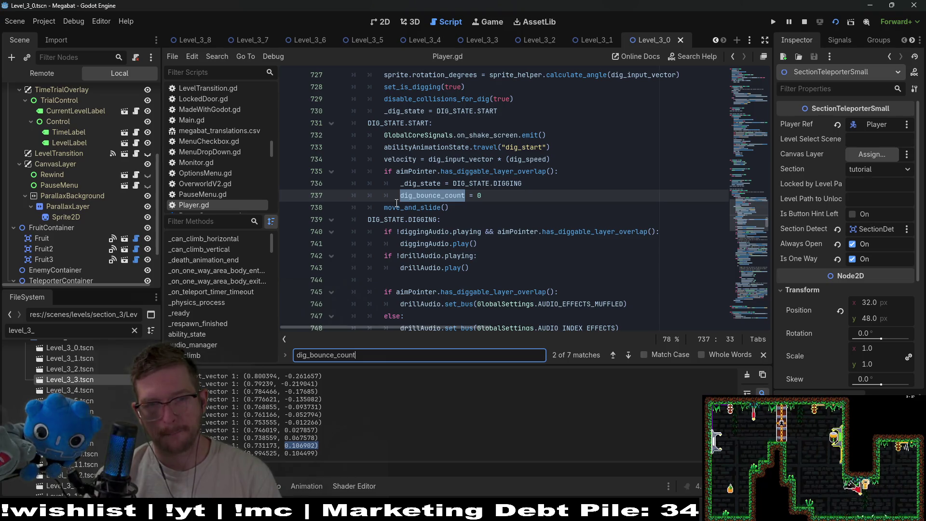
key(Return)
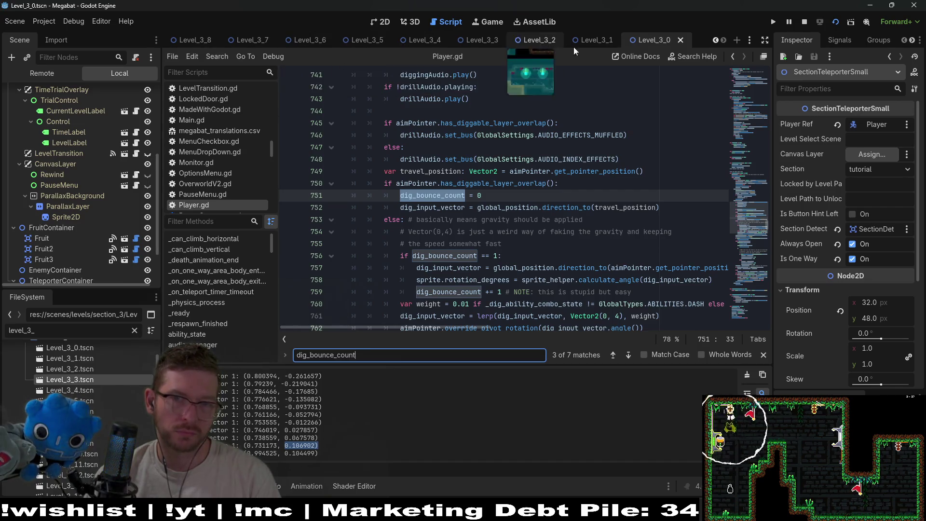
click(382, 24)
- Launch the level with F6 and dig the bat down toward the strawberry
click(381, 22)
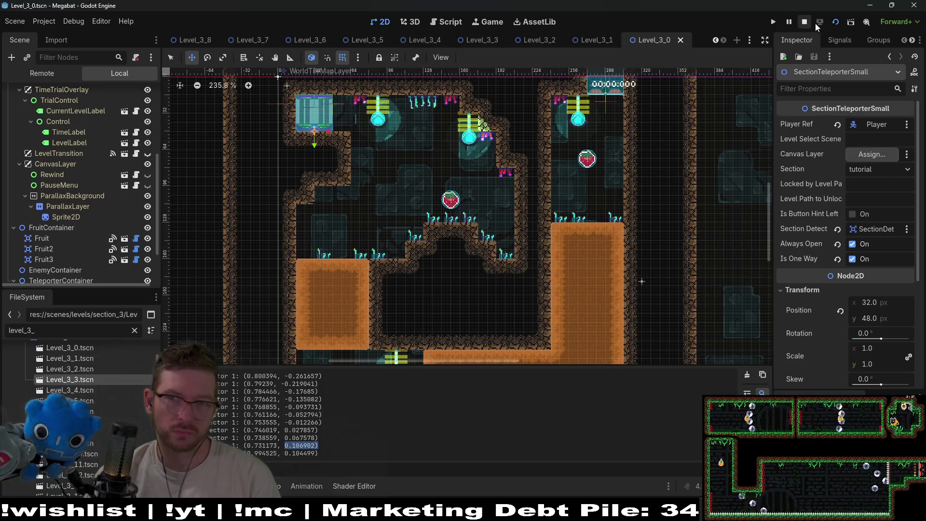
key(F6)
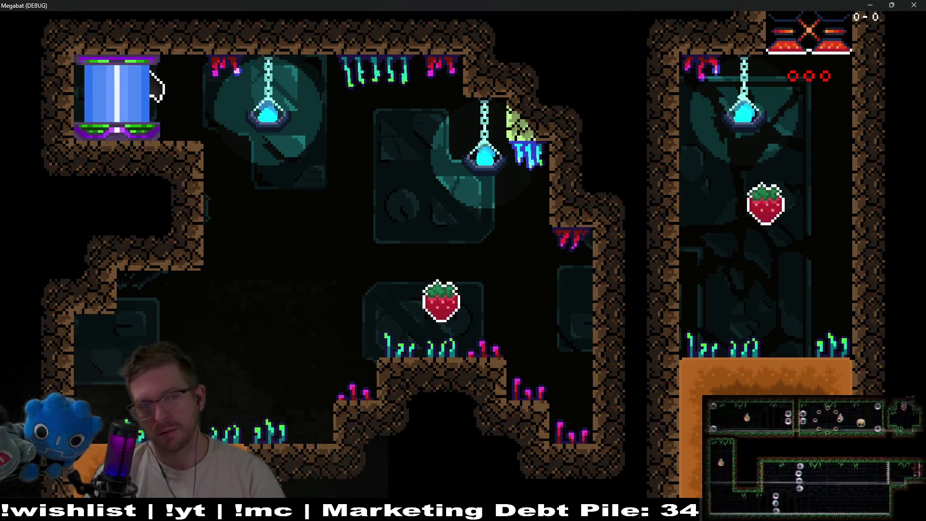
key(Down)
key(Left)
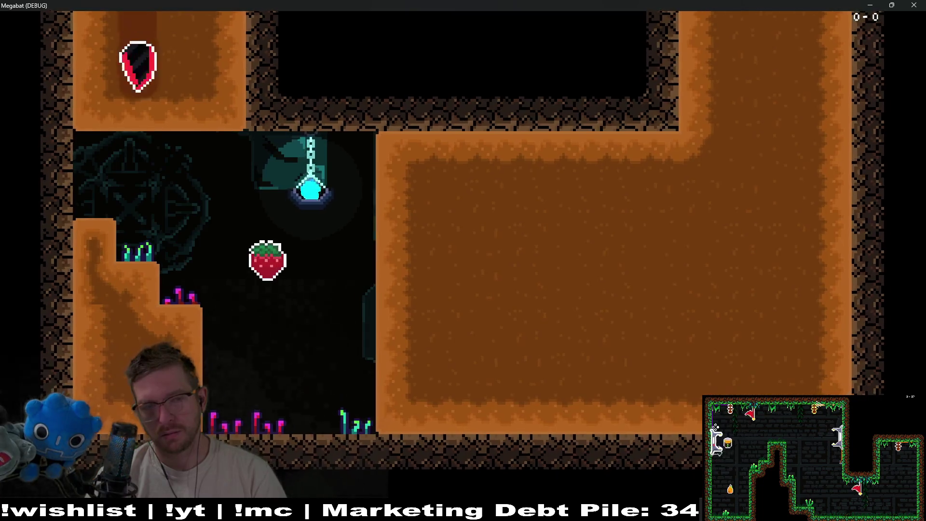
key(Down)
key(Right)
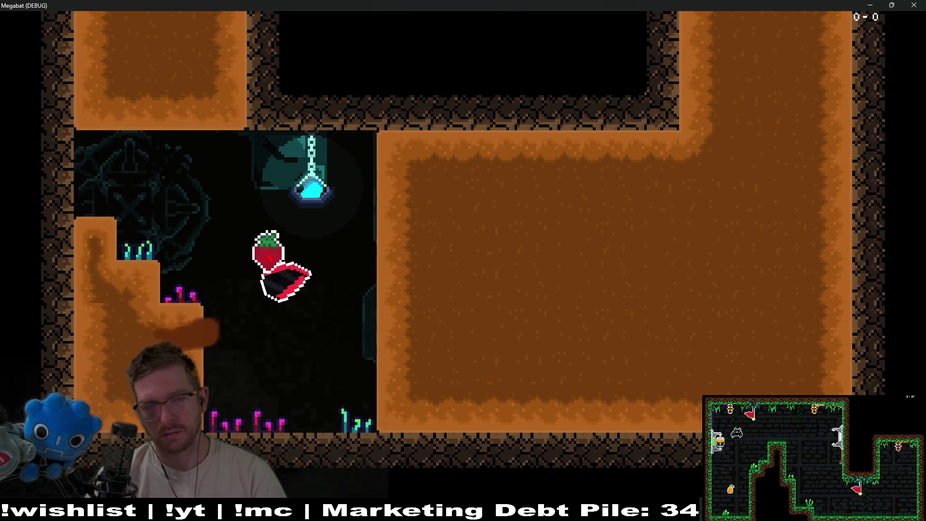
- Steer the dig through the dirt to grab the strawberry, stop the game, and reopen Player.gd
key(Up)
key(Up)
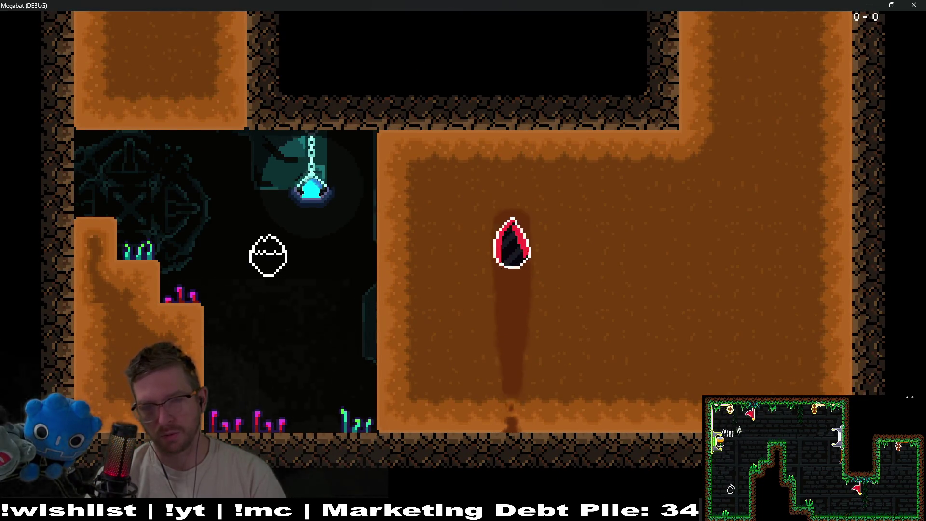
key(Down)
key(Right)
key(Up)
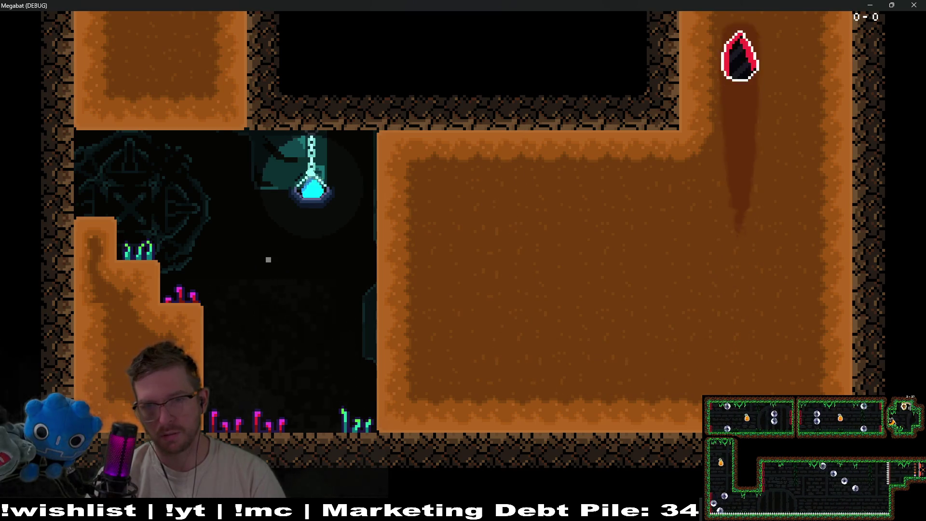
key(Left)
key(Down)
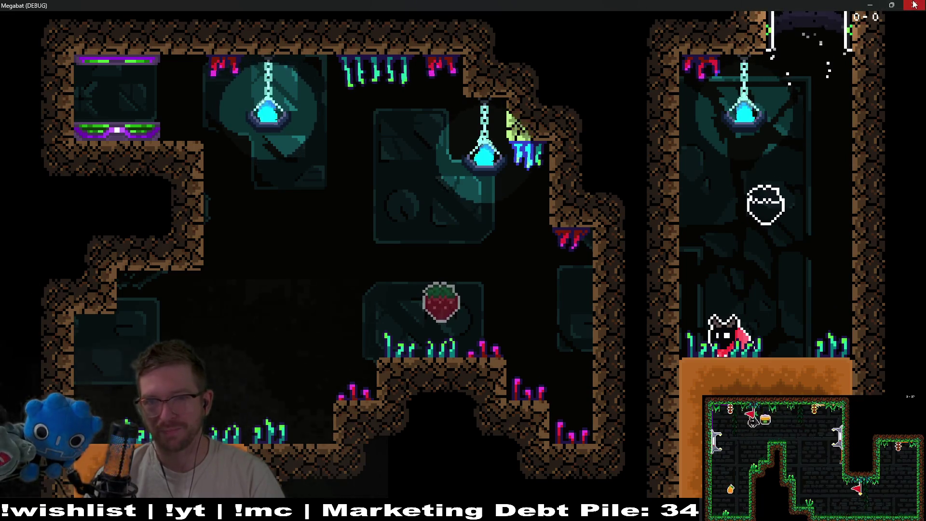
key(F8)
click(453, 24)
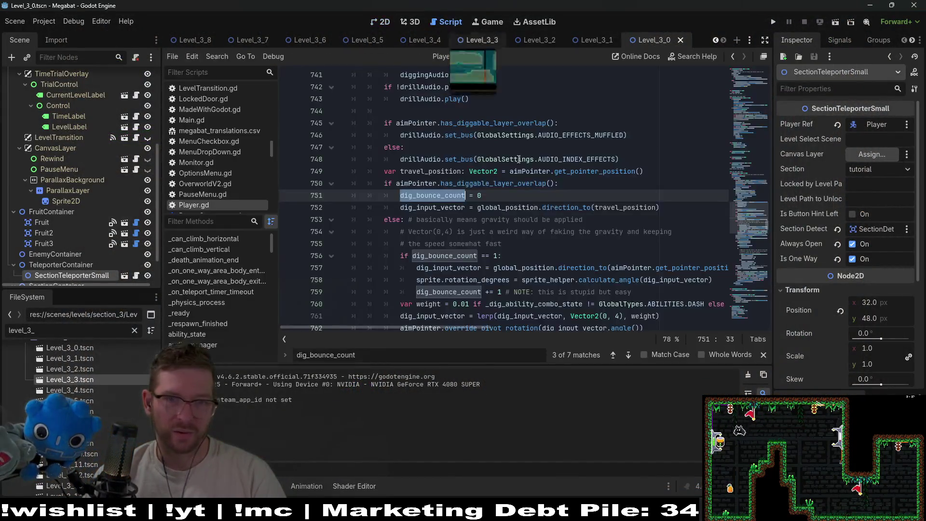
- Replace bounce_multiplier with 1.5 on the dig bounce velocity line
scroll(520, 266, down, 3)
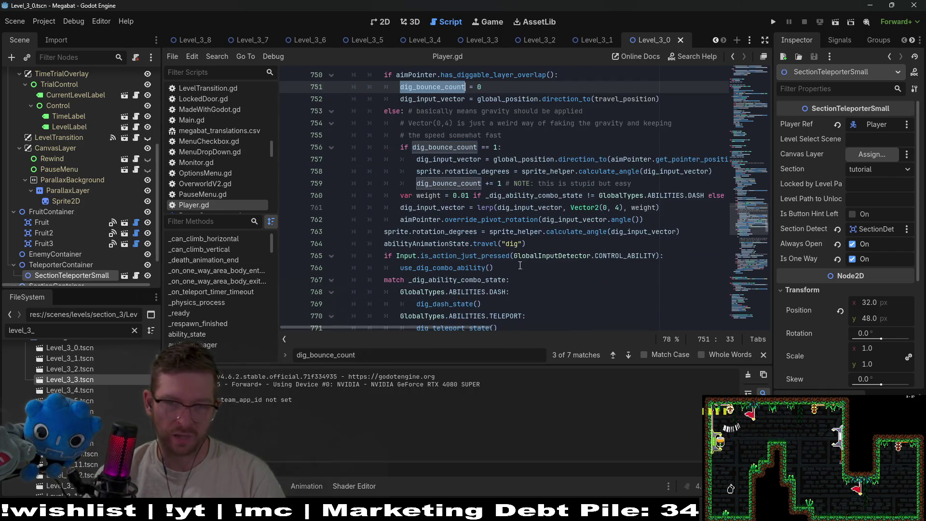
double_click(457, 183)
scroll(597, 236, down, 7)
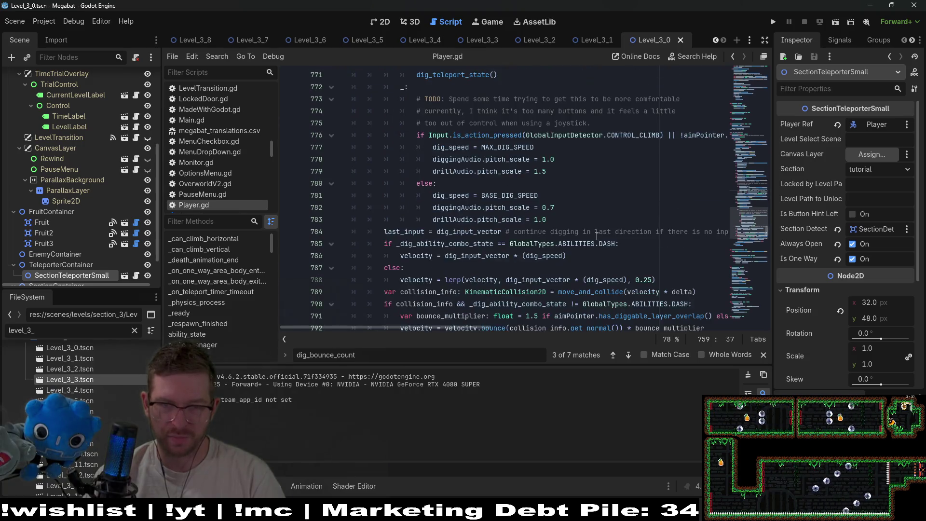
scroll(597, 237, down, 3)
scroll(596, 236, up, 2)
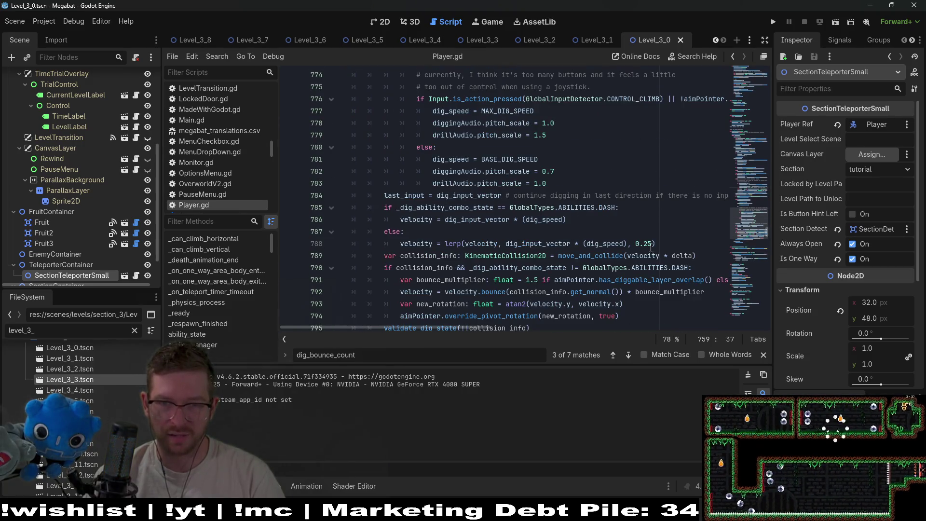
click(587, 216)
key(ctrl+f)
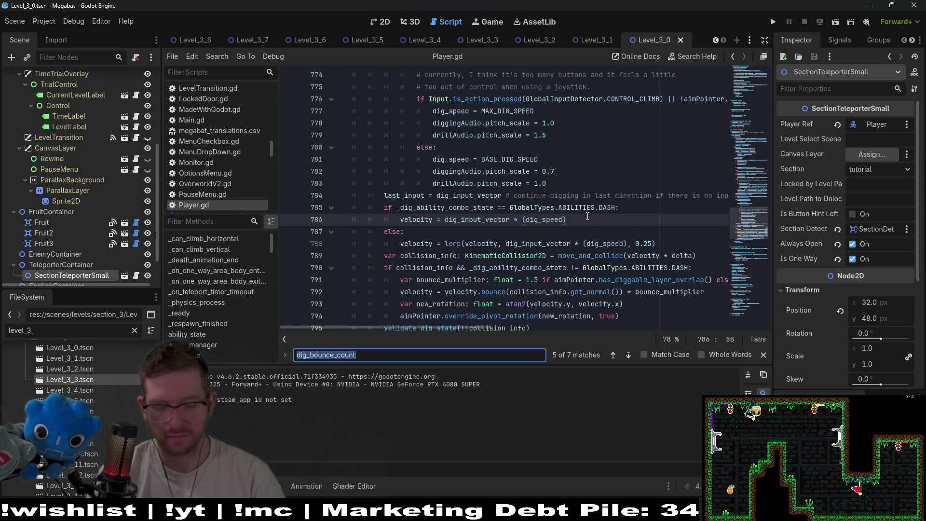
text(boun)
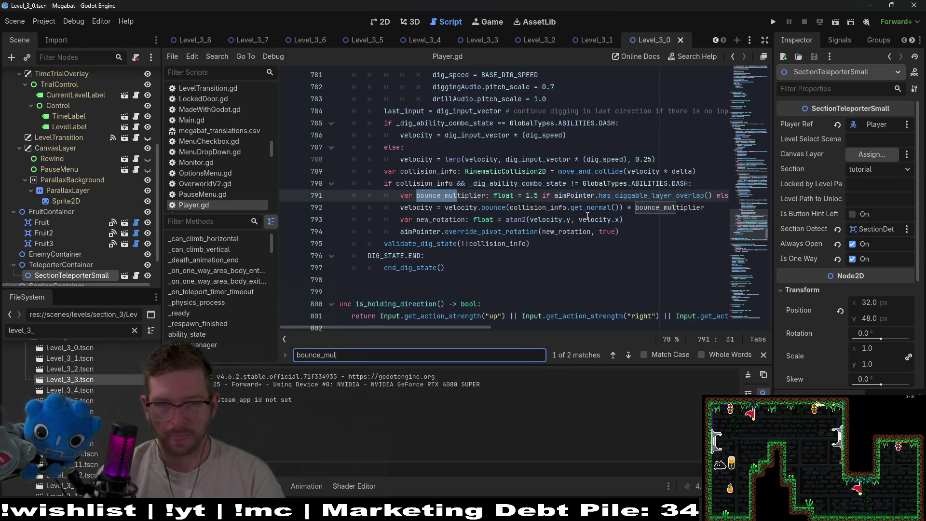
double_click(666, 209)
text(1.5)
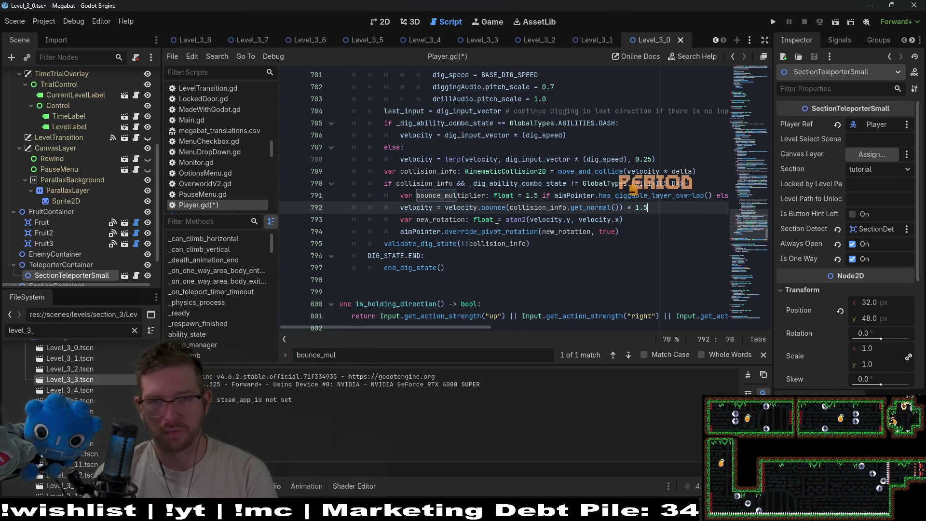
- Delete the unused bounce_multiplier declaration, save, and run the game with F5
key(shift+Up)
key(BackSpace)
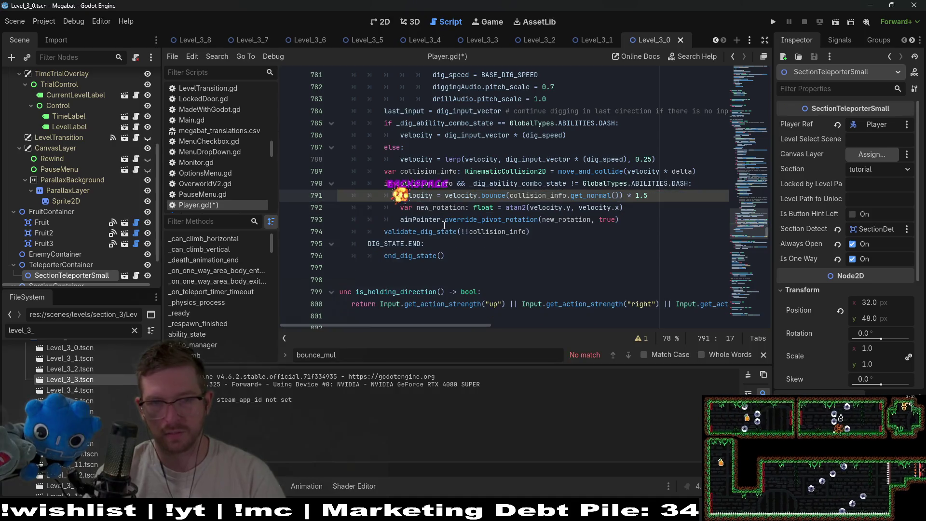
key(ctrl+s)
key(F5)
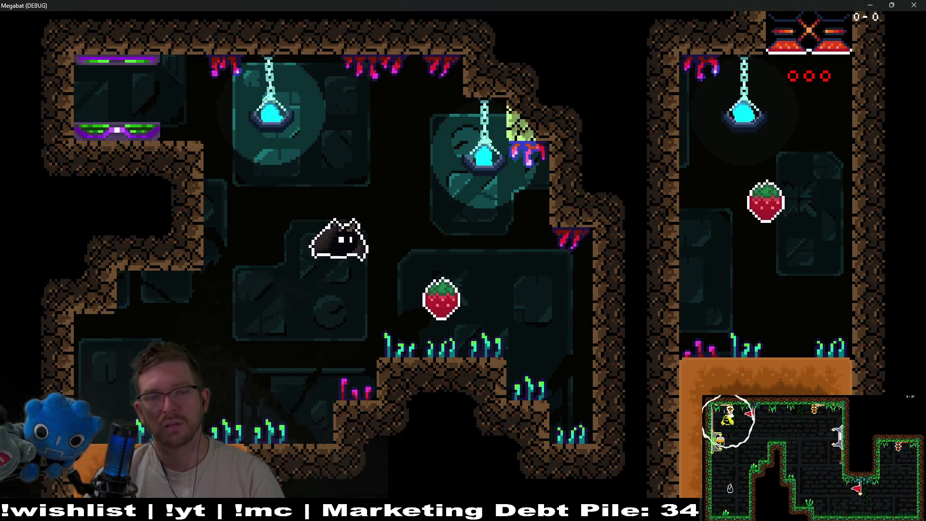
- Play through the rooms collecting strawberries and digging through dirt, then close the game window
key(space)
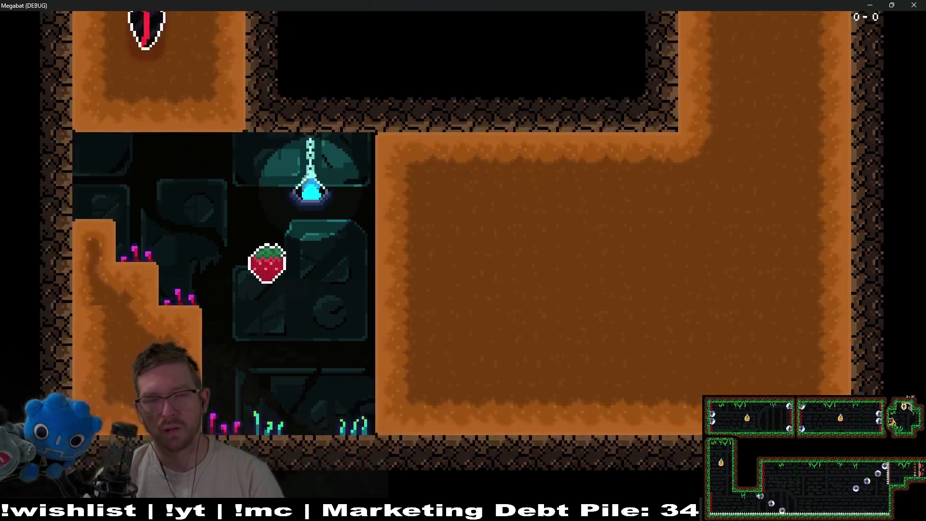
key(space)
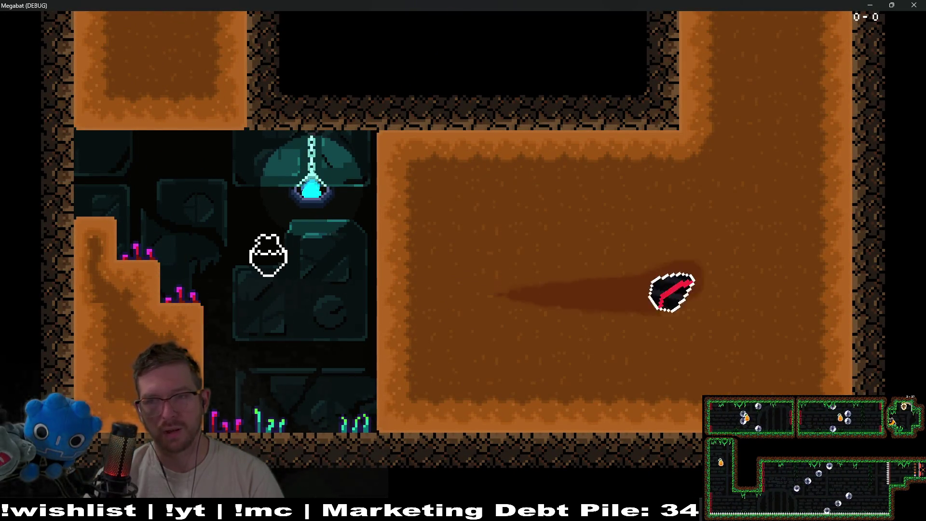
key(Up)
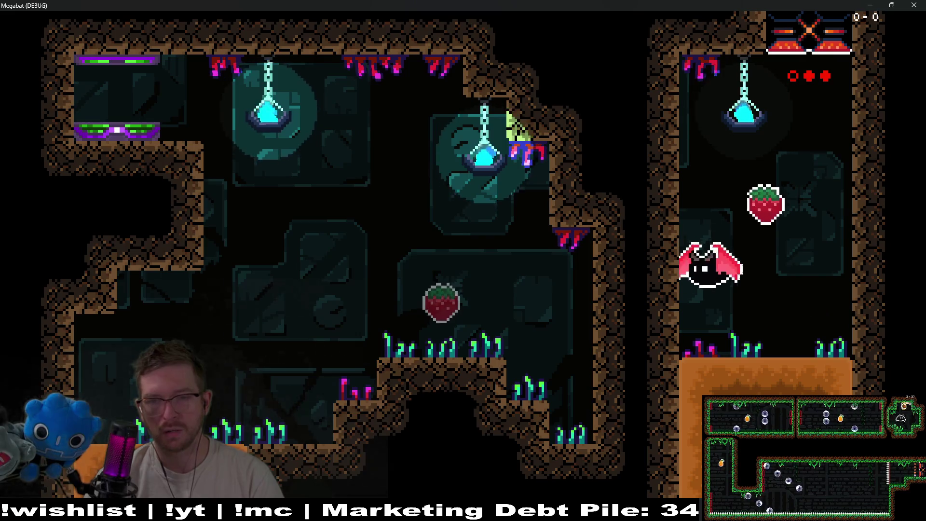
key(space)
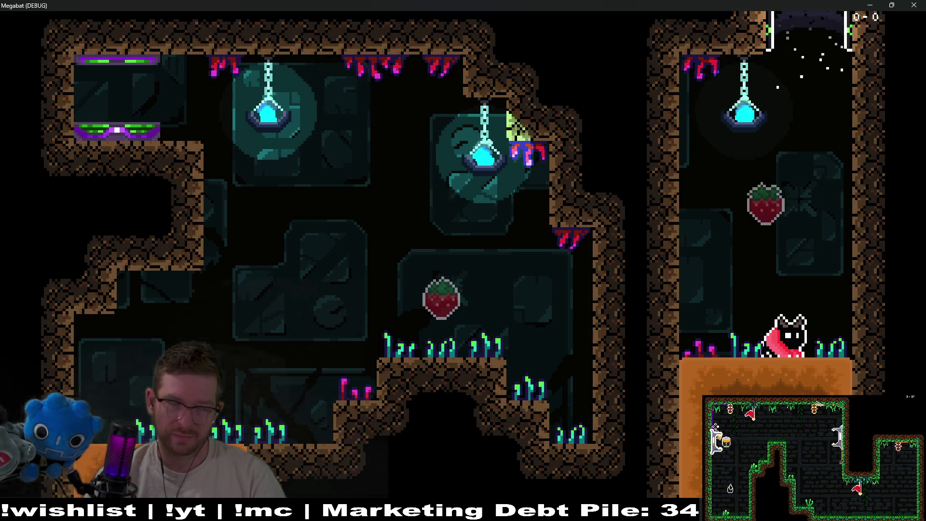
key(space)
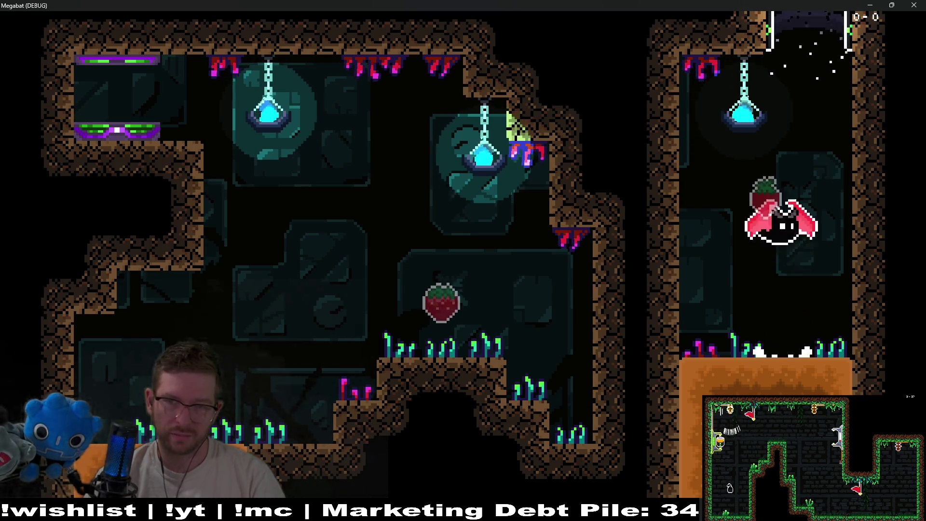
key(Left)
key(Down)
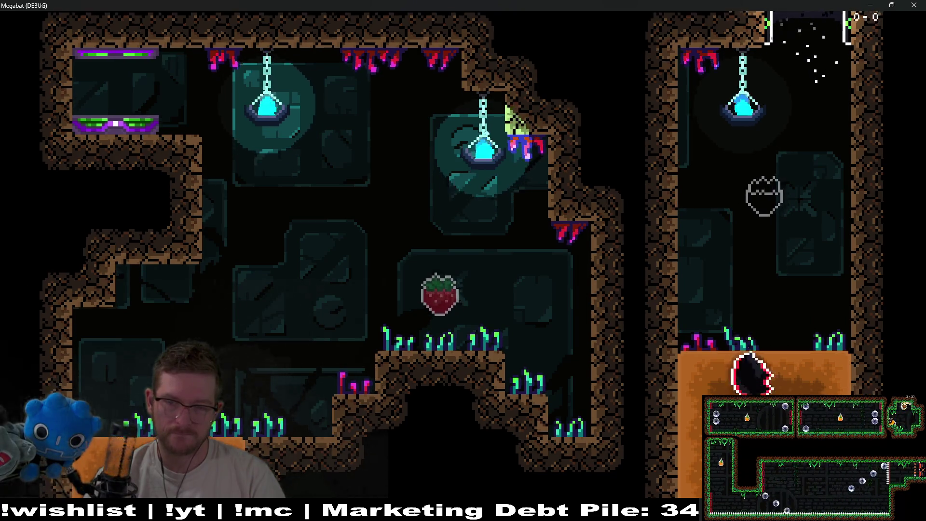
key(Right)
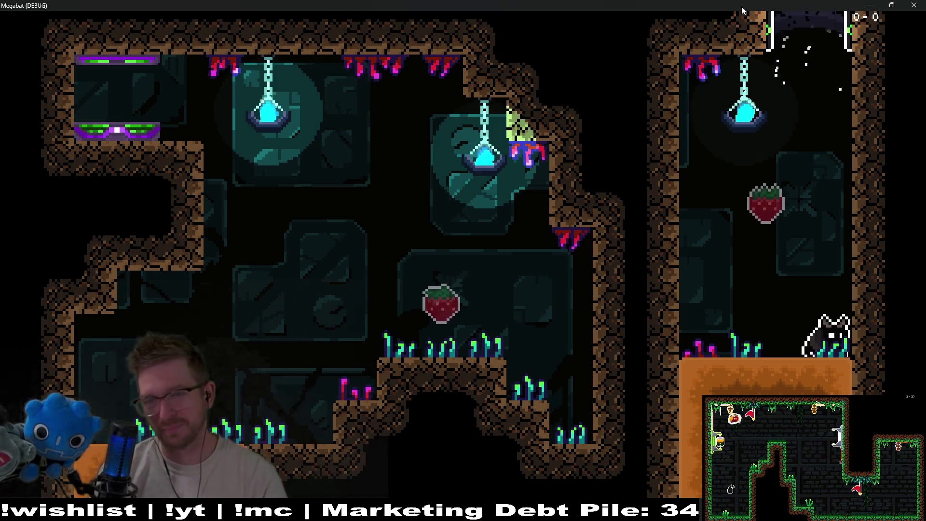
click(922, 4)
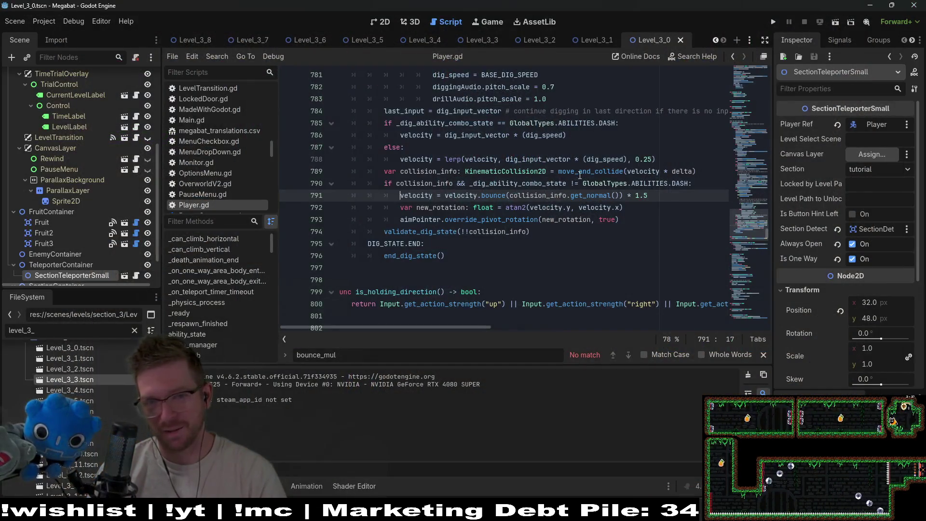
click(579, 172)
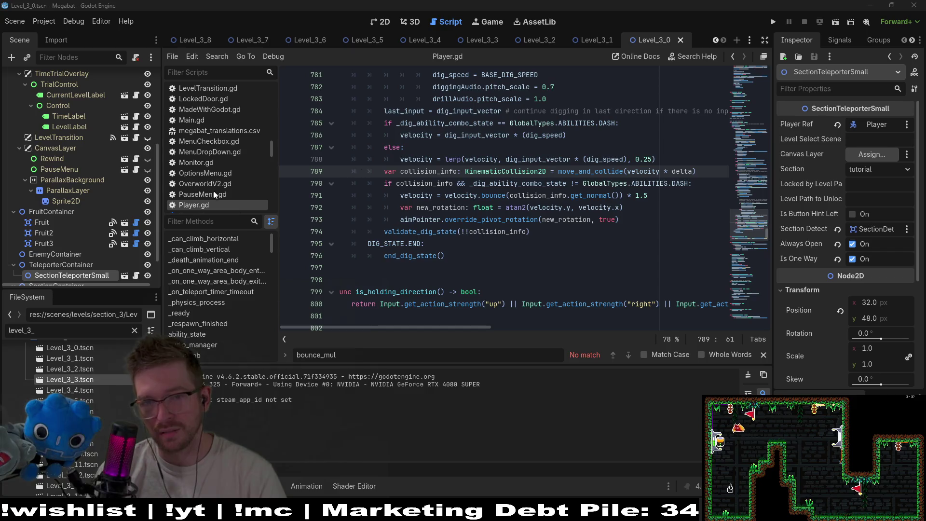
click(626, 217)
click(672, 171)
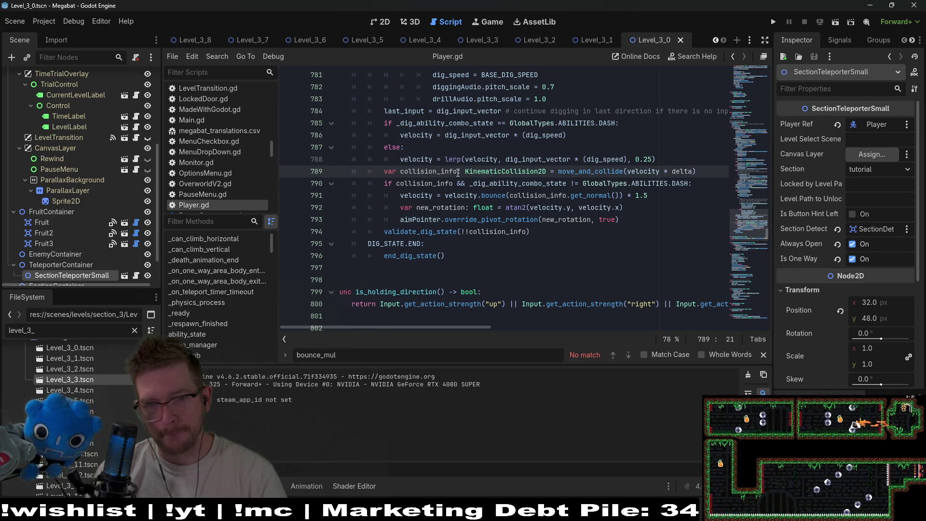
click(695, 225)
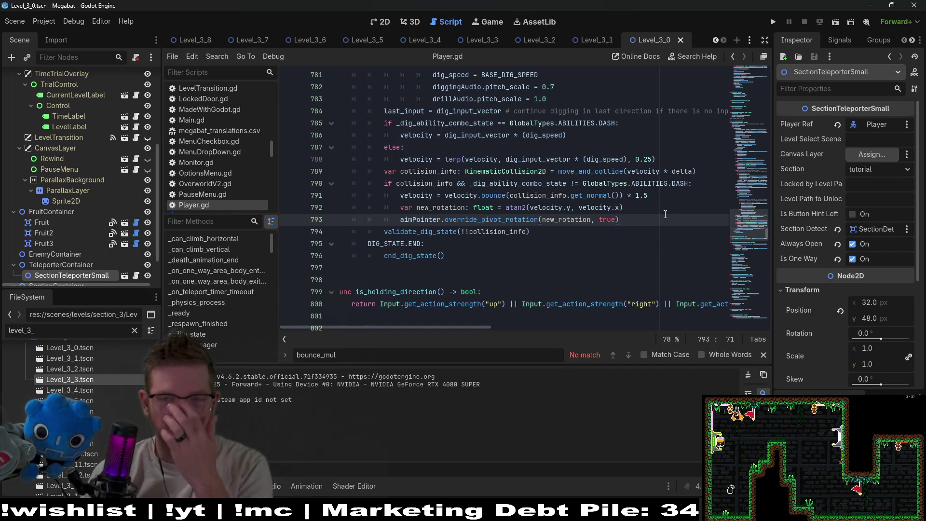
scroll(648, 185, up, 3)
scroll(575, 188, up, 5)
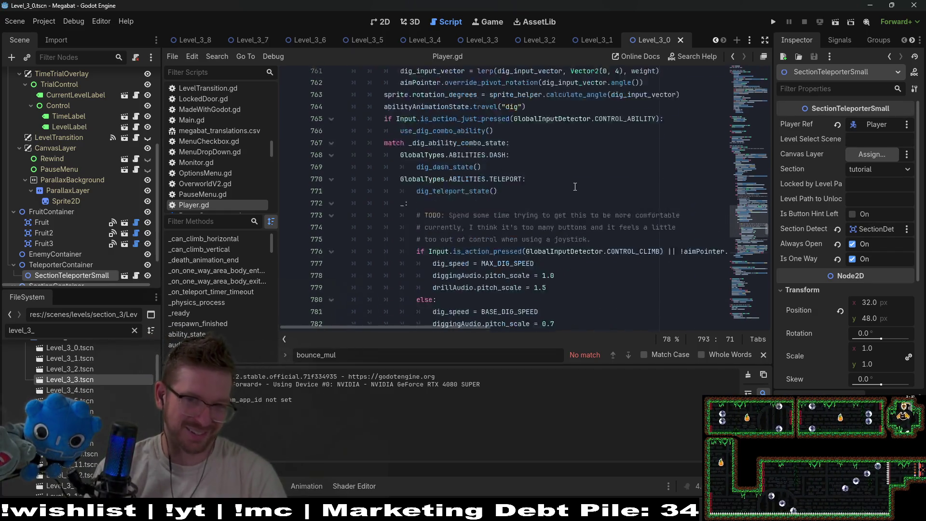
scroll(576, 189, up, 5)
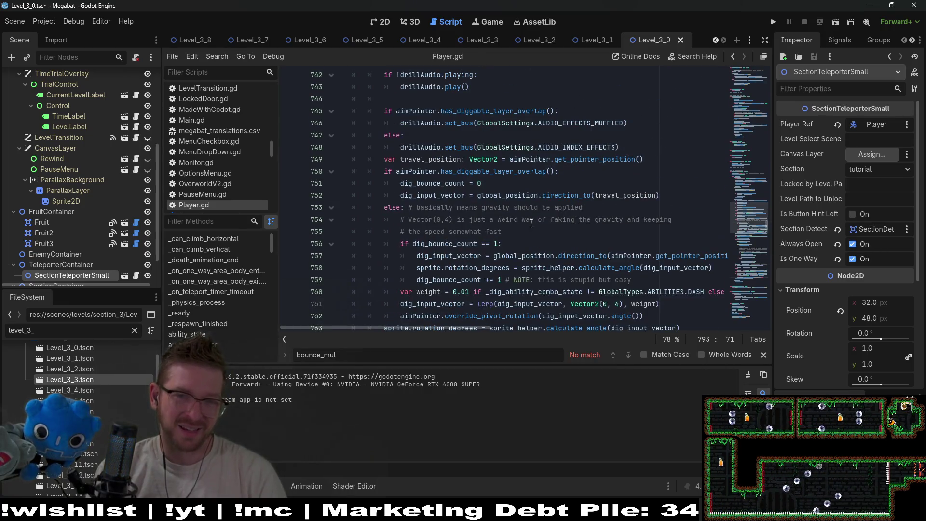
scroll(531, 222, down, 2)
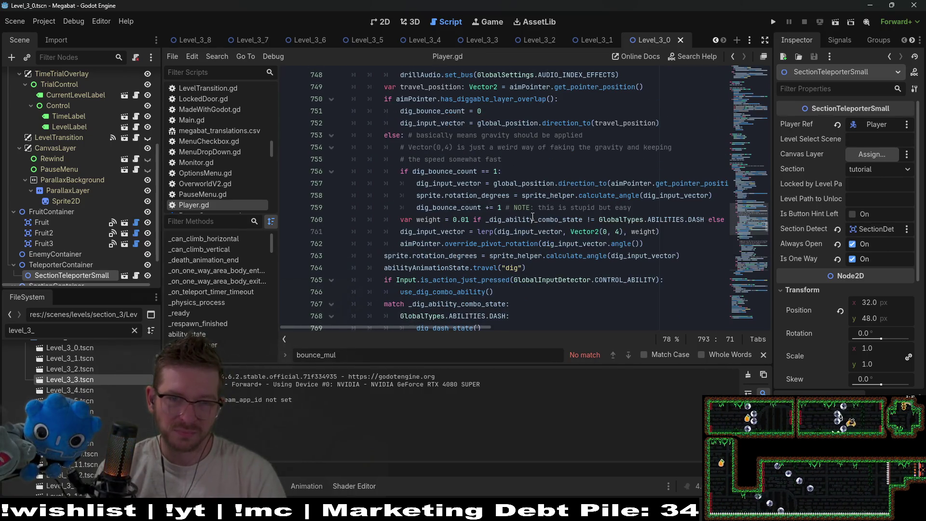
scroll(549, 234, down, 5)
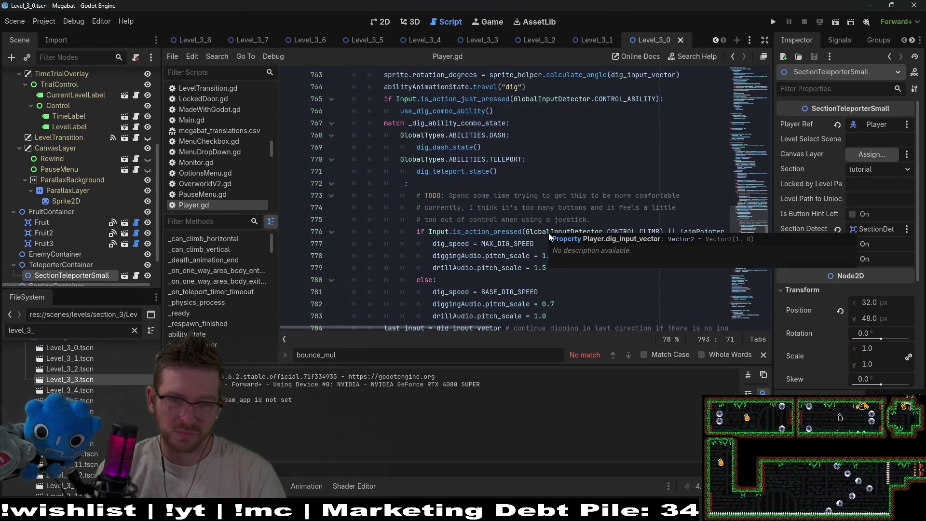
scroll(466, 215, down, 7)
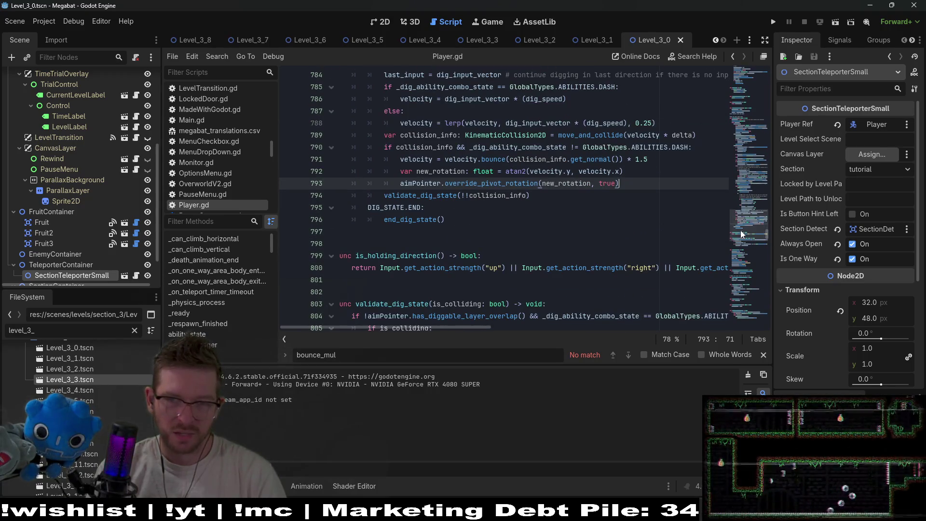
drag(743, 233, 733, 92)
scroll(555, 173, down, 5)
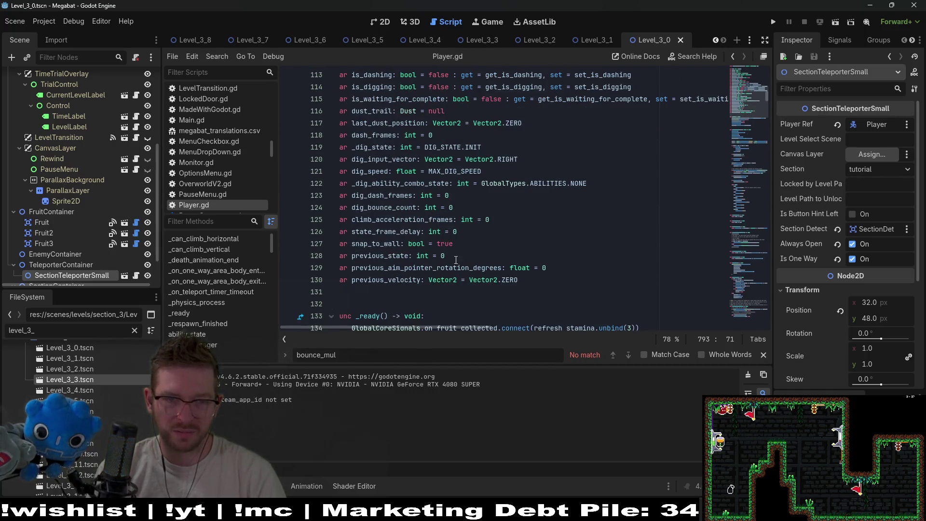
scroll(447, 237, down, 2)
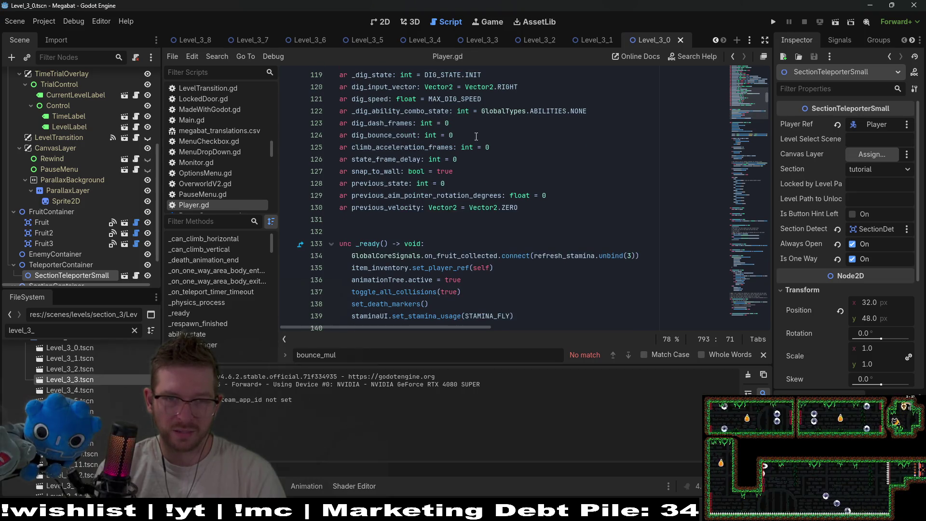
click(477, 136)
key(Return)
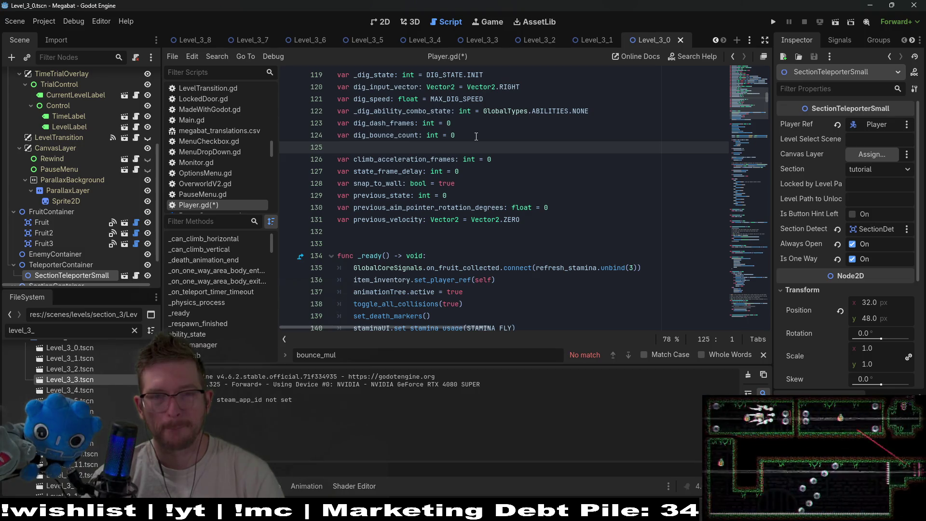
key(BackSpace)
scroll(485, 211, up, 10)
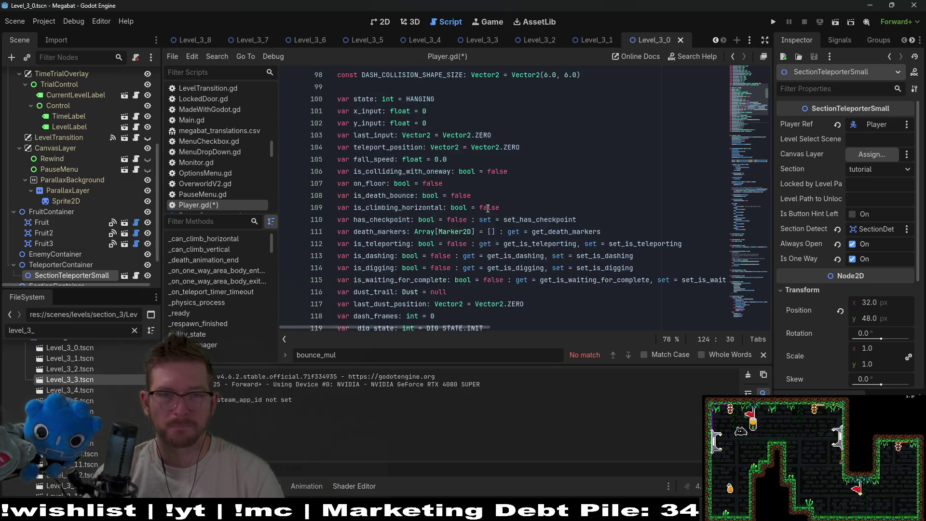
- Add const MAX_DIG_BOUNCE_COUNT: int = 3 on line 99 after DASH_COLLISION_SHAPE_SIZE
click(600, 194)
click(609, 186)
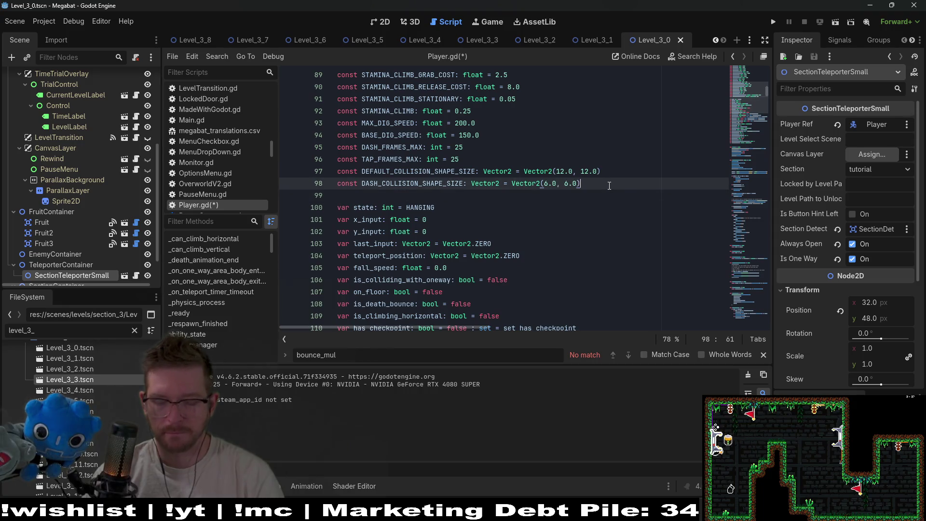
key(Return)
text(const )
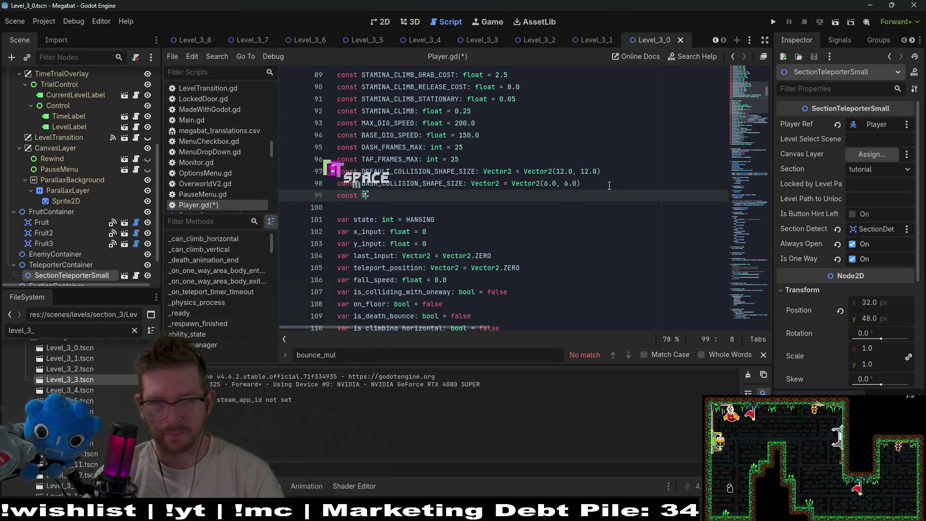
text(MAX_DIG)
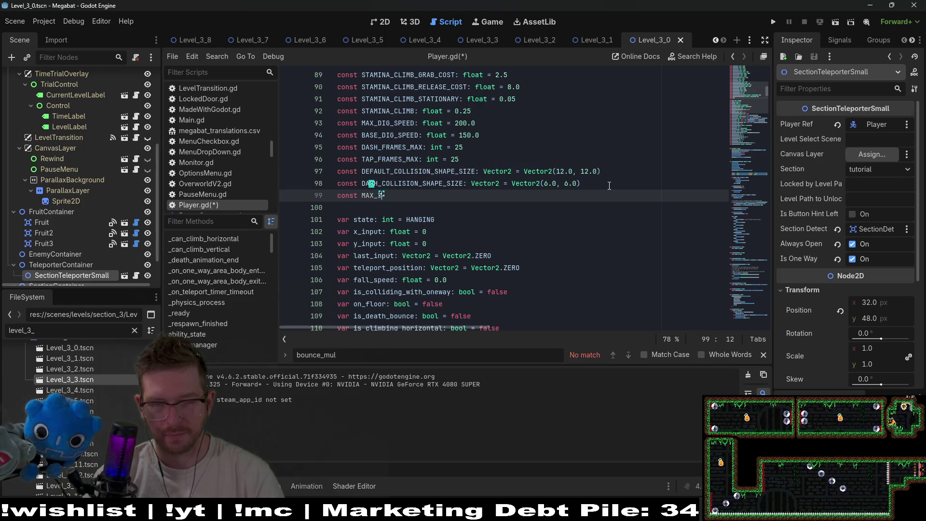
text(_BOUNCE)
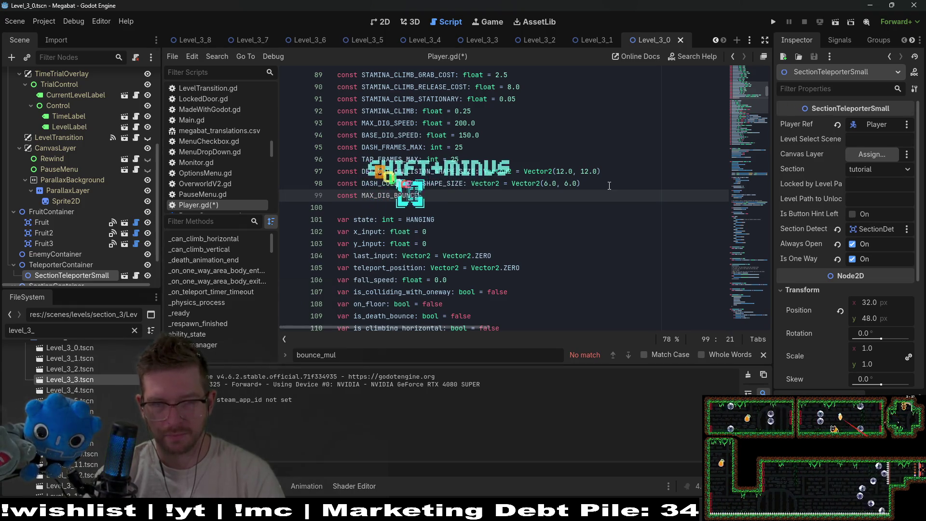
key(BackSpace)
key(BackSpace)
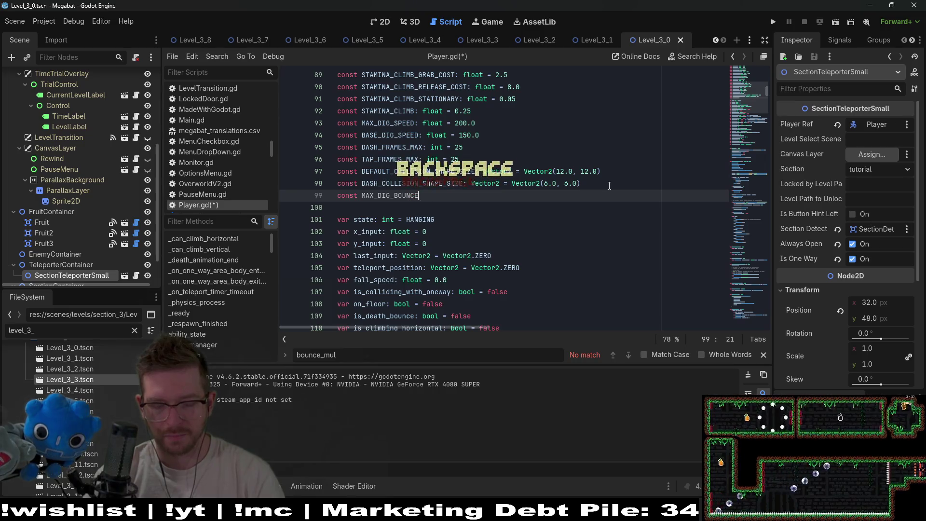
text(_COUNT)
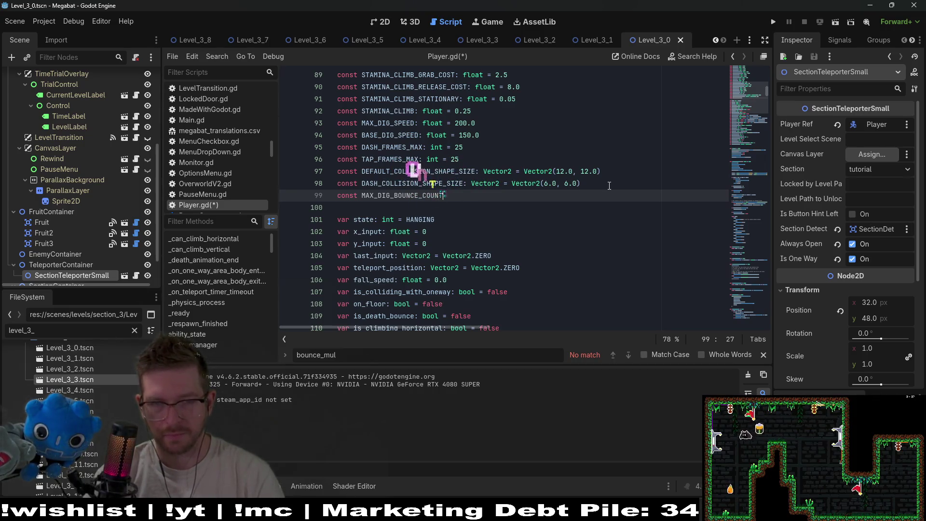
text(: int )
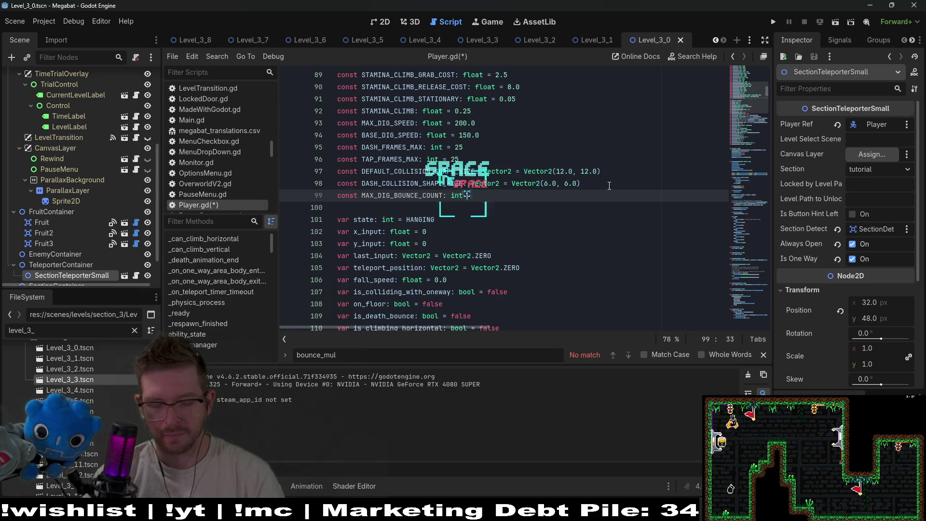
text(= 3)
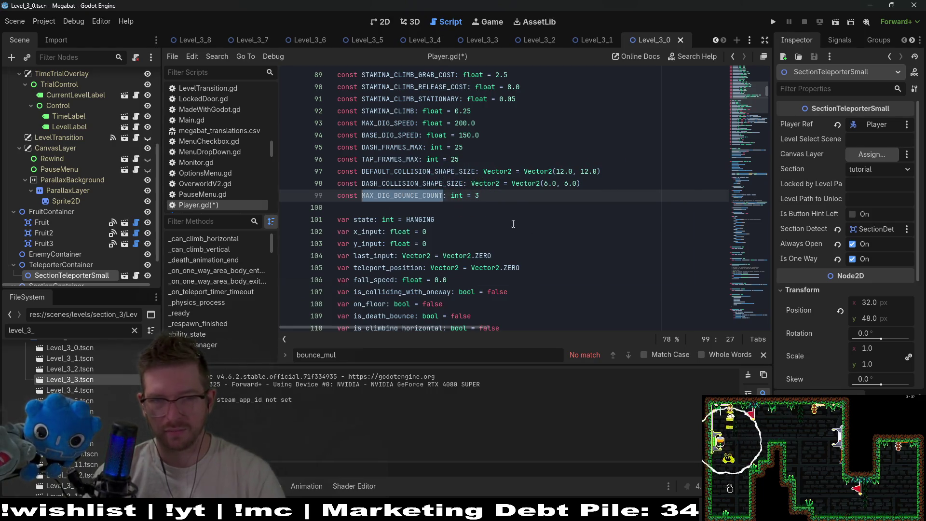
scroll(455, 259, down, 11)
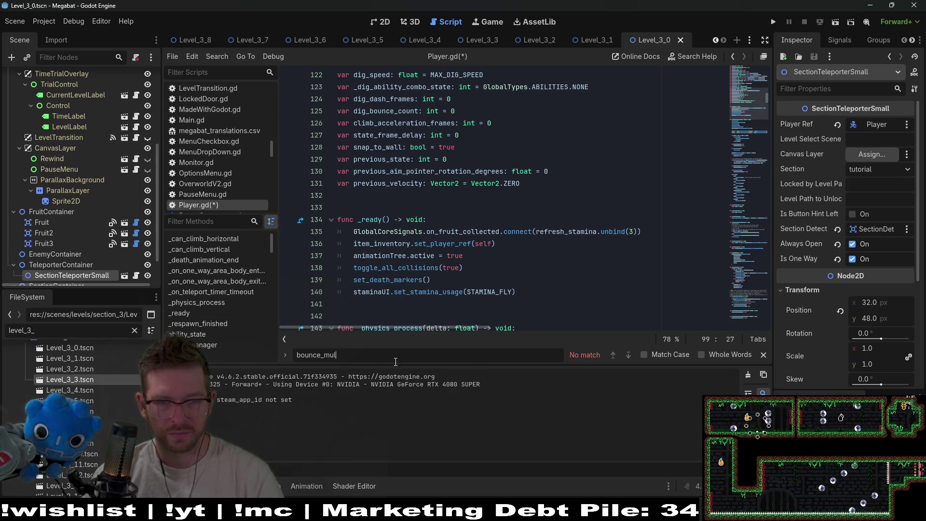
- Change the line 757 re-aim condition from == 1 to < MAX_DIG_BOUNCE_COUNT
key(BackSpace)
key(BackSpace)
key(BackSpace)
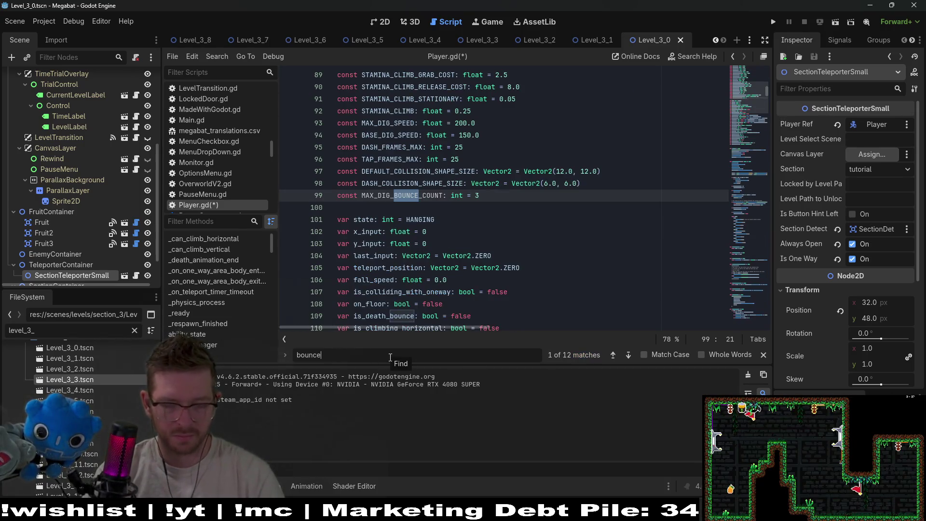
text(_count)
key(Return)
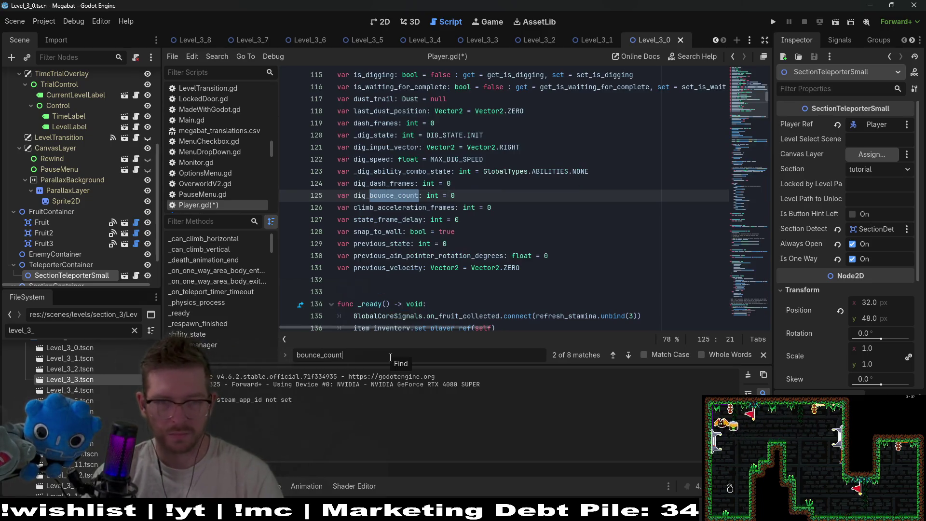
key(Return)
key(Return)
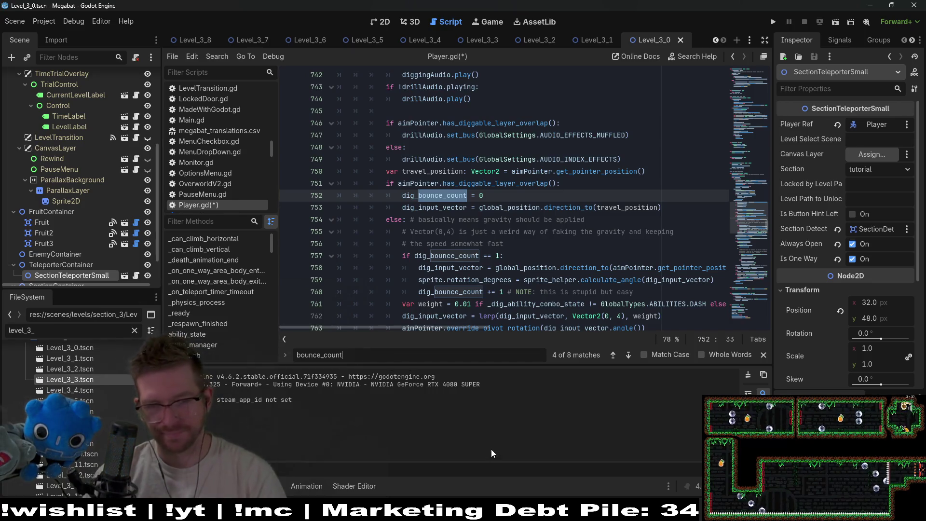
click(659, 293)
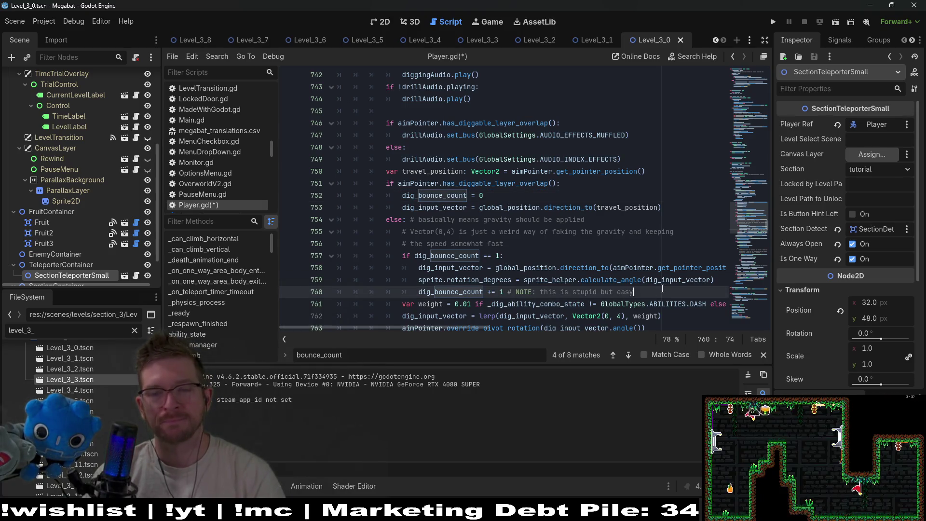
click(502, 255)
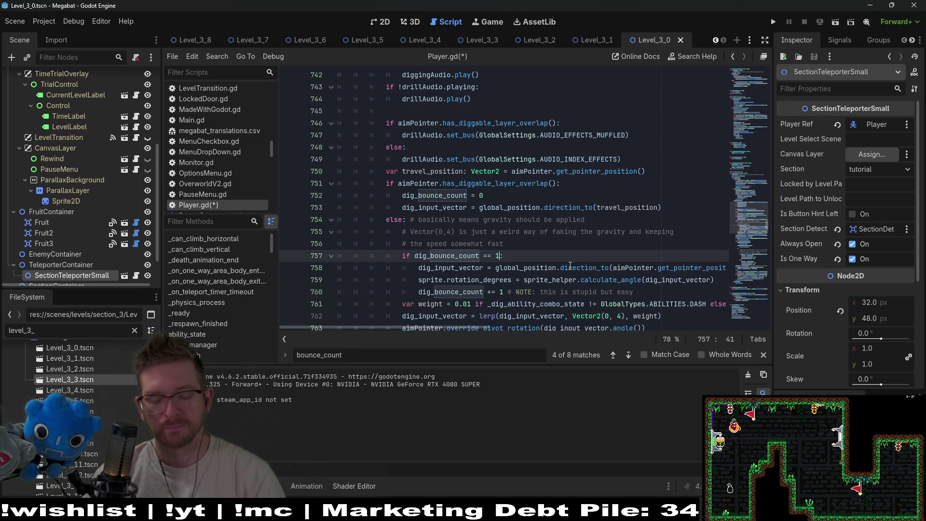
key(BackSpace)
key(BackSpace)
key(BackSpace)
key(BackSpace)
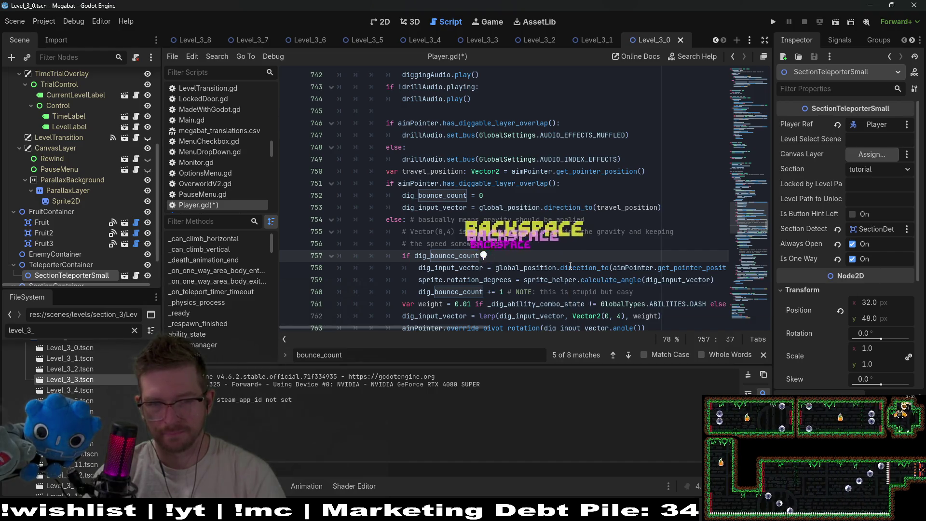
text(<)
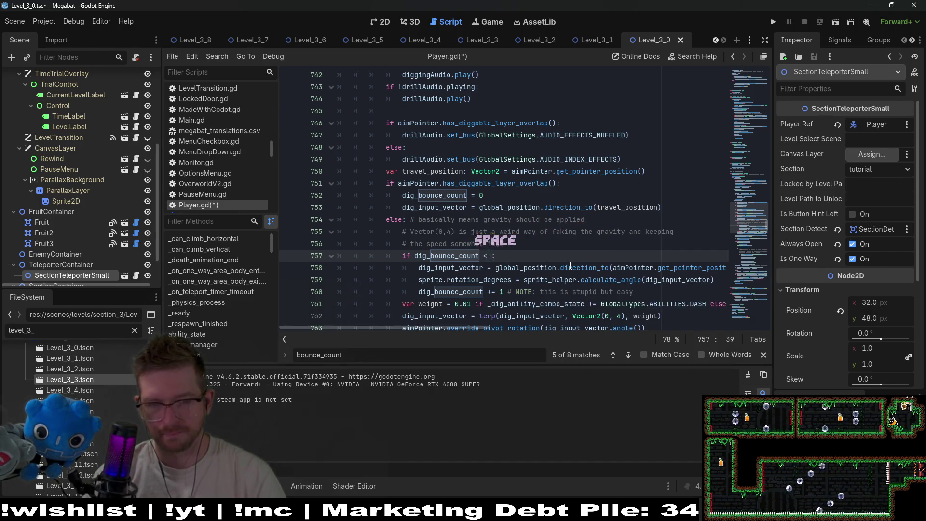
text(MAX_DIG_BOUNCE_COUNT)
- Delete the dig_bounce_count += 1 line and review the updated re-aim condition
scroll(600, 264, down, 1)
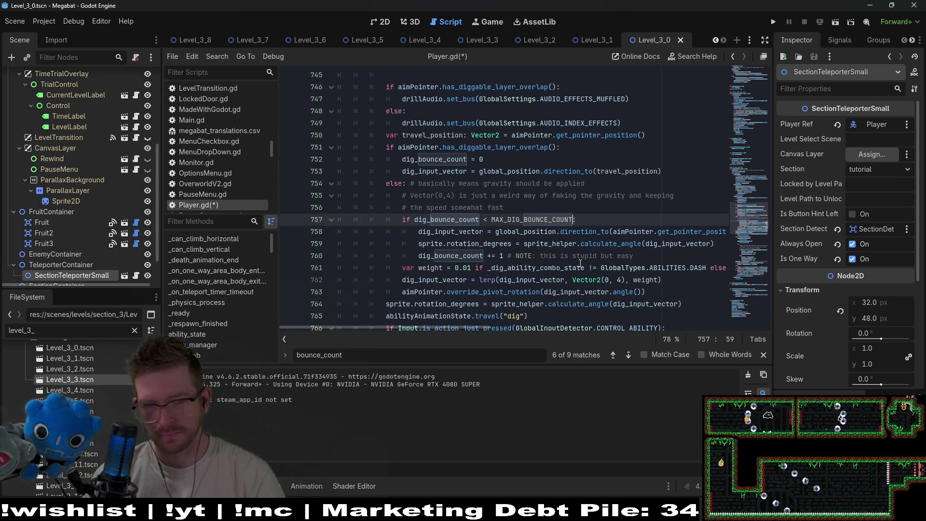
click(659, 255)
drag(674, 259, 725, 247)
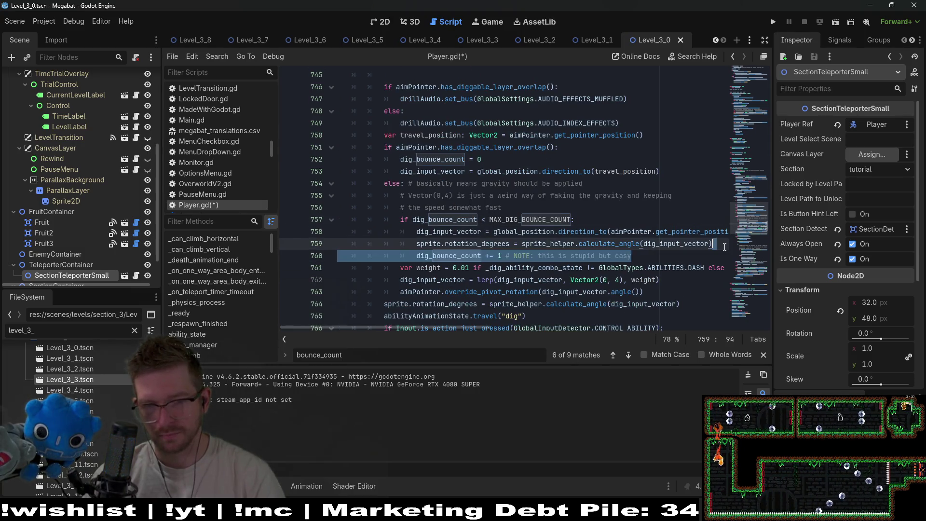
key(BackSpace)
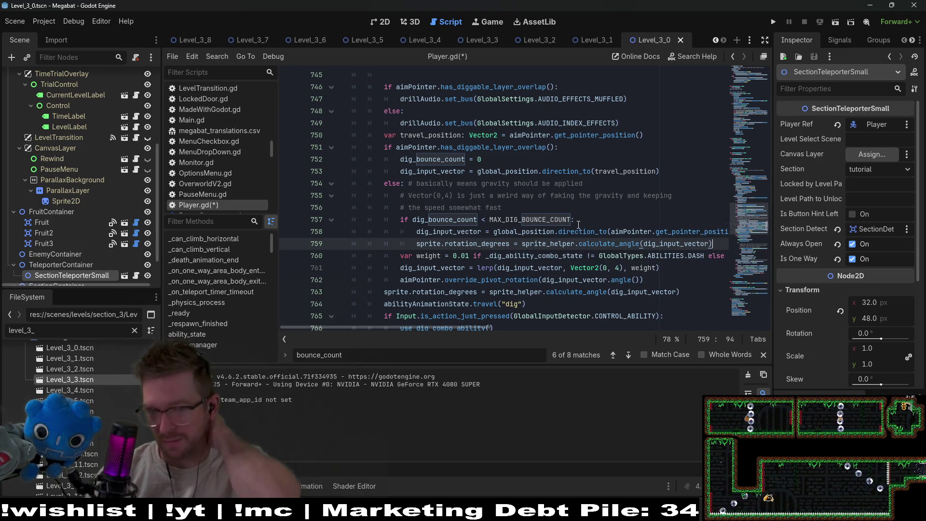
double_click(531, 220)
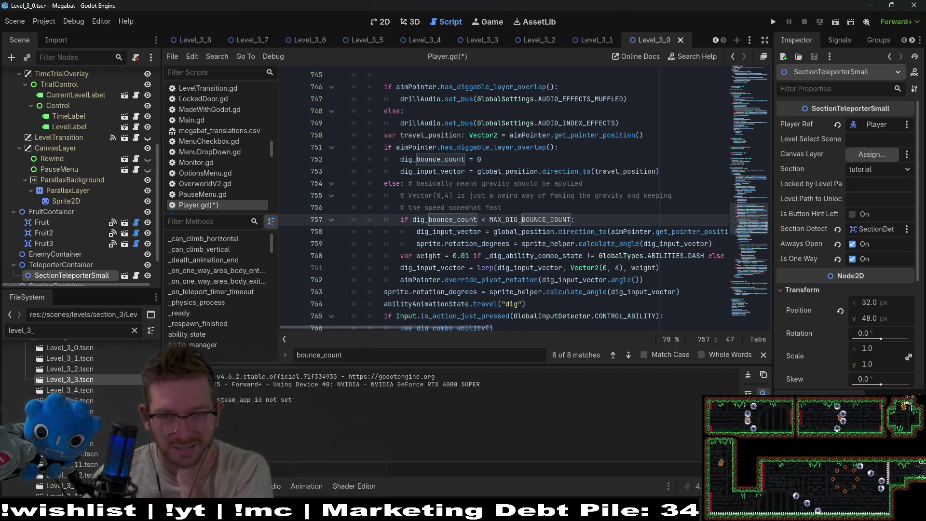
double_click(478, 243)
double_click(459, 232)
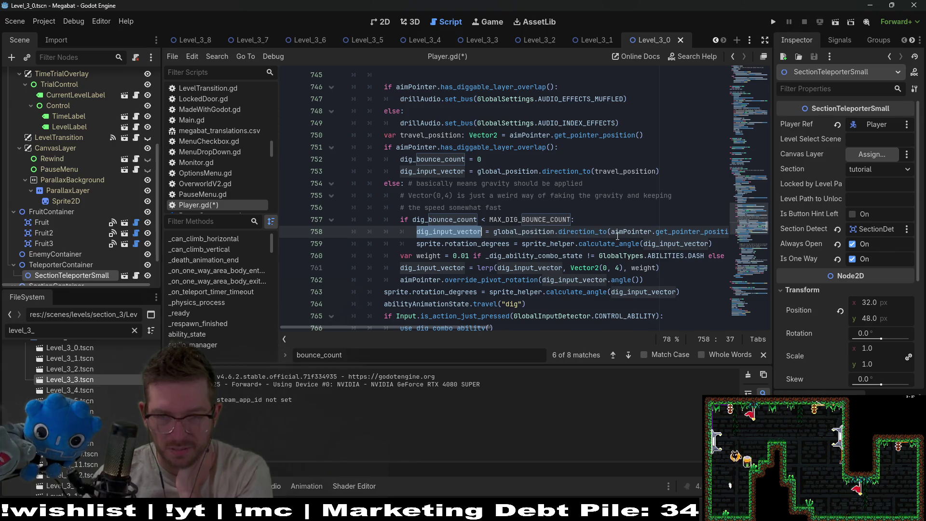
click(542, 220)
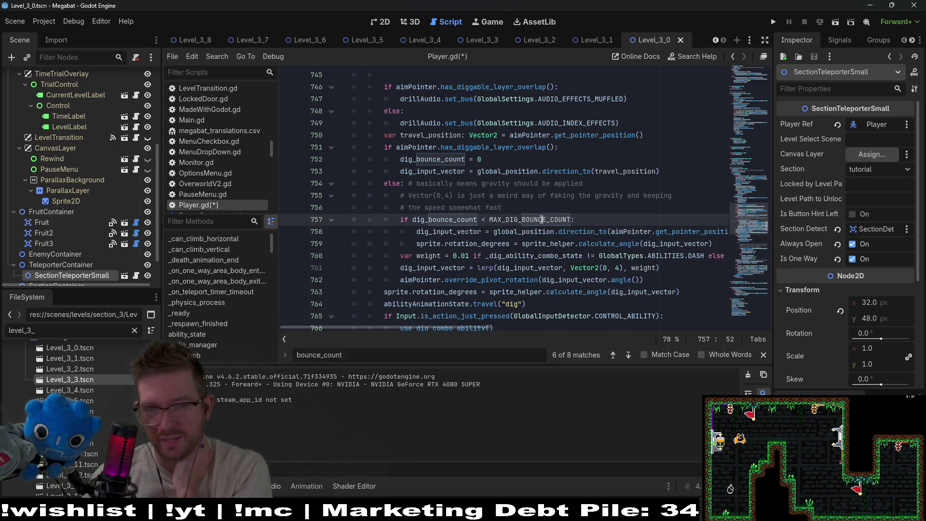
double_click(446, 220)
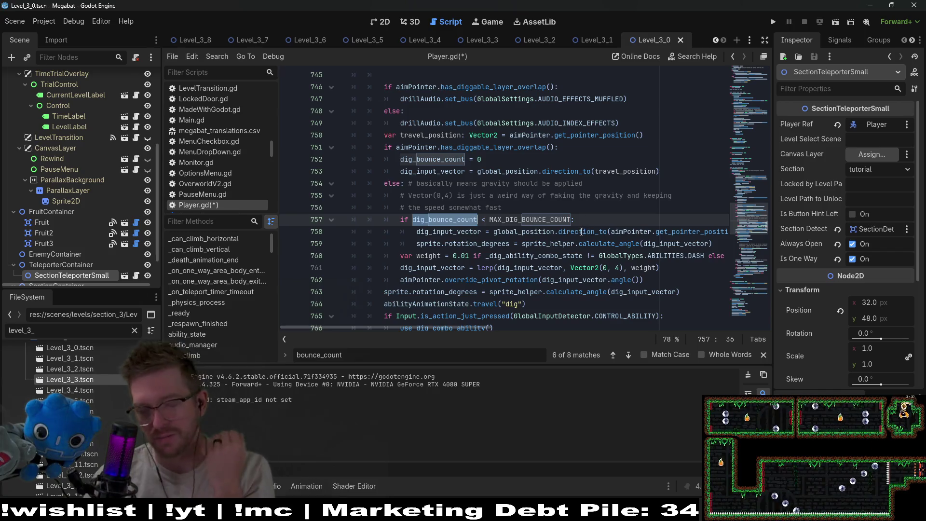
double_click(538, 220)
key(ctrl+c)
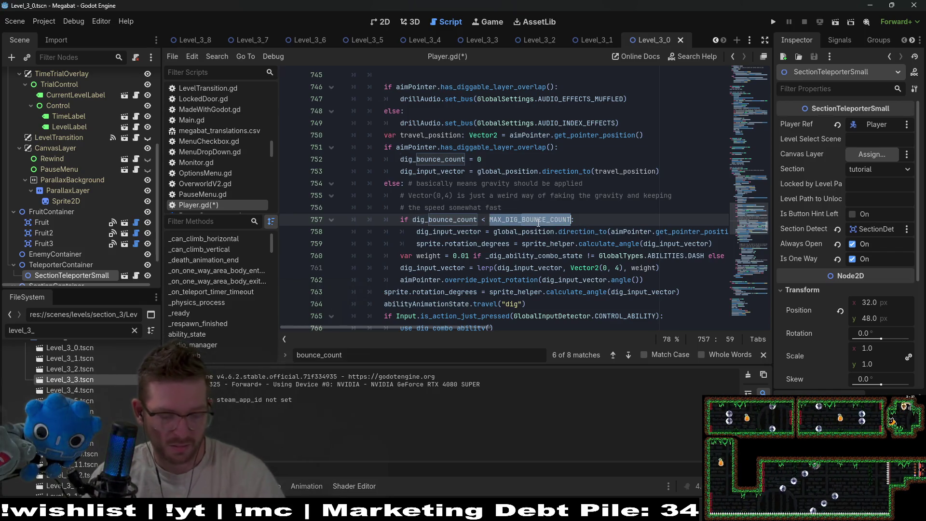
scroll(539, 220, down, 3)
click(493, 159)
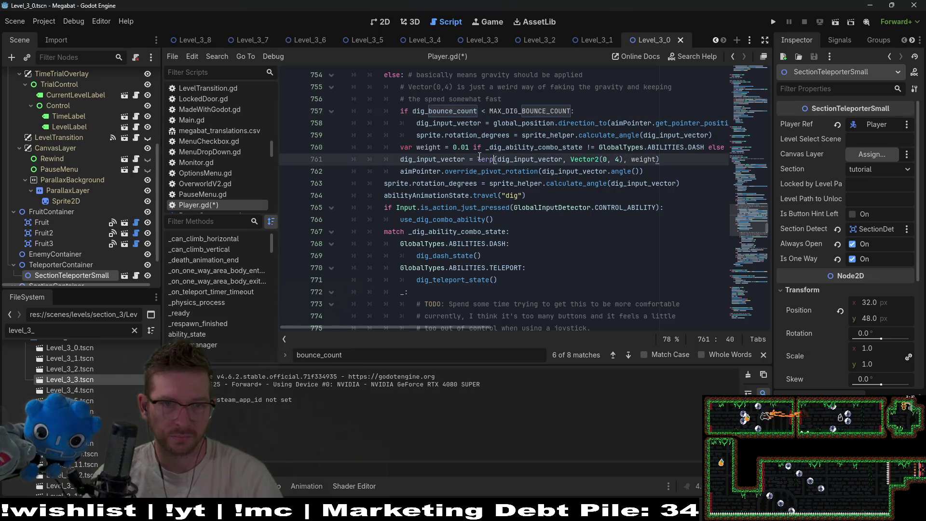
- Change line 807's dig end check from > 1 to >= MAX_DIG_BOUNCE_COUNT and save
key(Return)
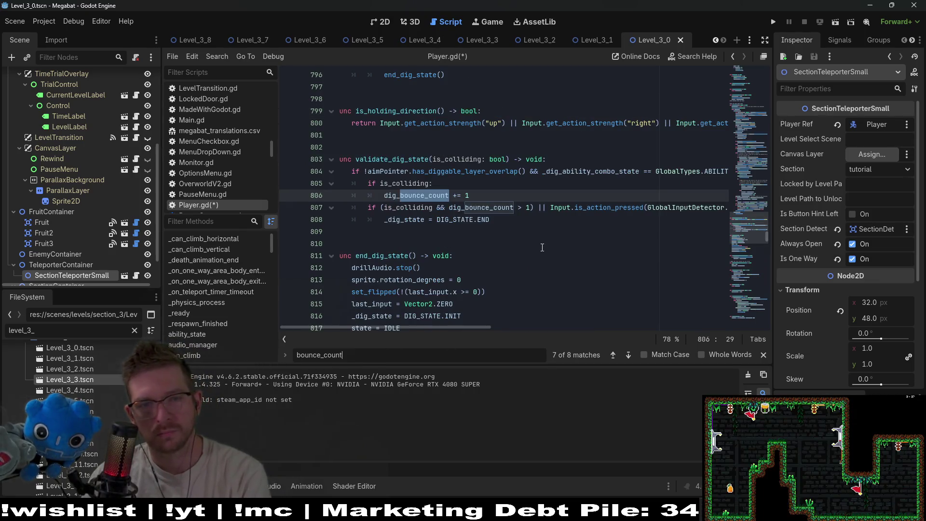
click(530, 211)
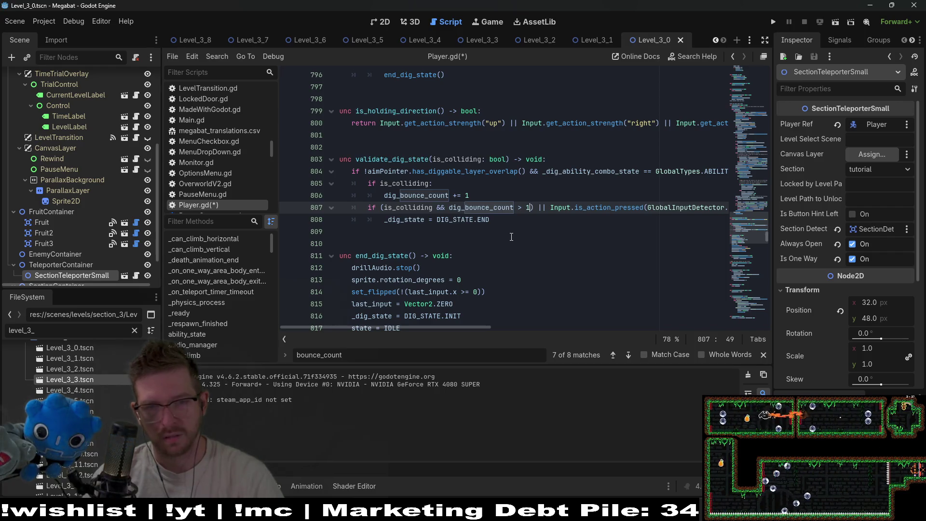
key(BackSpace)
key(BackSpace)
key(BackSpace)
text(>)
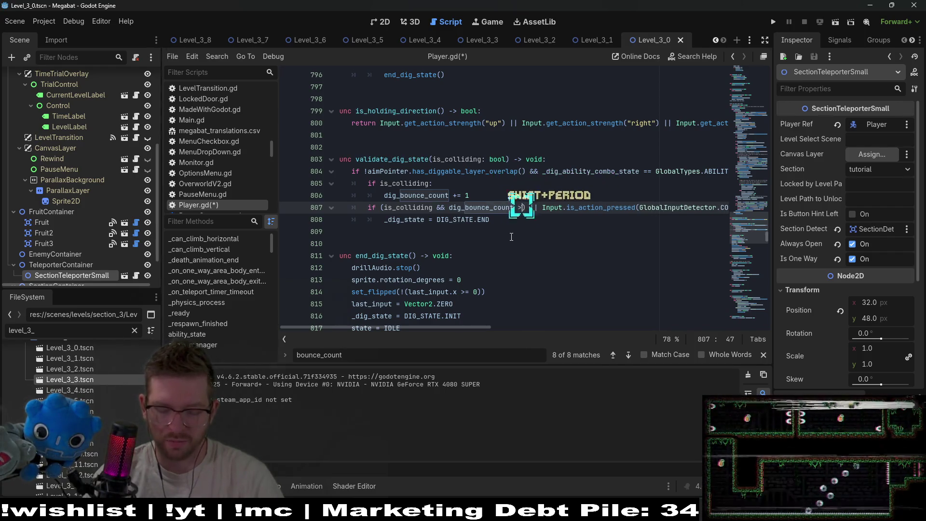
text(=)
key(ctrl+v)
click(540, 187)
key(ctrl+s)
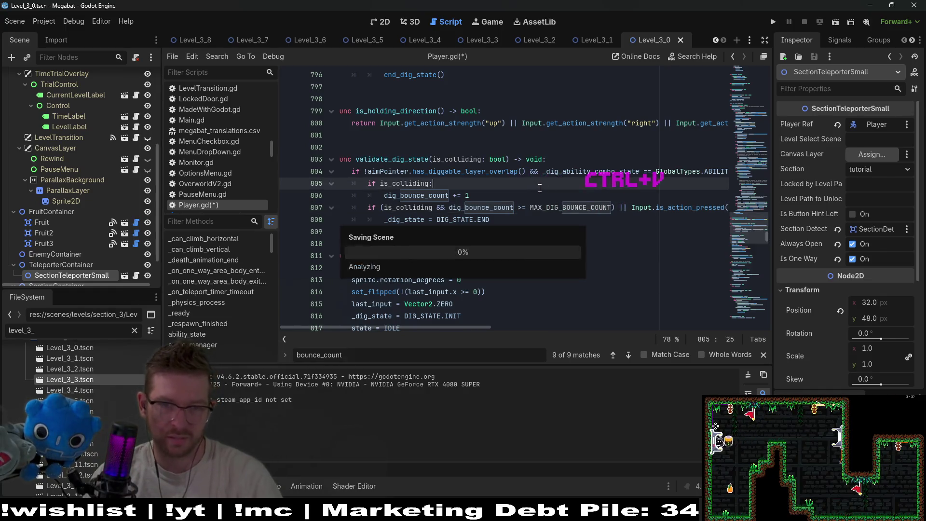
- Step through the remaining bounce_count matches, save again, and switch to the 2D level view
key(Return)
key(Return)
key(Return)
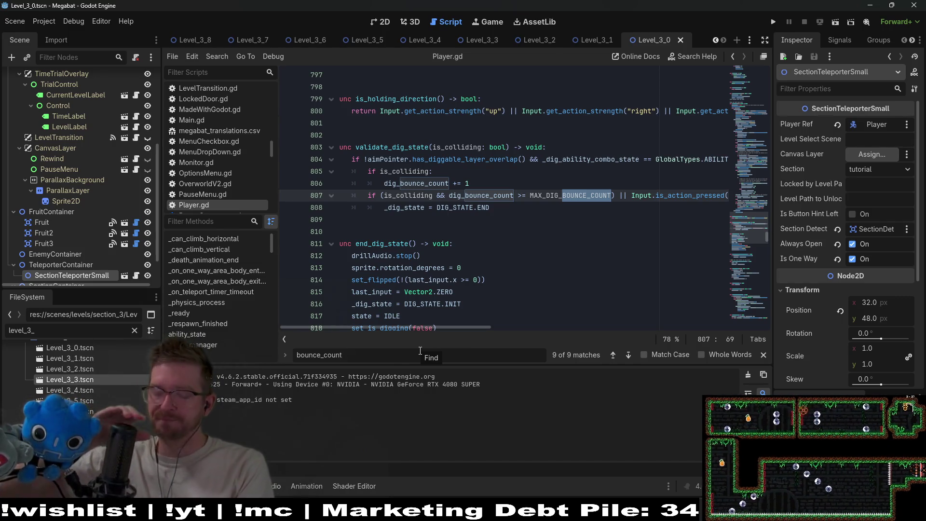
key(Return)
key(Return)
key(Return)
key(Return)
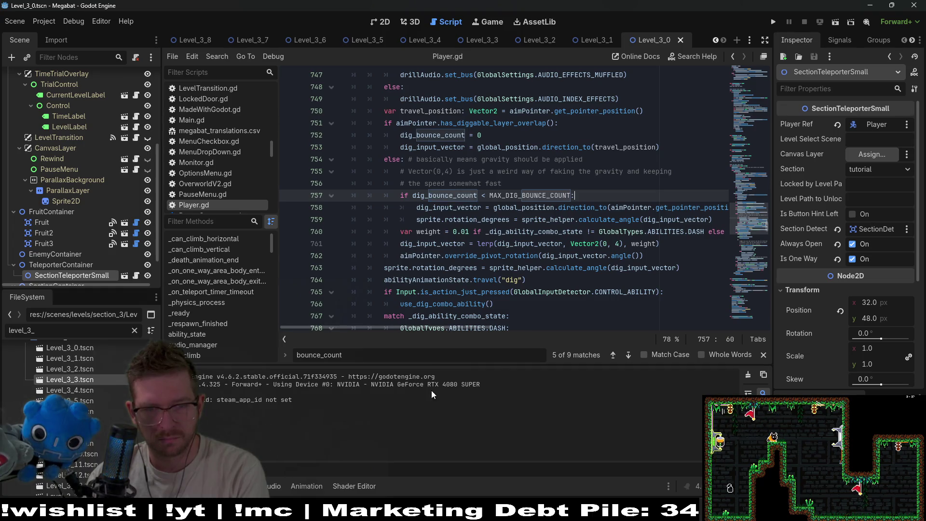
key(Return)
key(Return)
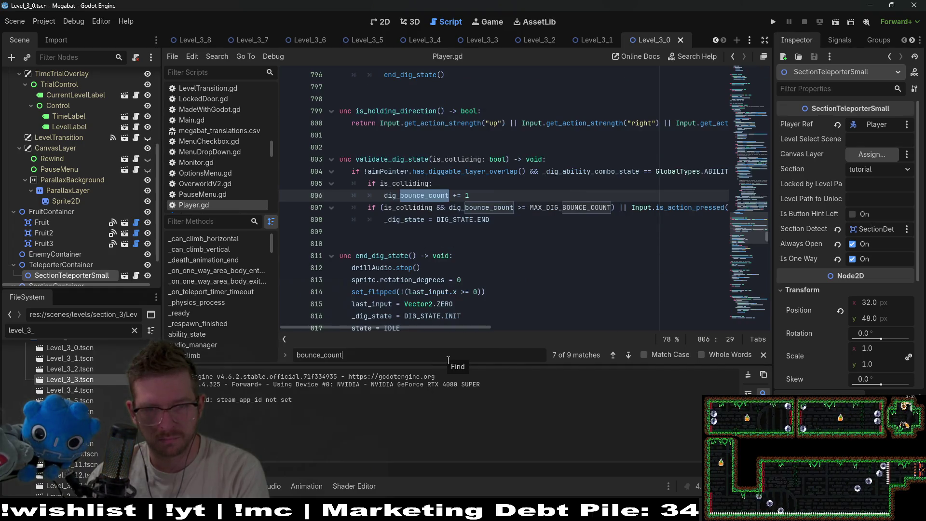
click(541, 220)
key(ctrl+s)
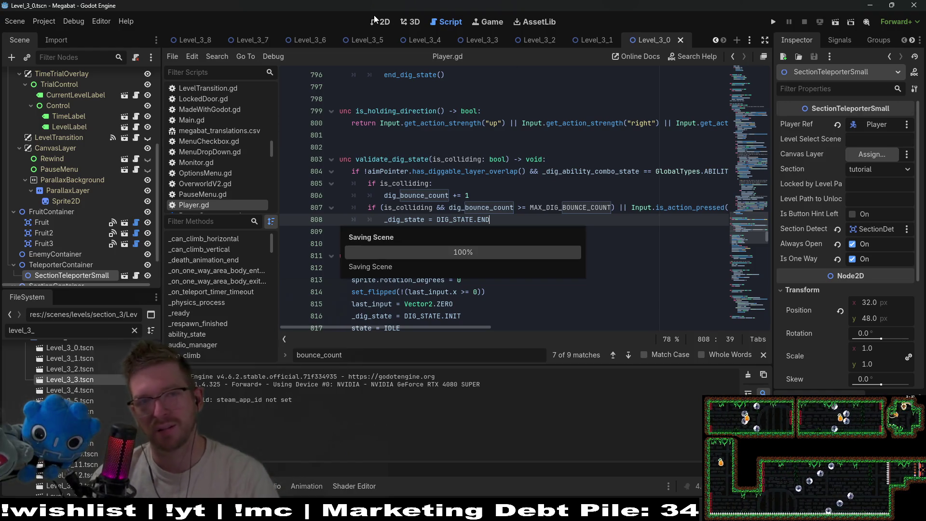
click(380, 21)
- Run the level and dig into the orange dirt room, bouncing off the floor to reach the strawberry
click(840, 23)
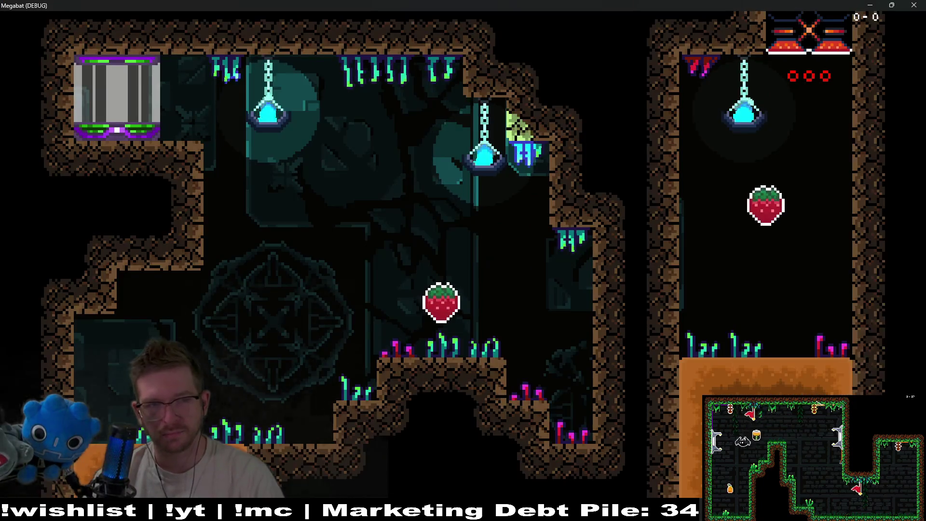
key(Right)
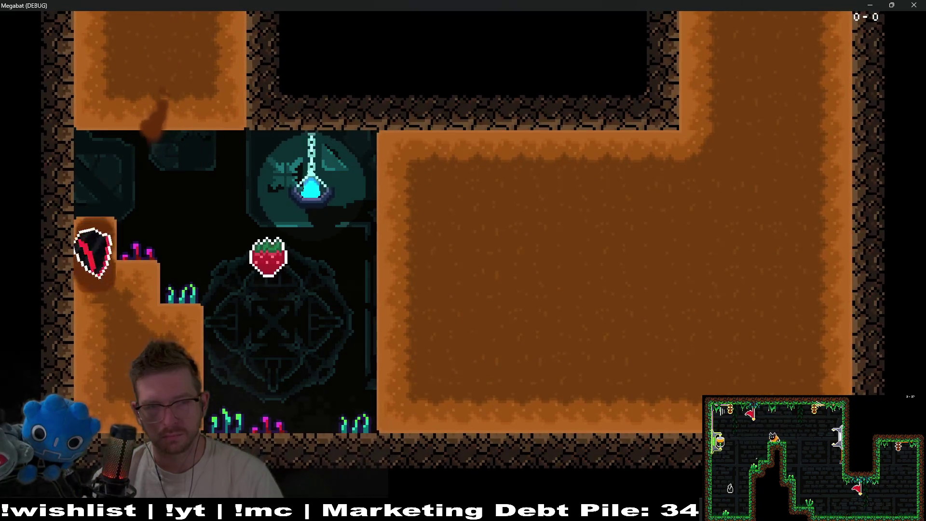
key(Right)
key(Up)
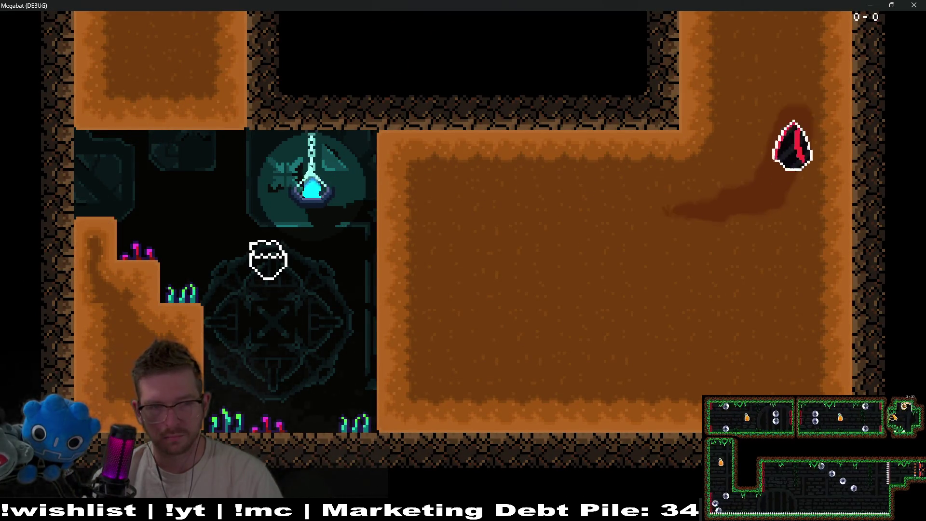
key(Up)
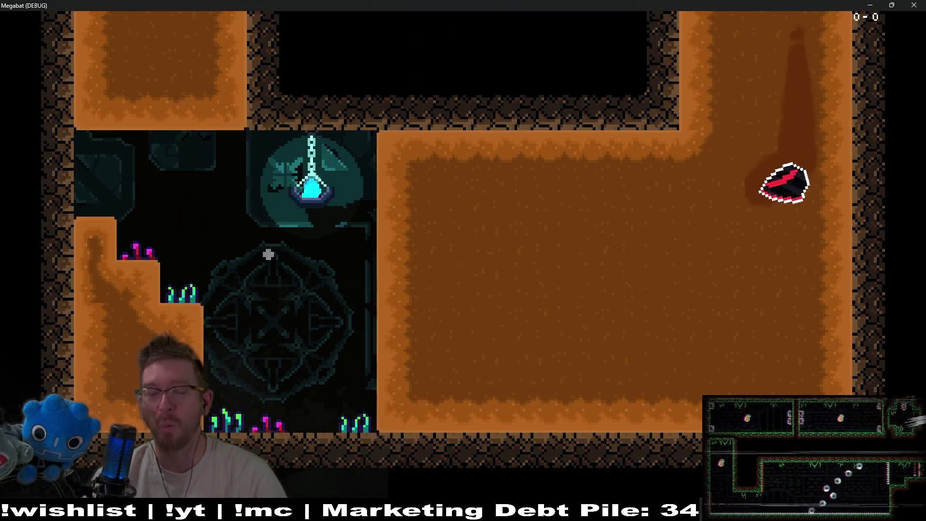
key(Left)
key(Up)
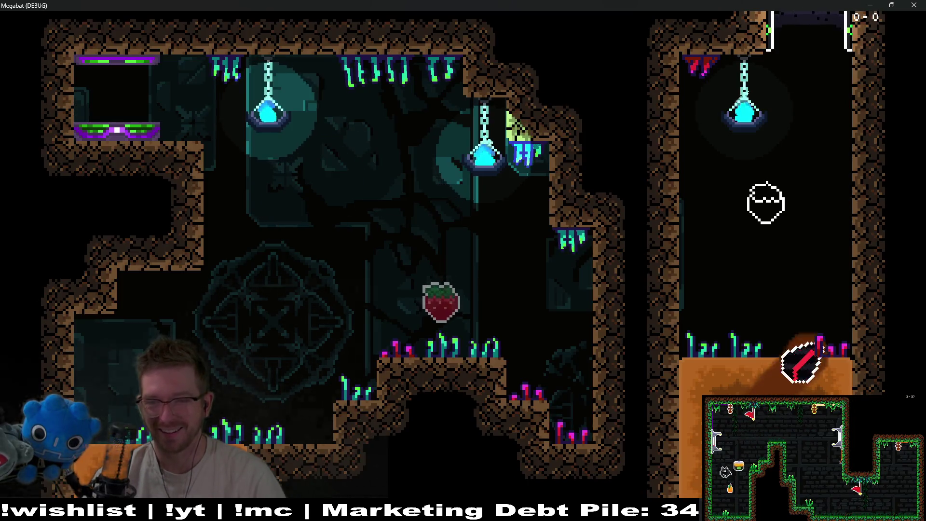
key(Up)
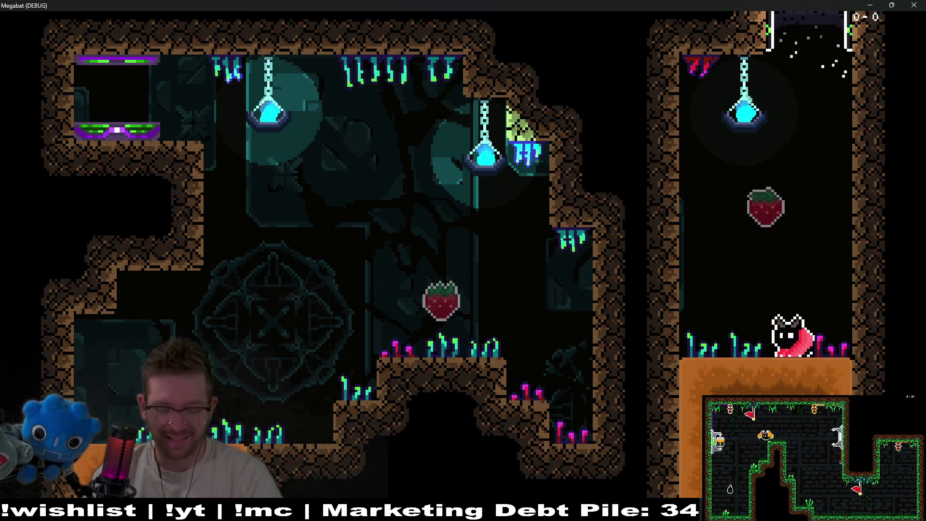
key(Up)
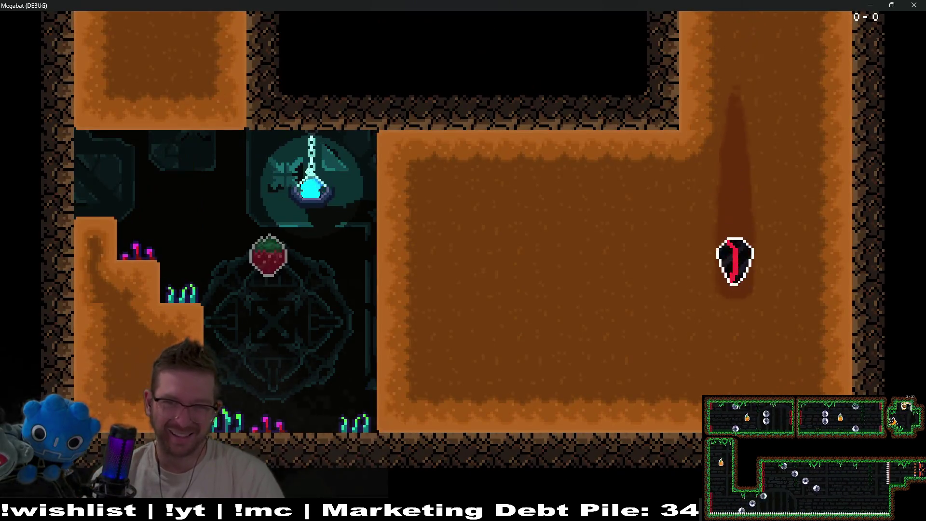
- Dig along the floor and up into the next room, dive to bounce, then close the game
key(Left)
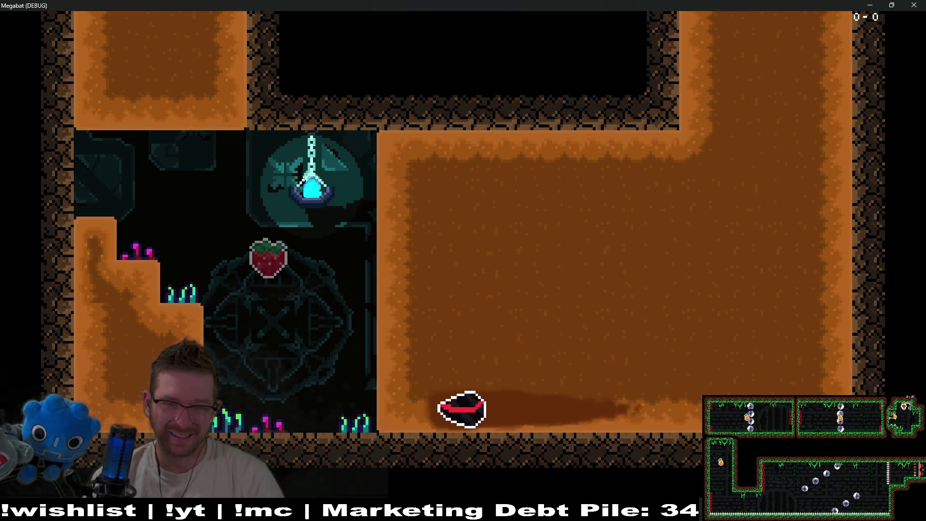
key(Right)
key(Up)
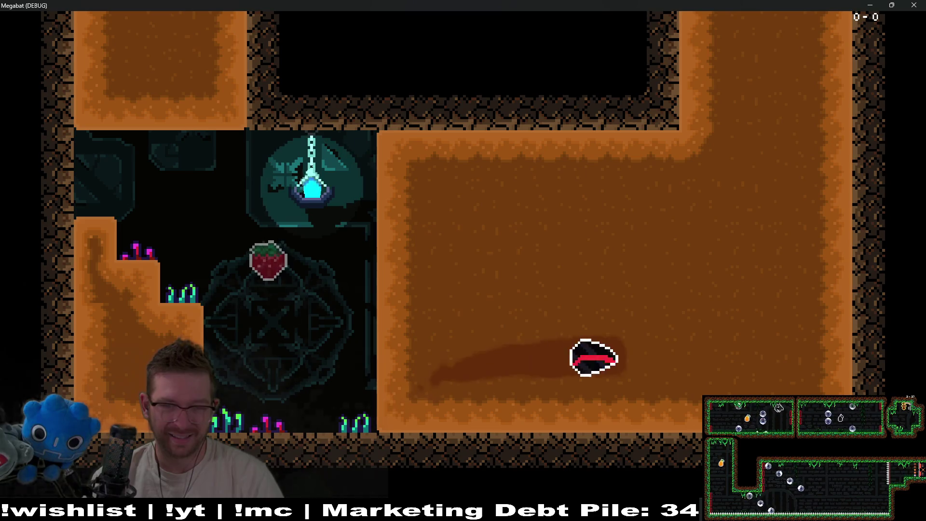
key(Up)
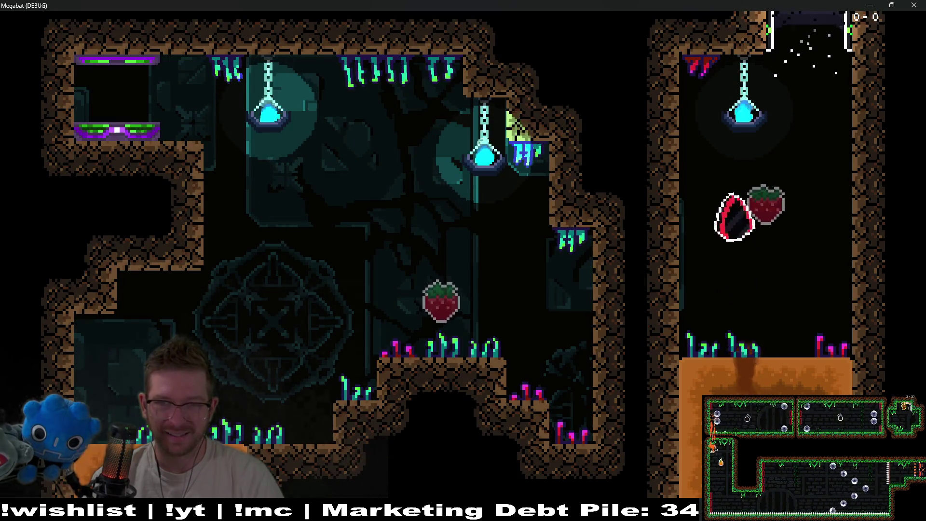
key(Left)
key(Down)
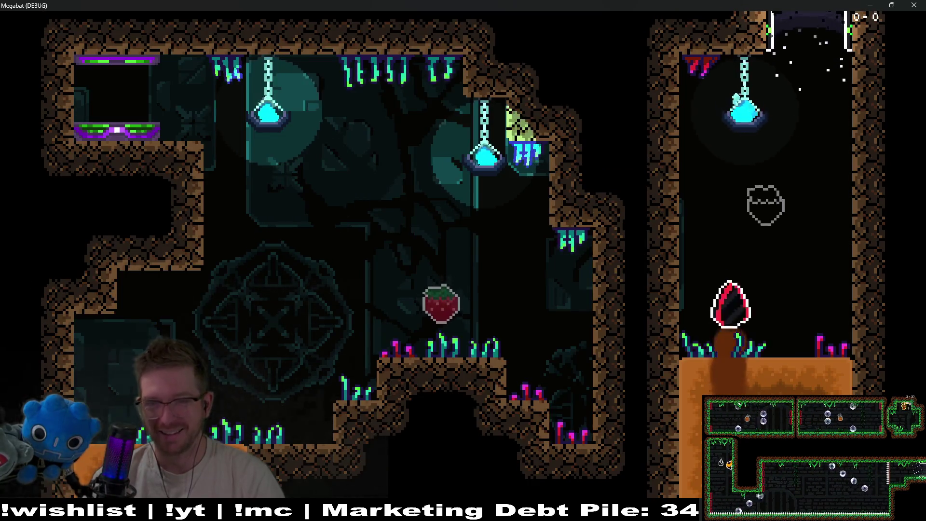
key(Left)
key(Down)
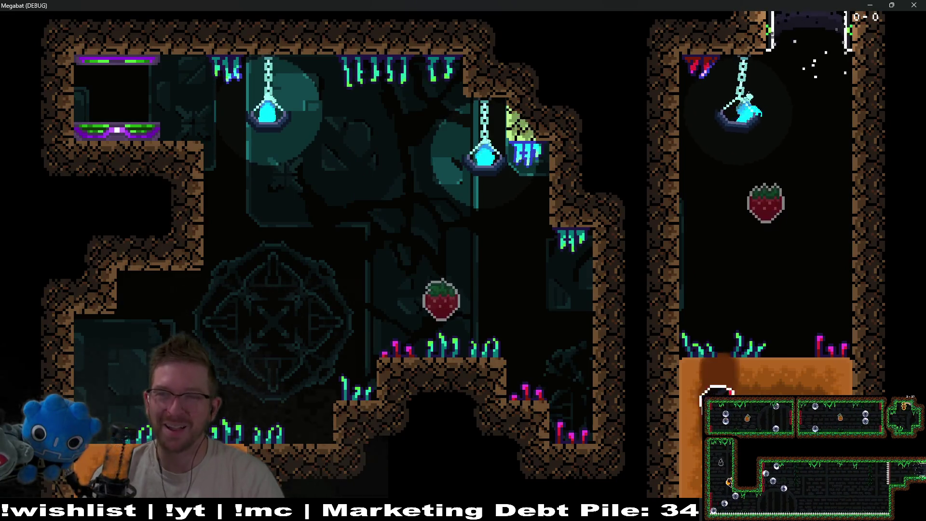
key(Down)
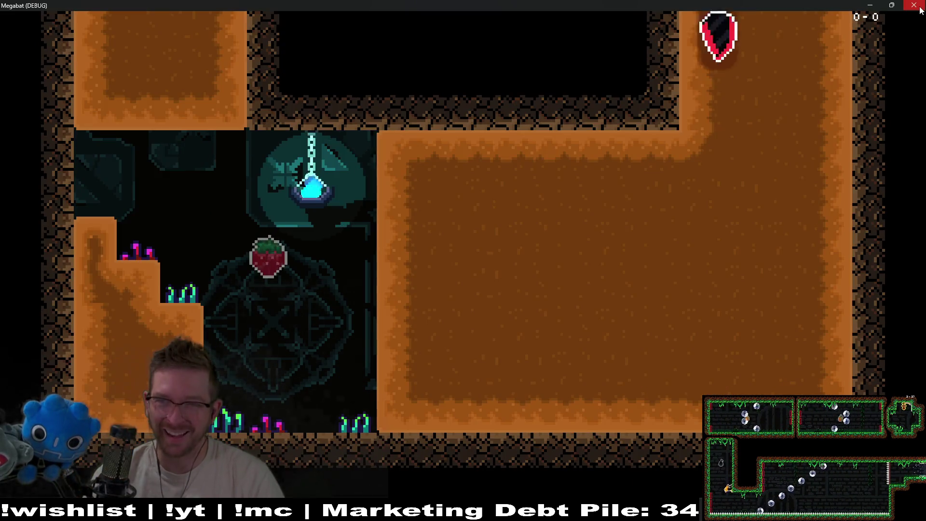
click(920, 10)
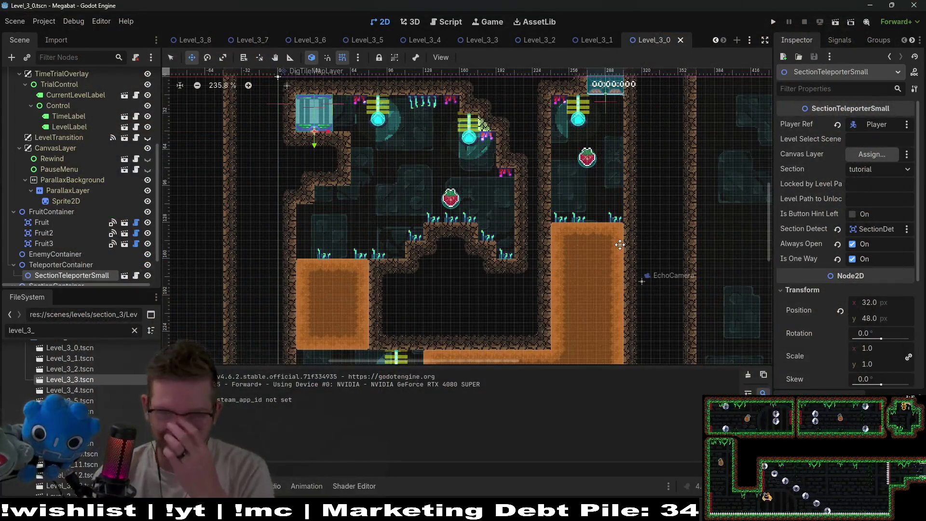
- Back in Player.gd, review the dig aiming code and jump to the dig_bounce_count declaration
click(455, 22)
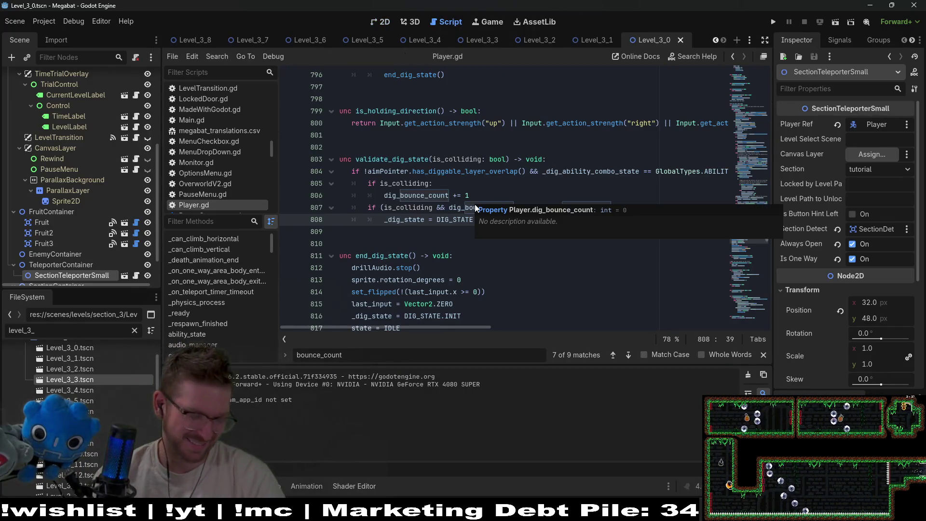
scroll(571, 209, up, 10)
click(749, 161)
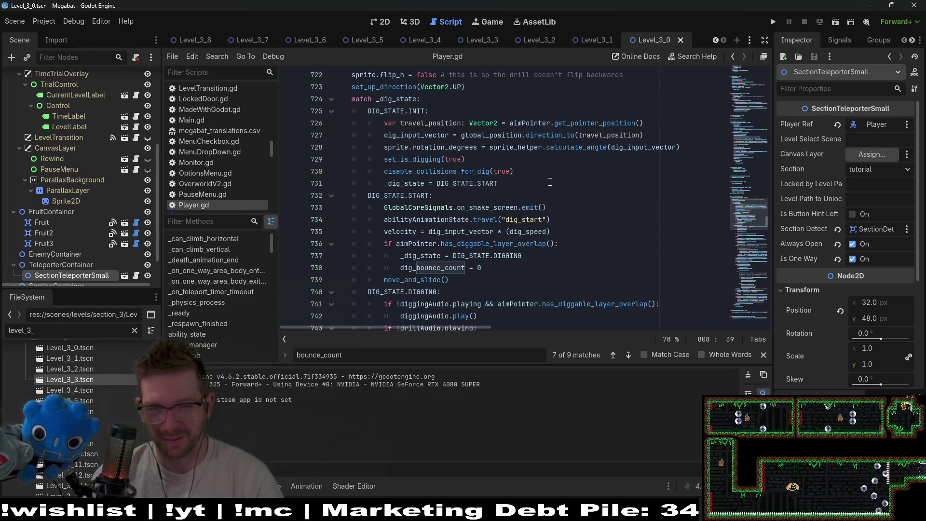
scroll(550, 182, down, 2)
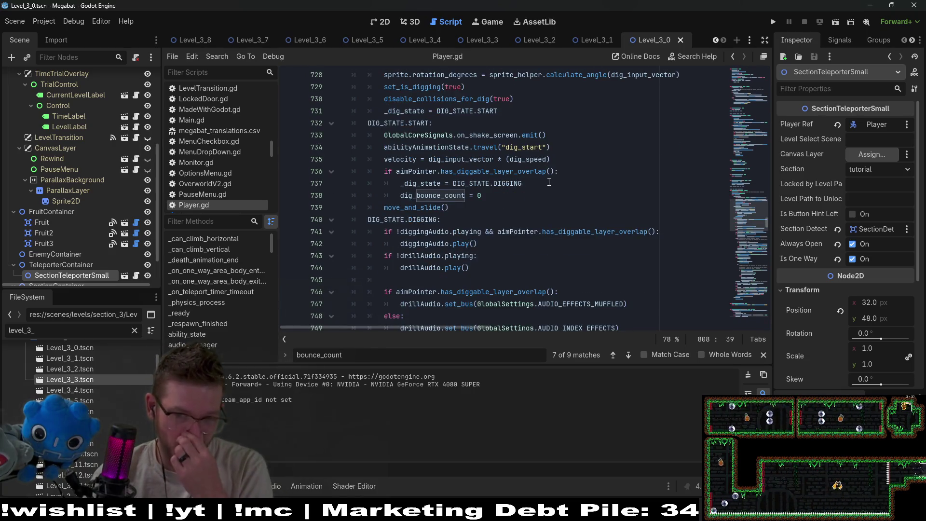
scroll(549, 182, down, 4)
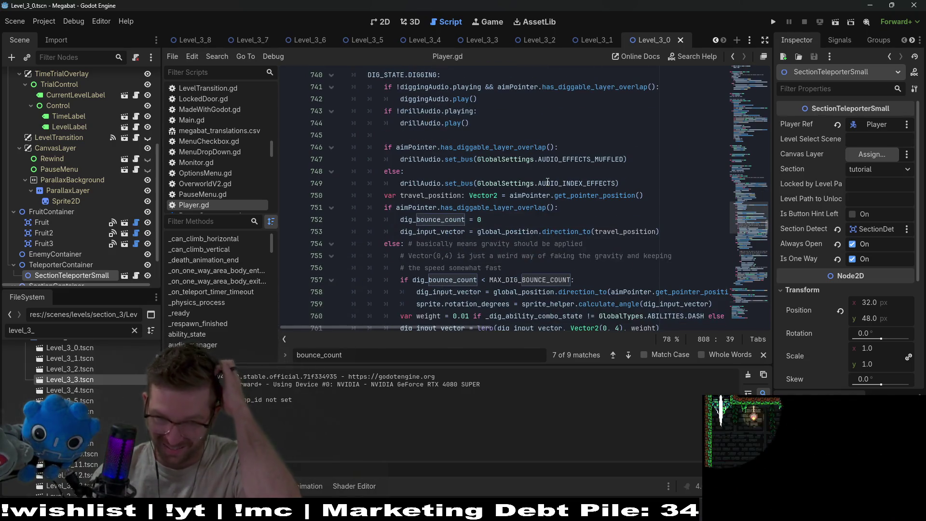
scroll(547, 182, down, 2)
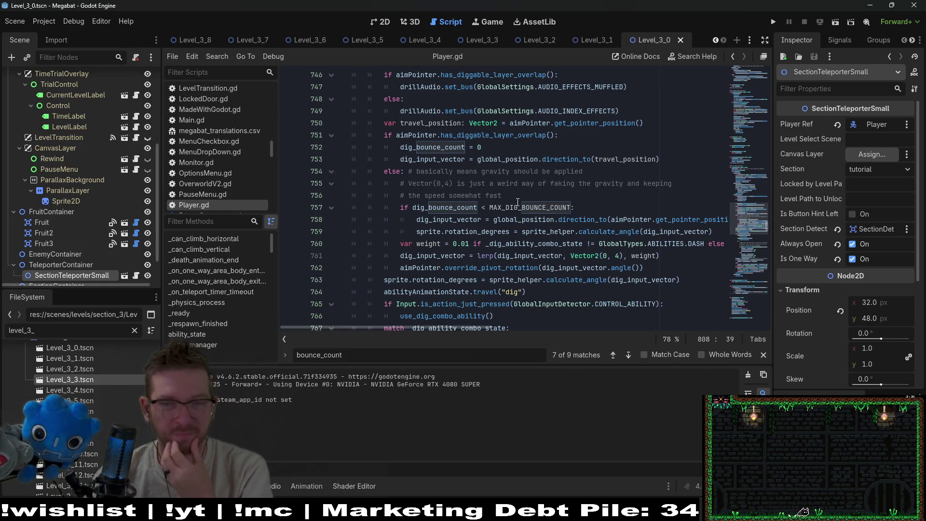
click(548, 184)
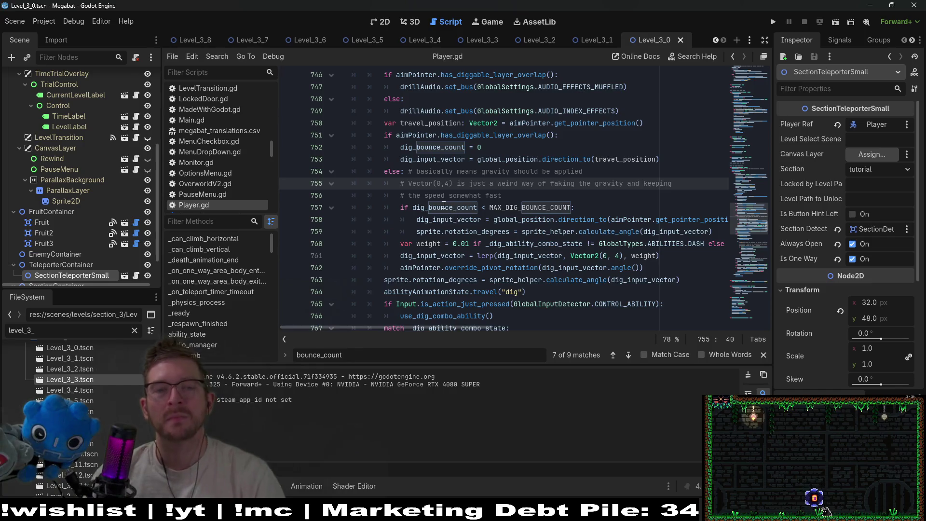
mouse_move(444, 208)
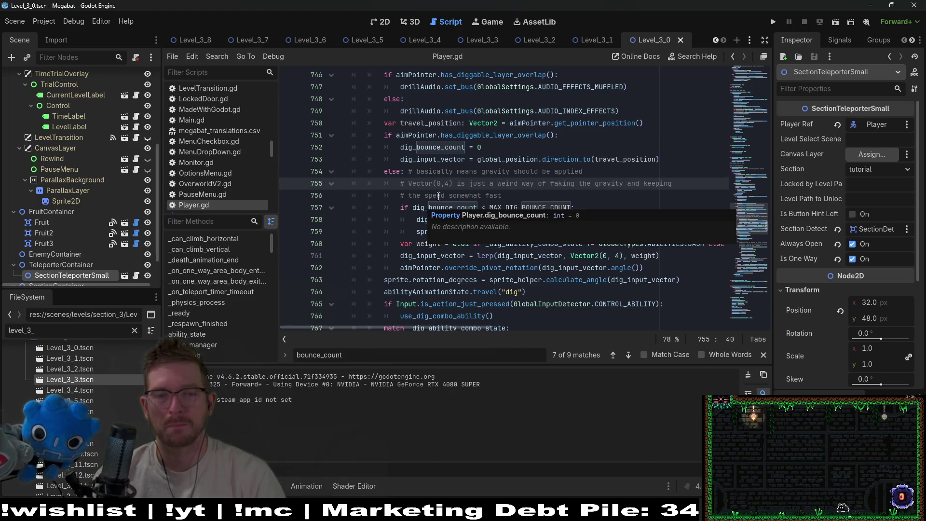
ctrl+click(428, 209)
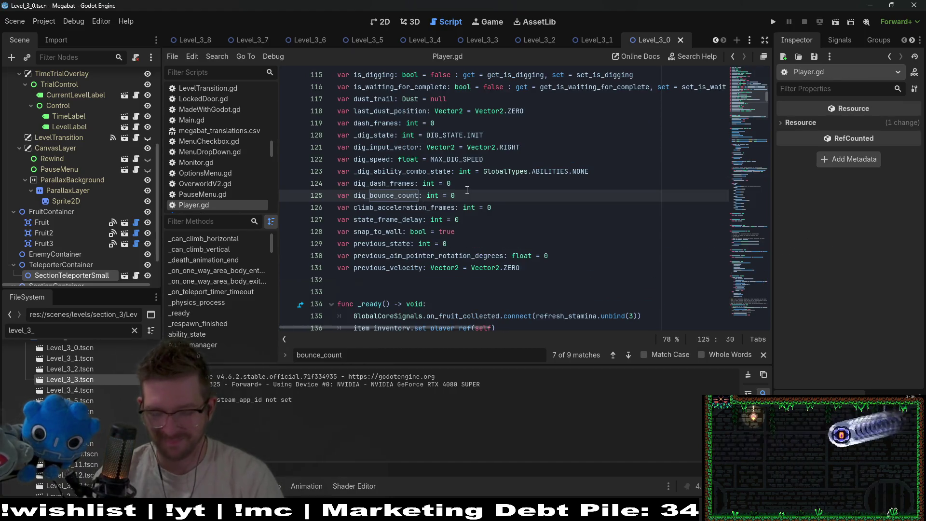
- Declare var dig_bounce_count_tracker: int = 0 on a new line below dig_bounce_count
key(Return)
text(var dig_bounce_count_tra)
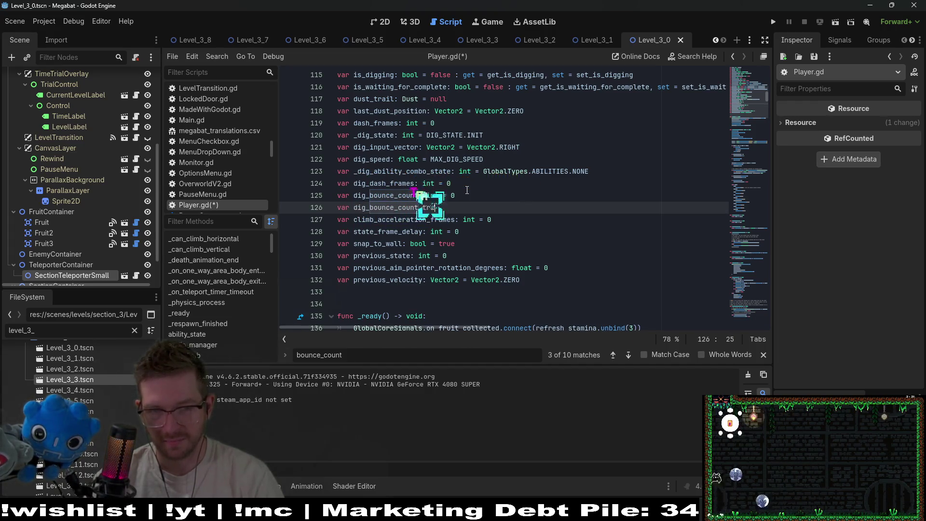
text(cker: int )
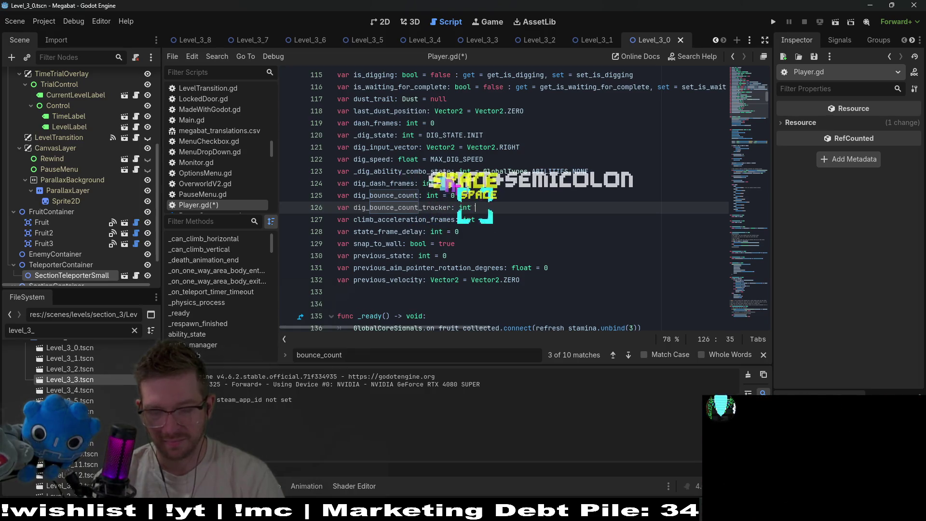
text(= 0)
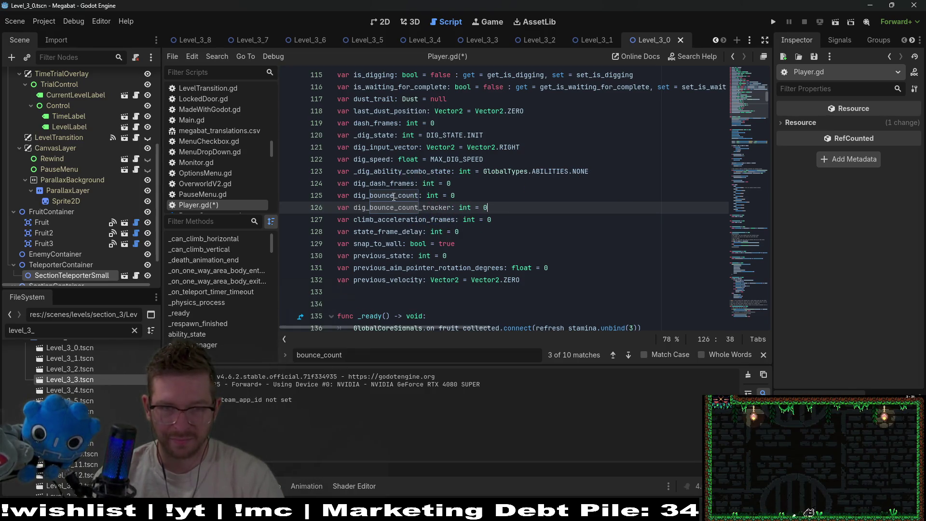
- Select the dig_bounce_count names and jump to the dig bounce check near line 758
click(396, 207)
double_click(396, 195)
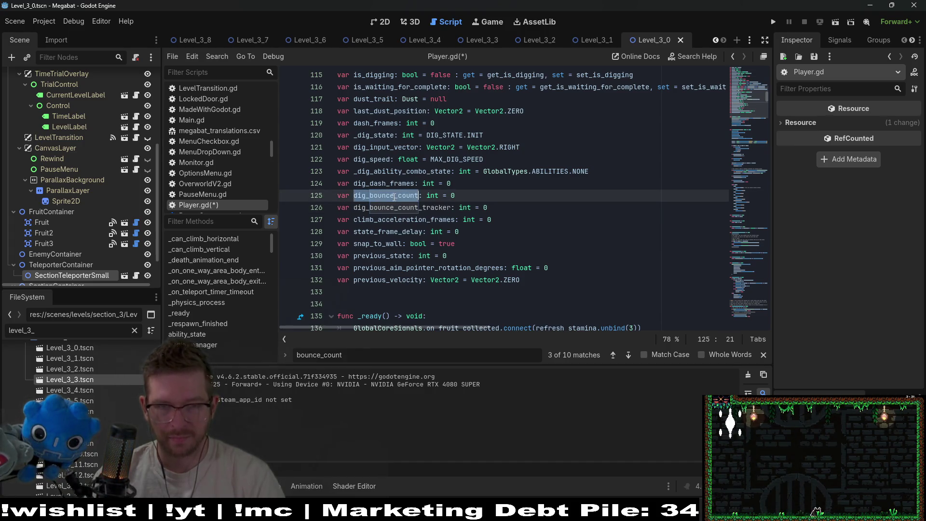
text(dig_)
double_click(402, 208)
key(ctrl+c)
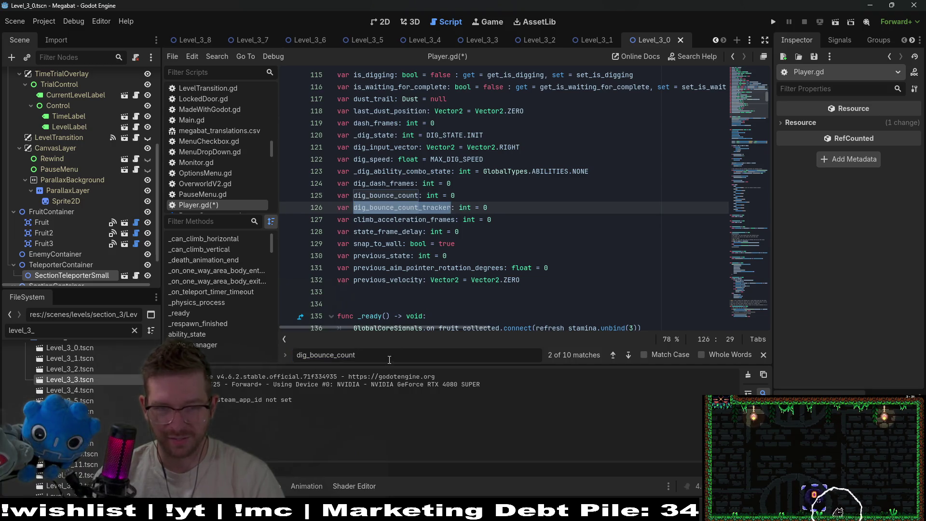
key(Return)
key(Return)
key(Return)
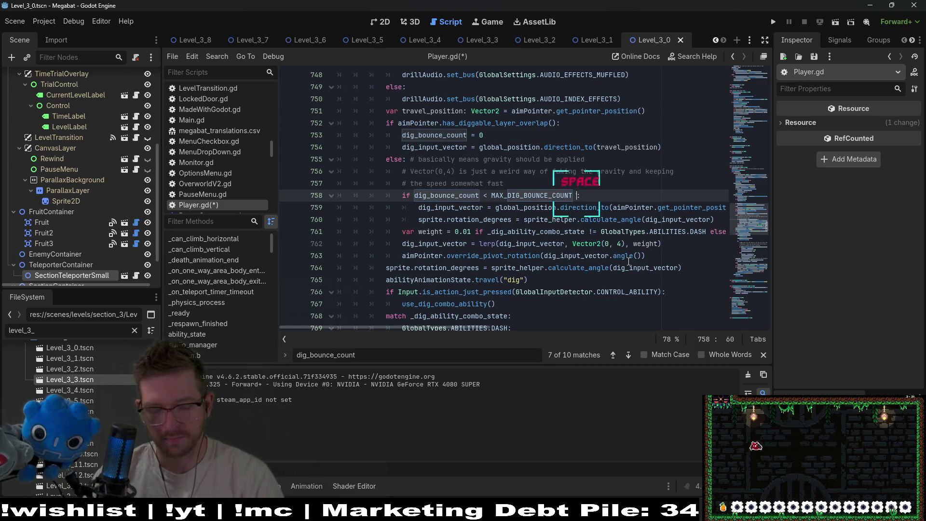
- Extend the line 758 re-aim check with && dig_bounce_count != dig_bounce_count_tracker
text(//)
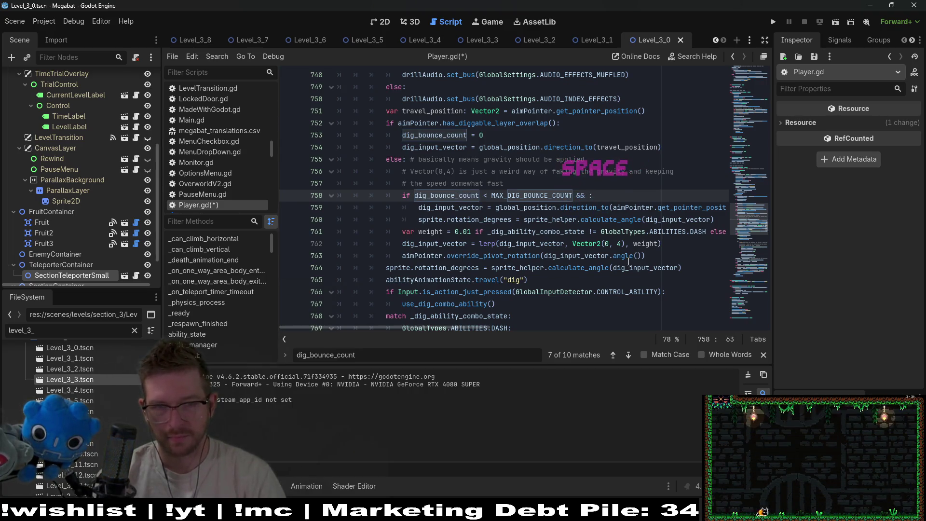
text(unce_coun)
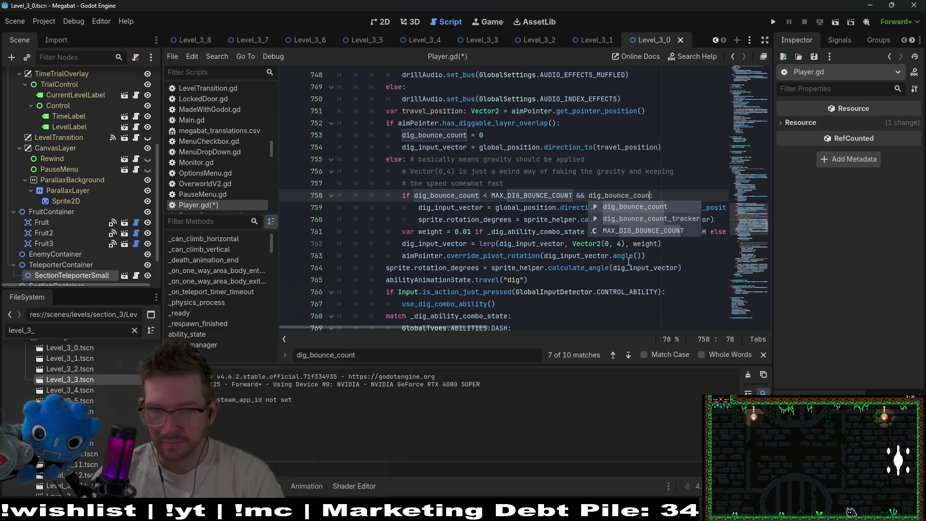
key(Return)
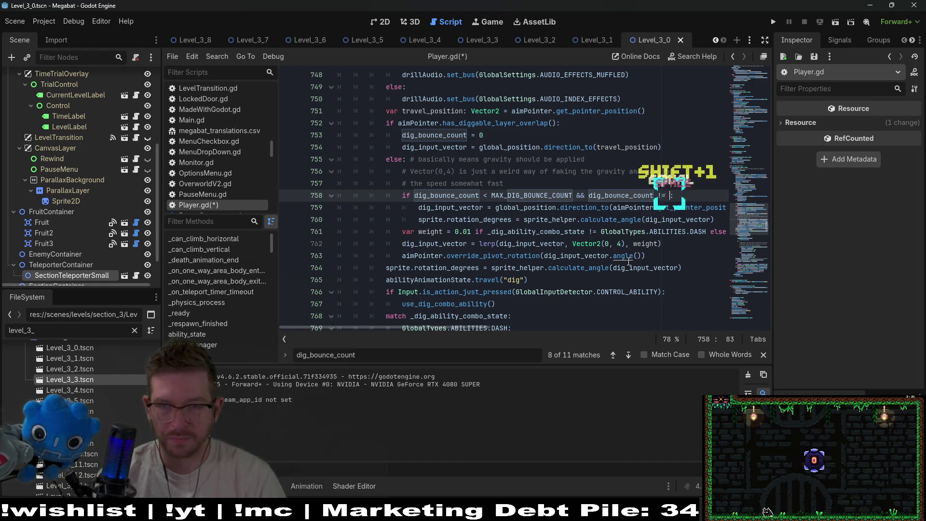
key(ctrl+v)
- Add a tracker assignment line after the rotation update and save the script
click(428, 220)
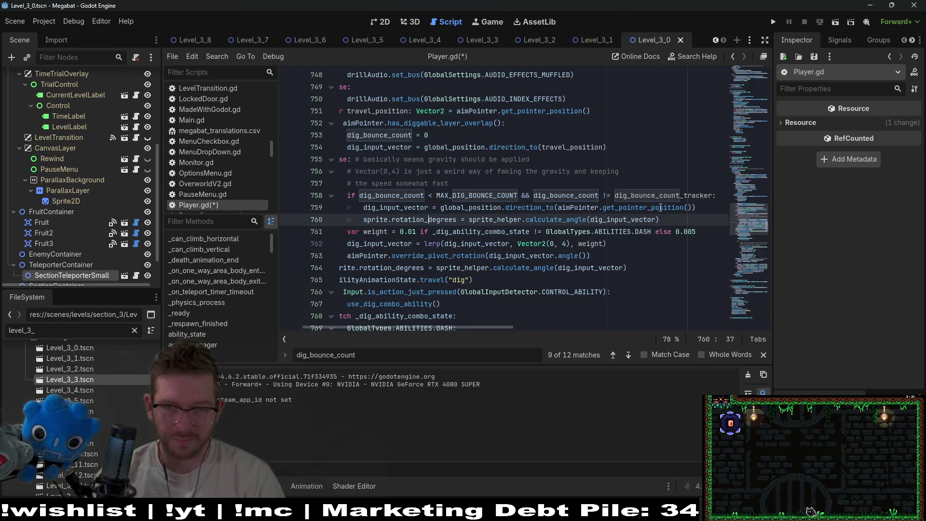
key(Return)
text(dig)
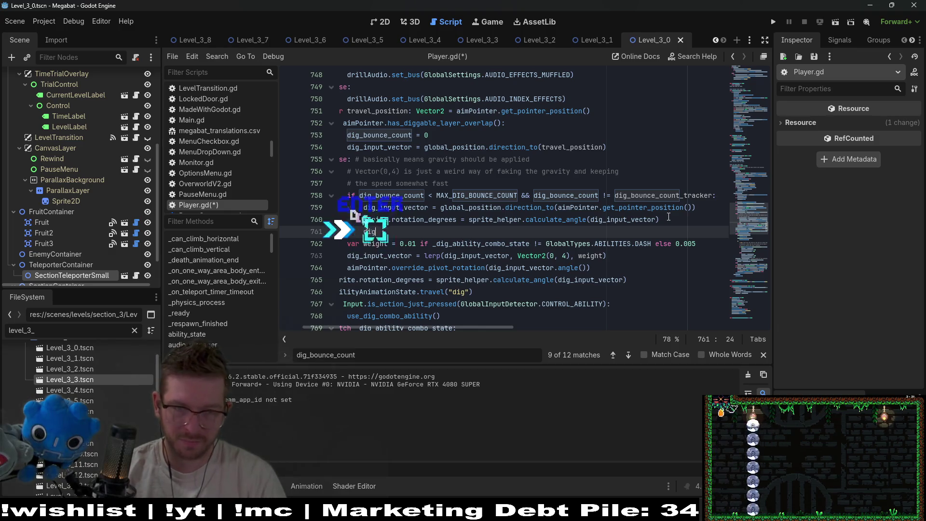
text(_boun)
key(Return)
text(+=)
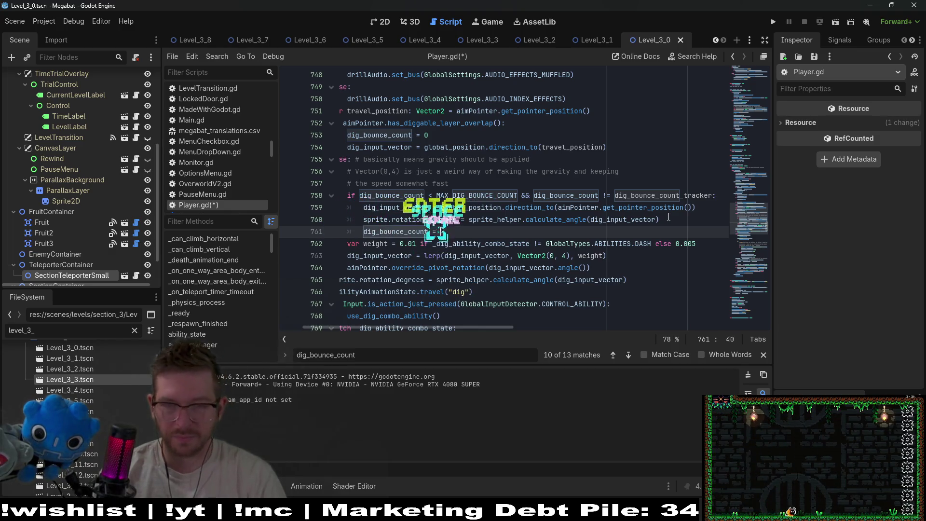
key(ctrl+v)
key(ctrl+s)
- Fix line 761 to dig_bounce_count_tracker = dig_bounce_count, save, and relaunch the level
click(610, 244)
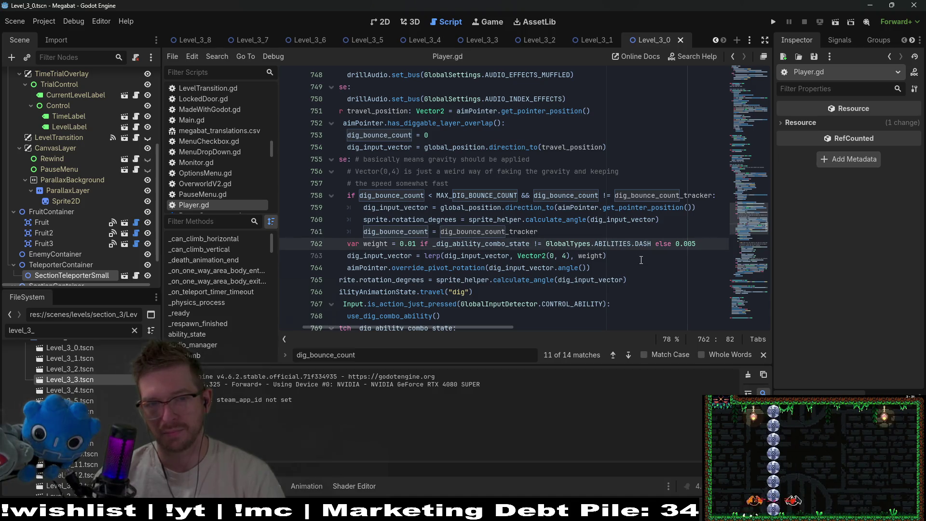
double_click(516, 232)
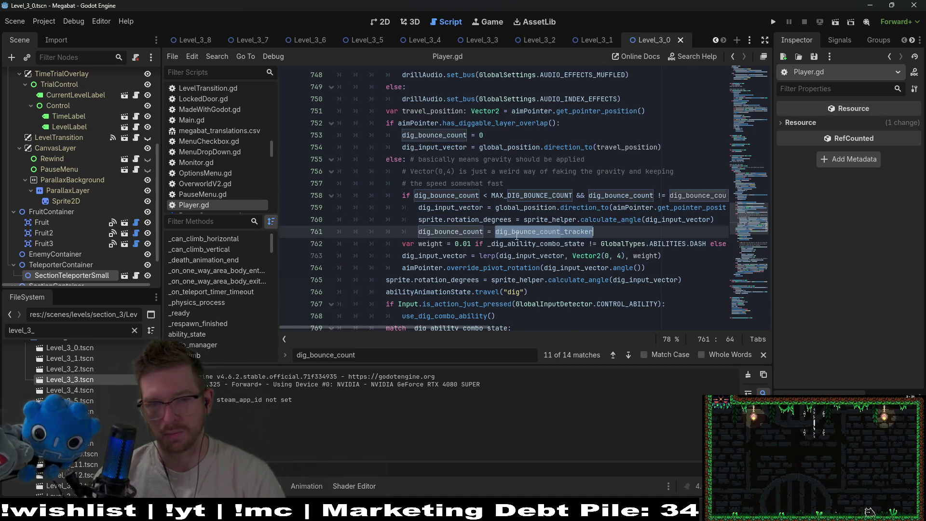
double_click(460, 234)
key(ctrl+v)
double_click(466, 196)
key(ctrl+c)
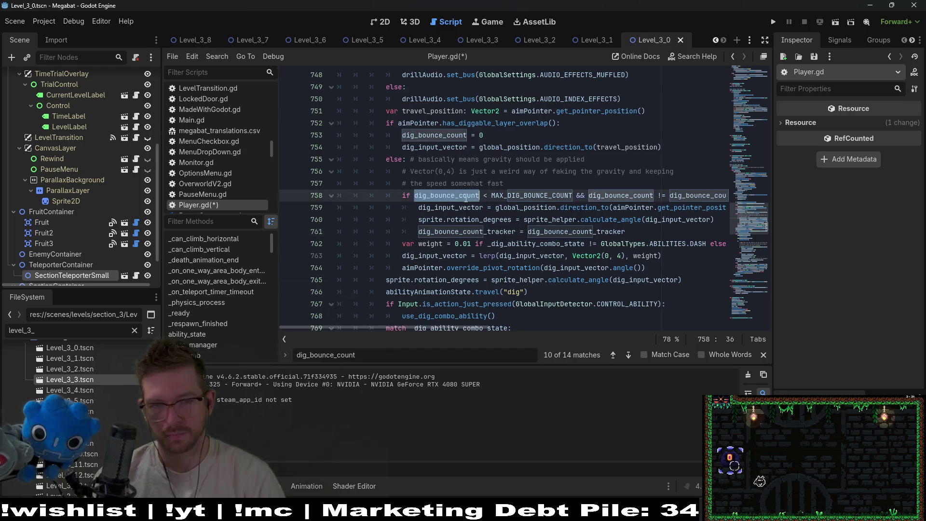
double_click(575, 233)
key(ctrl+v)
key(ctrl+s)
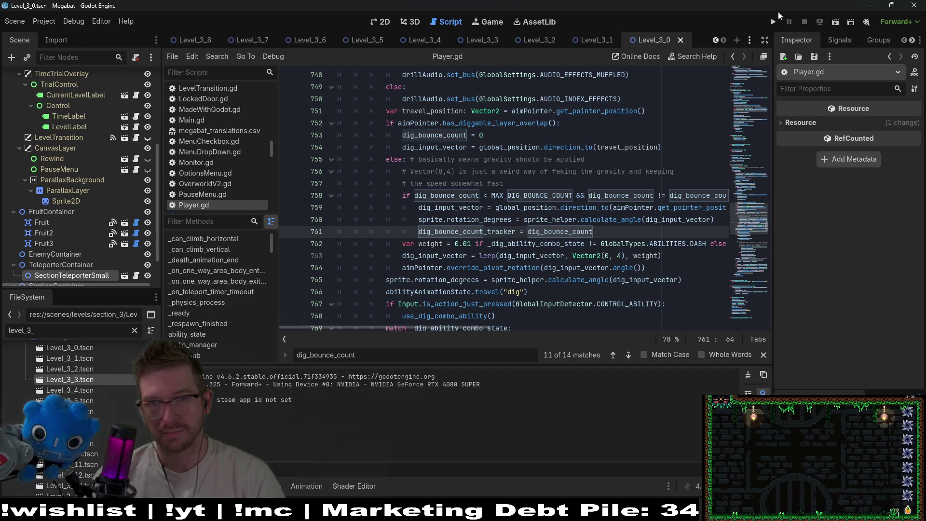
click(830, 23)
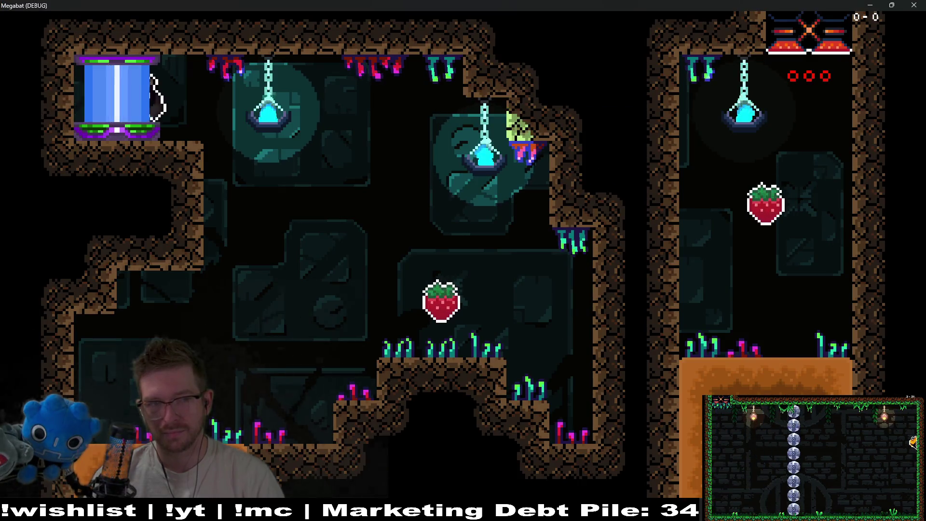
- Fly the bat out of the spawn, across the cave room past the strawberry, and into the orange room
key(Right)
key(space)
key(Left)
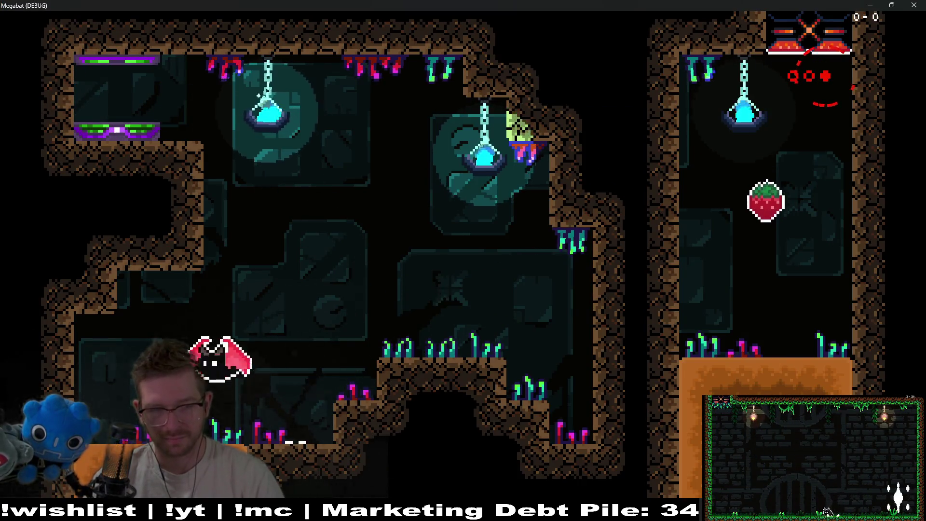
key(Right)
key(space)
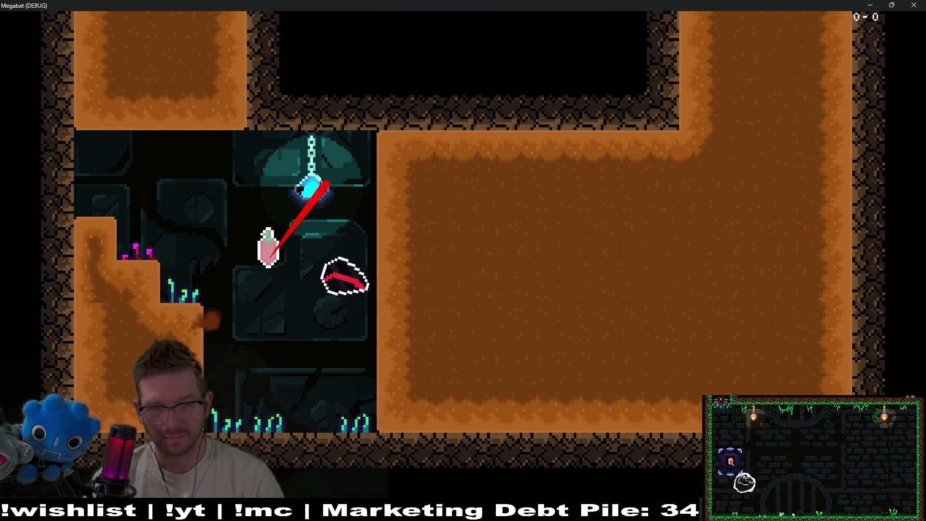
key(Up)
key(space)
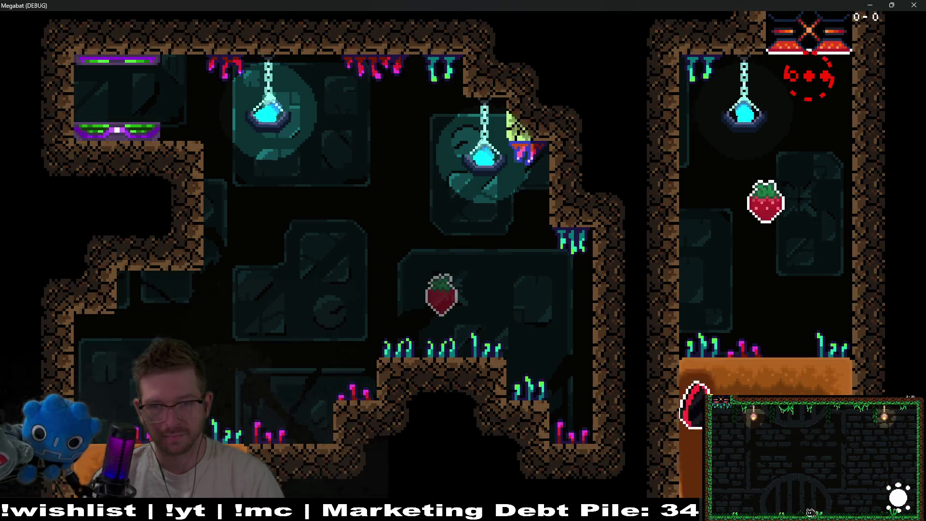
key(space)
key(Right)
key(space)
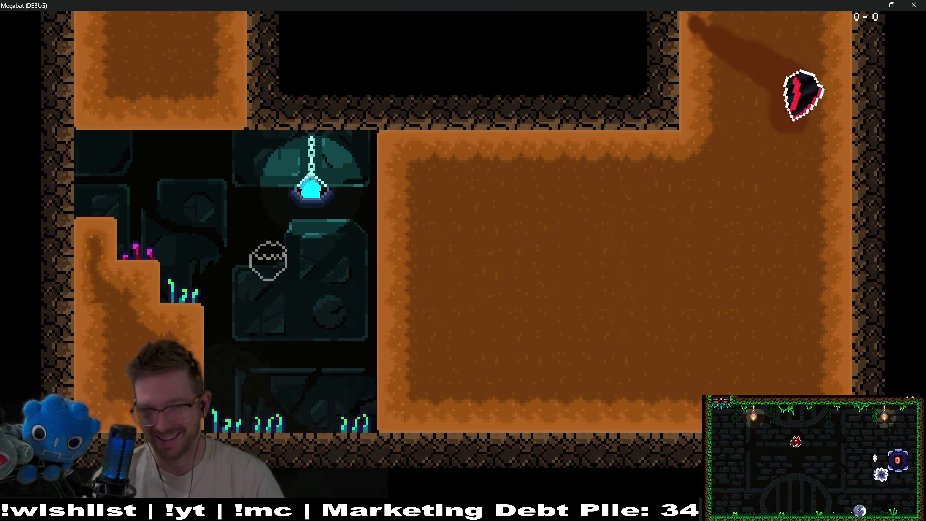
key(Up)
key(space)
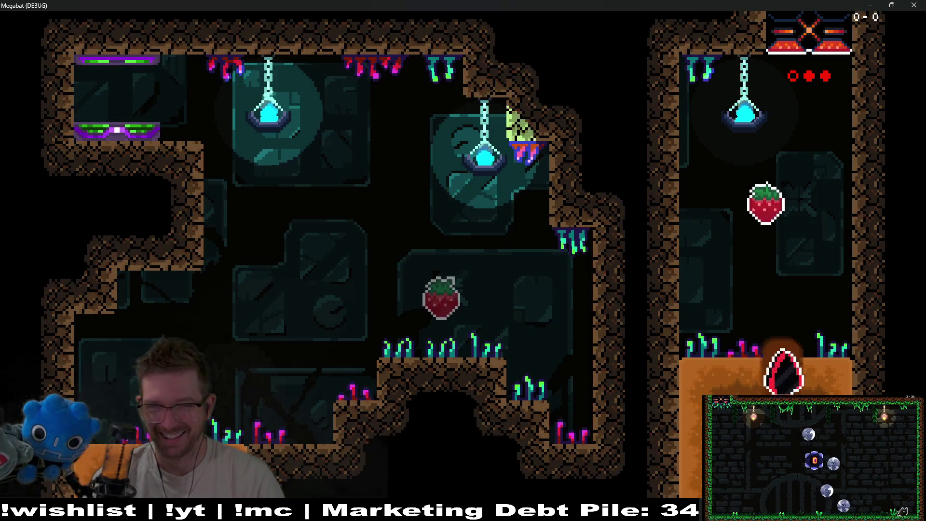
key(space)
key(space)
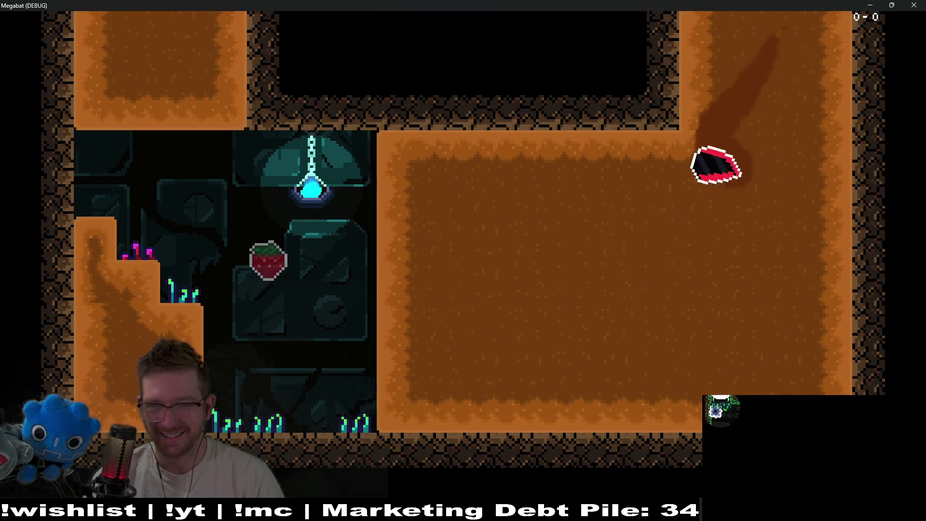
key(space)
- Dig down-left and back up repeatedly through the orange dirt, bouncing off its walls
key(Right)
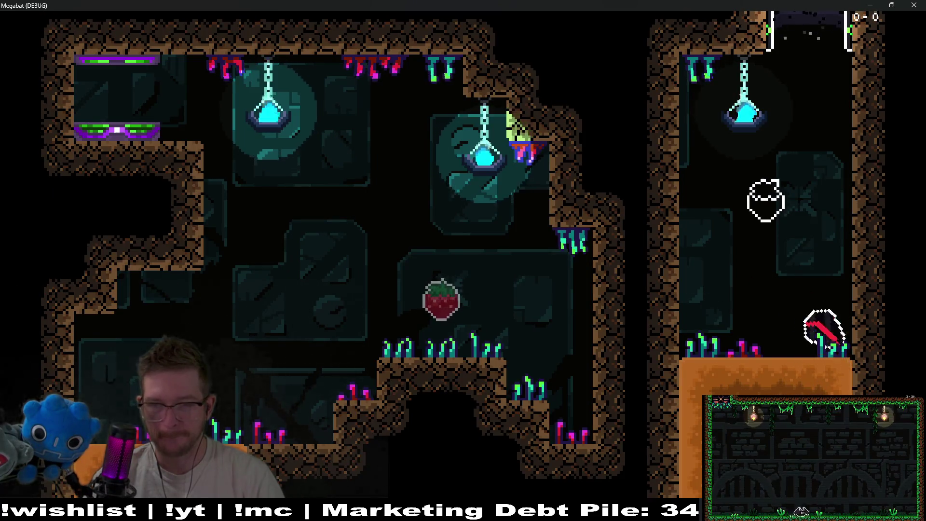
key(space)
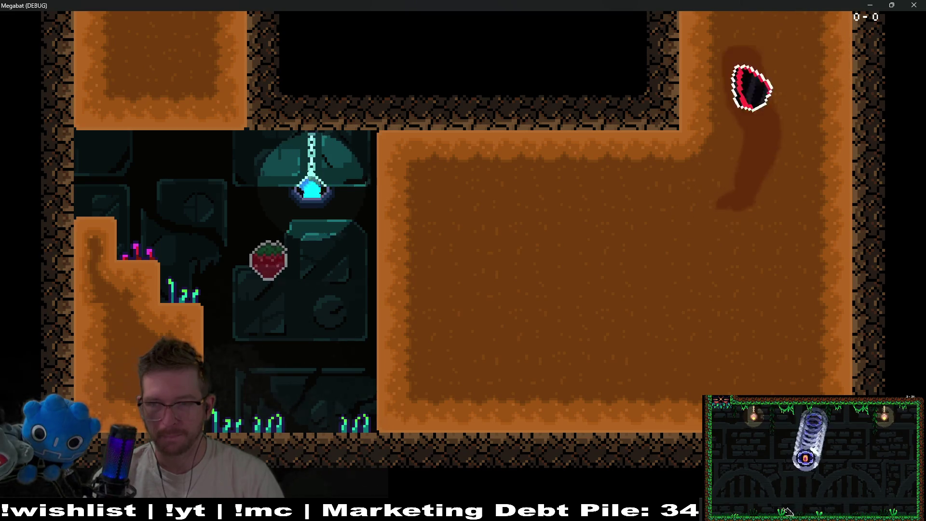
key(space)
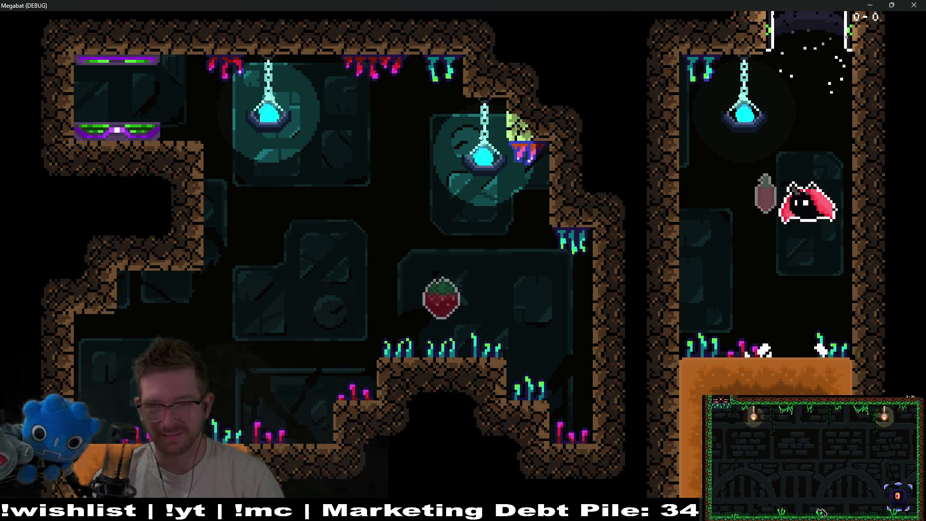
key(space)
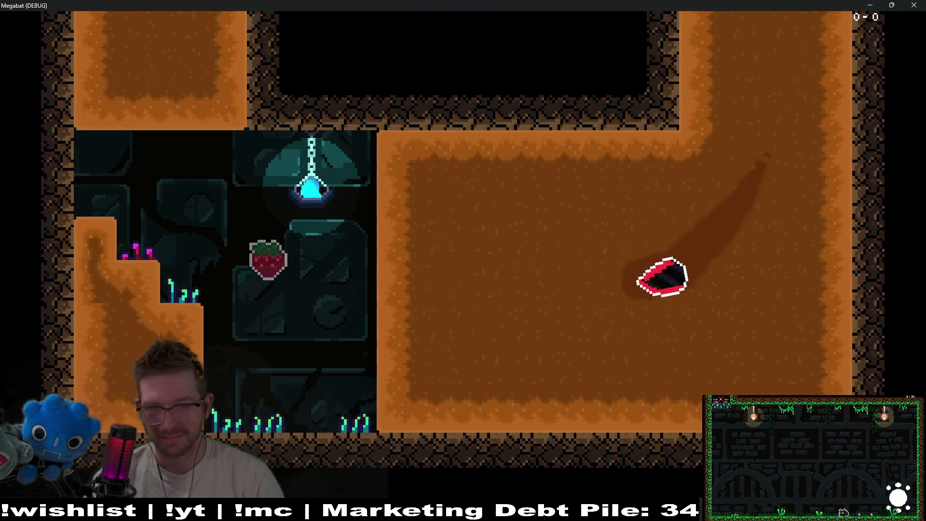
key(space)
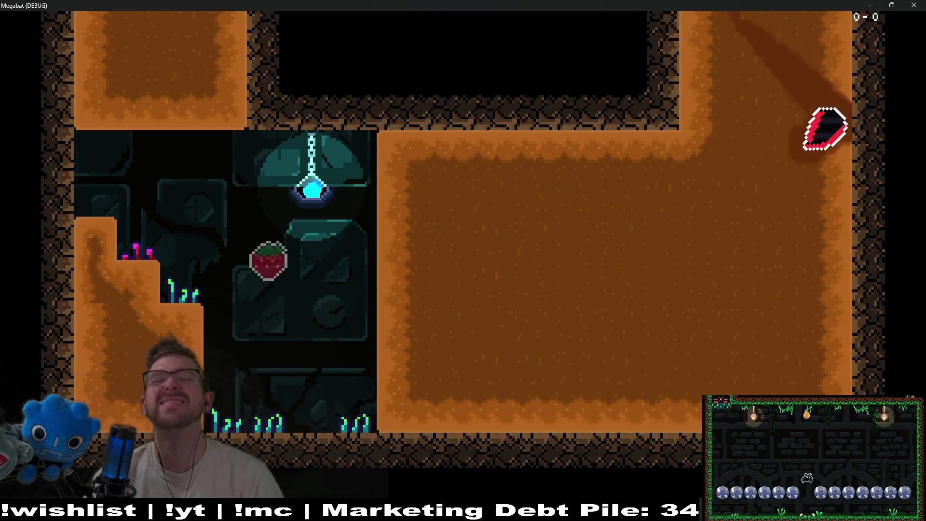
key(space)
key(space)
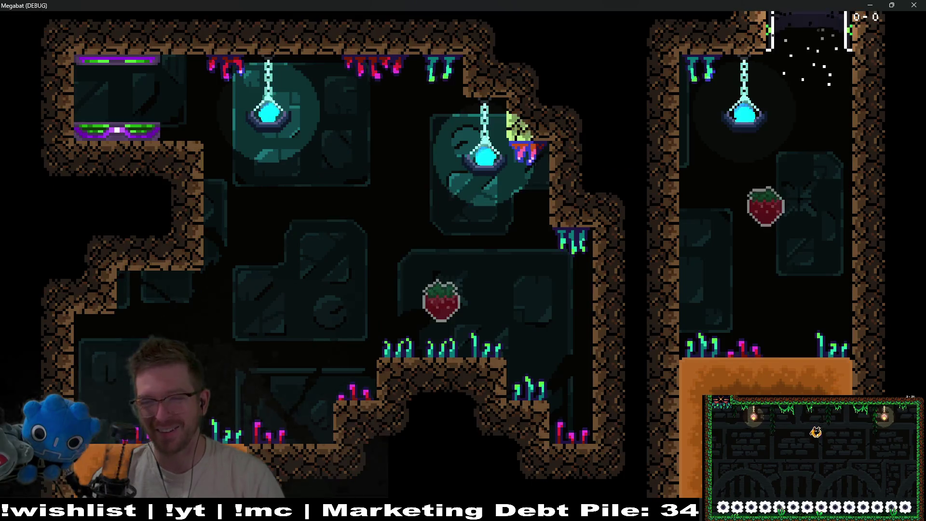
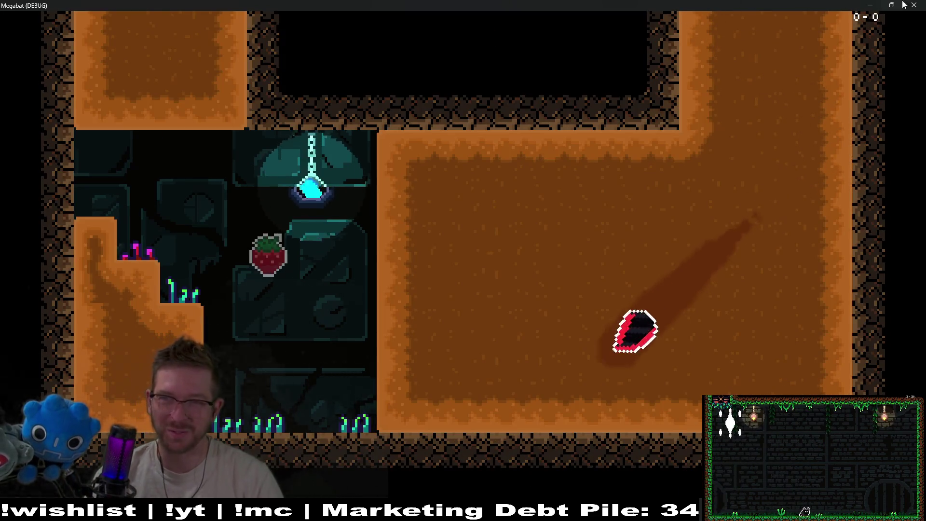
- Close the Megabat debug game and go to the MAX_DIG_BOUNCE_COUNT constant in Player.gd
click(905, 5)
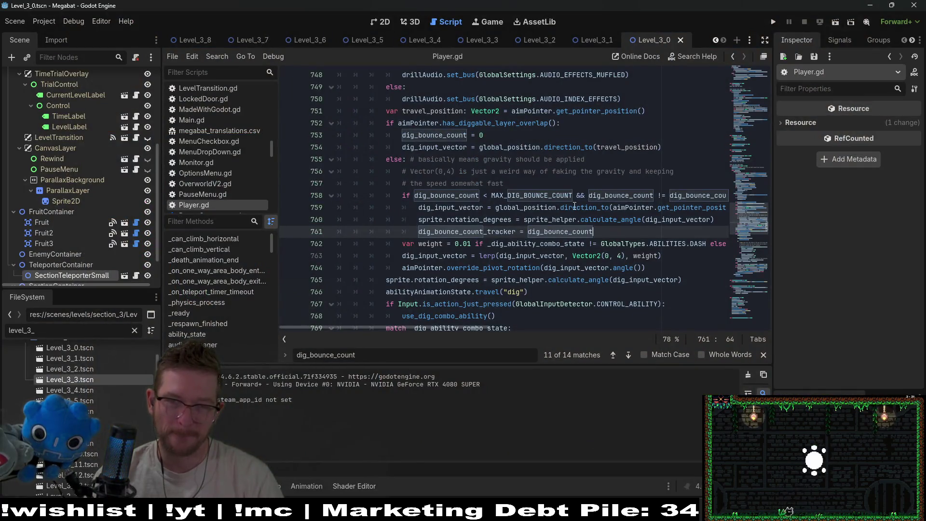
ctrl+click(561, 195)
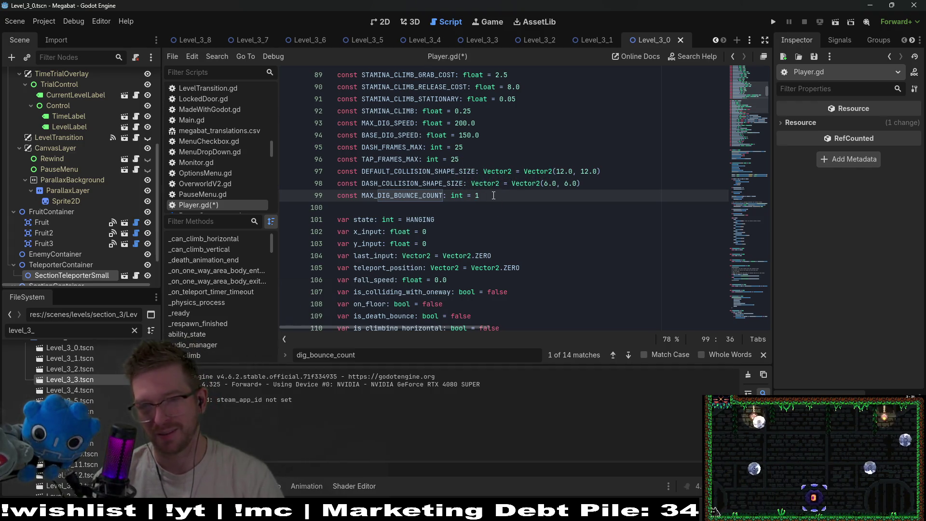
- Save Player.gd with MAX_DIG_BOUNCE_COUNT = 1 and run the level scene with F6
key(ctrl+s)
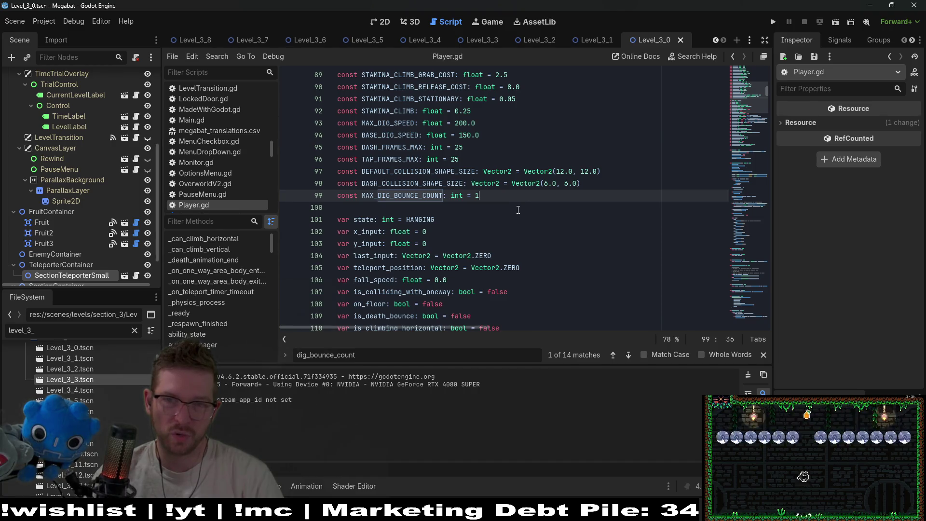
click(381, 22)
key(F6)
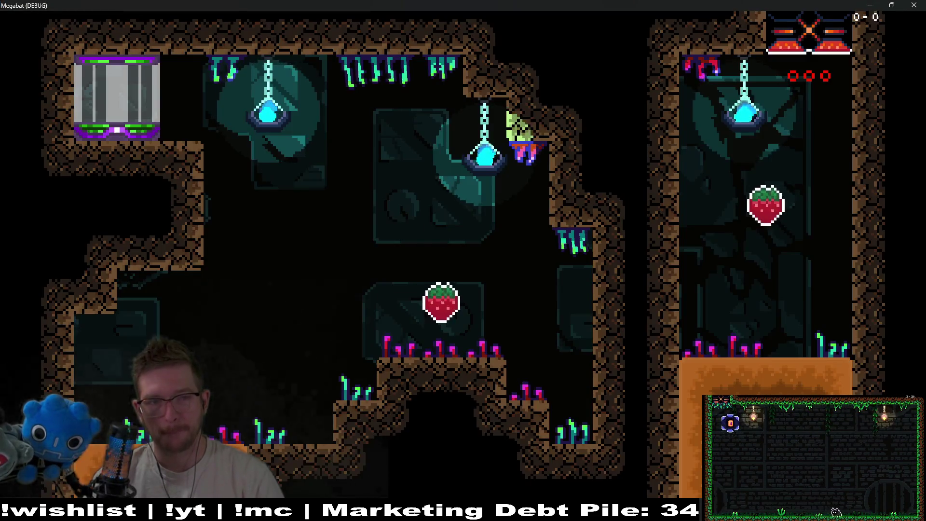
- Fly the bat down through the rooms and collect the strawberries
key(Right)
key(Down)
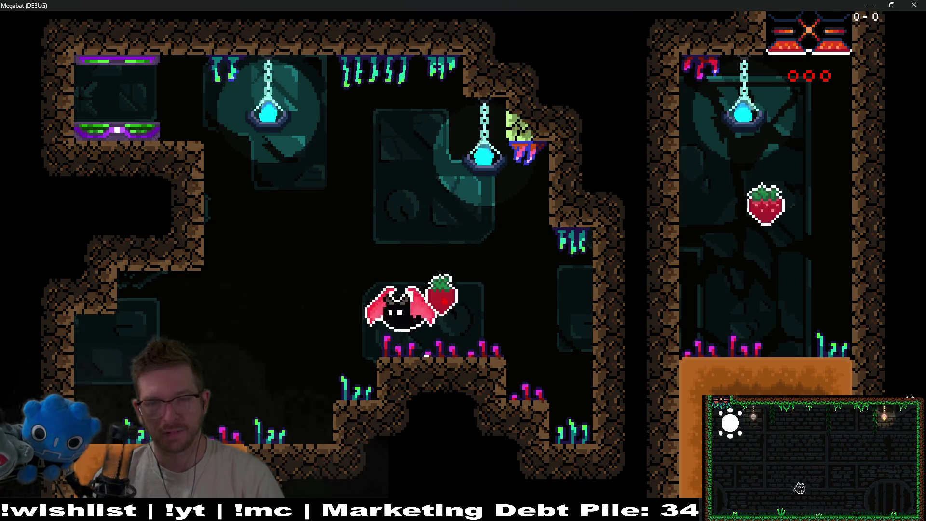
key(Left)
key(Down)
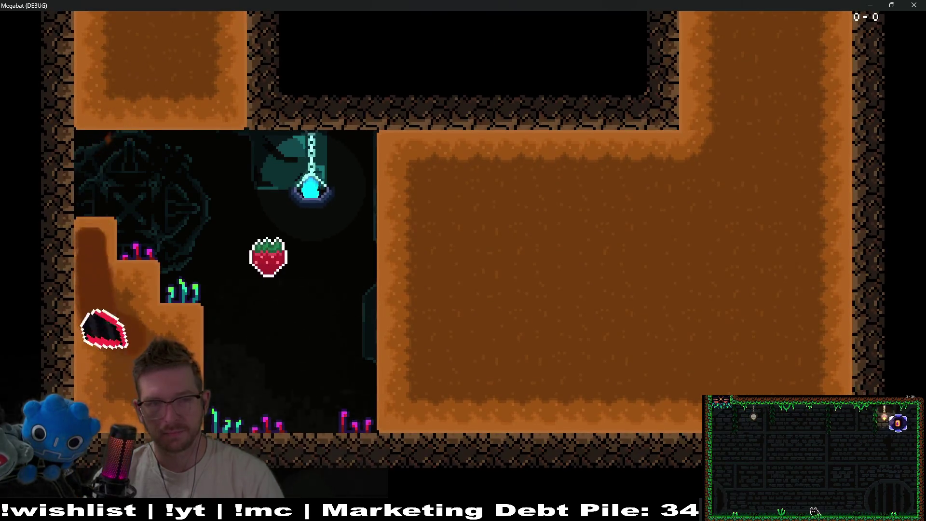
key(Right)
key(Up)
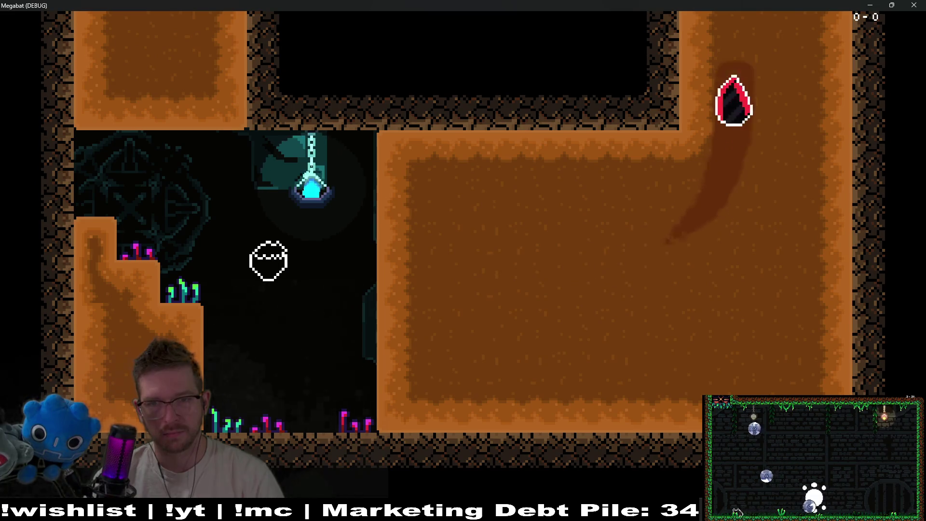
key(Left)
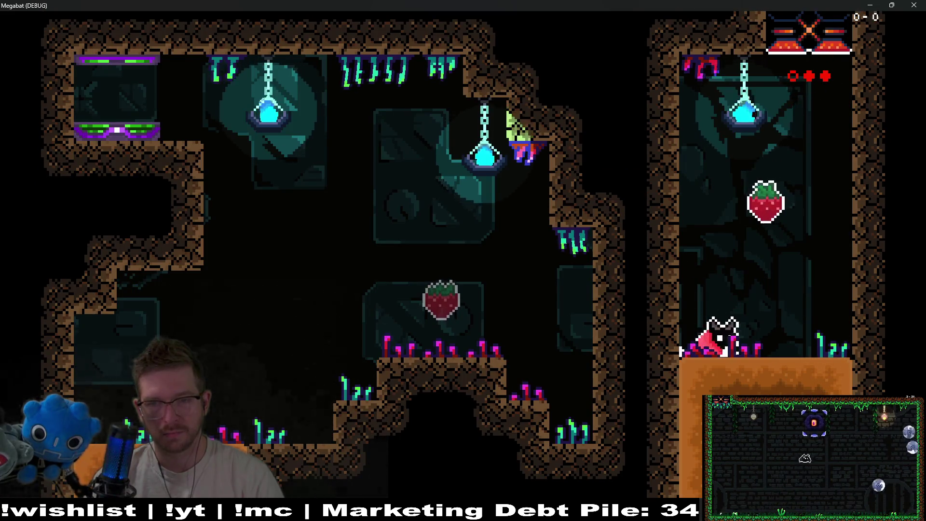
key(Up)
- Burrow through the first dirt room, up the right shaft and out the top
key(Down)
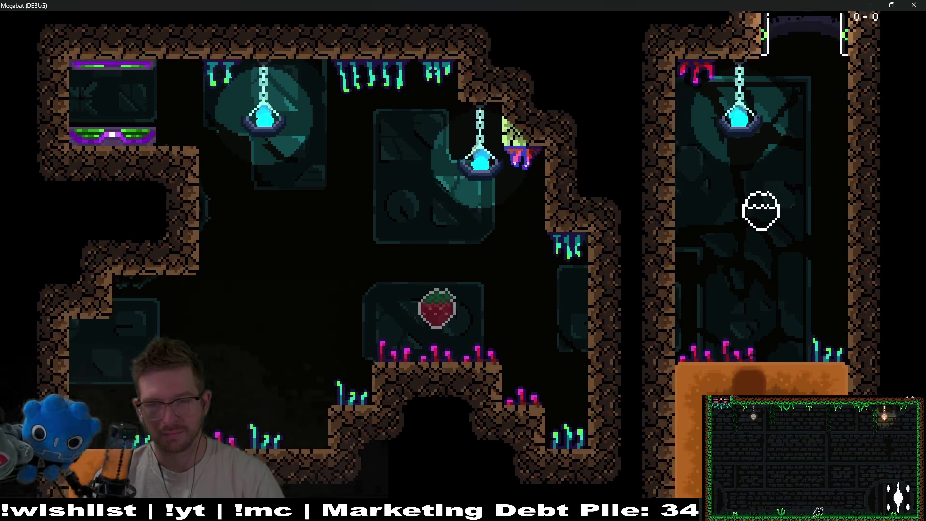
key(Right)
key(Up)
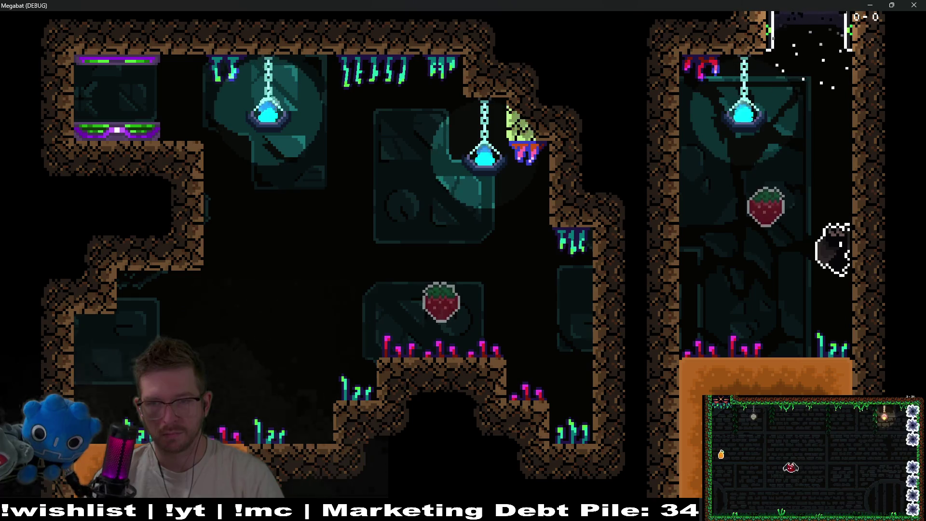
key(Left)
key(Up)
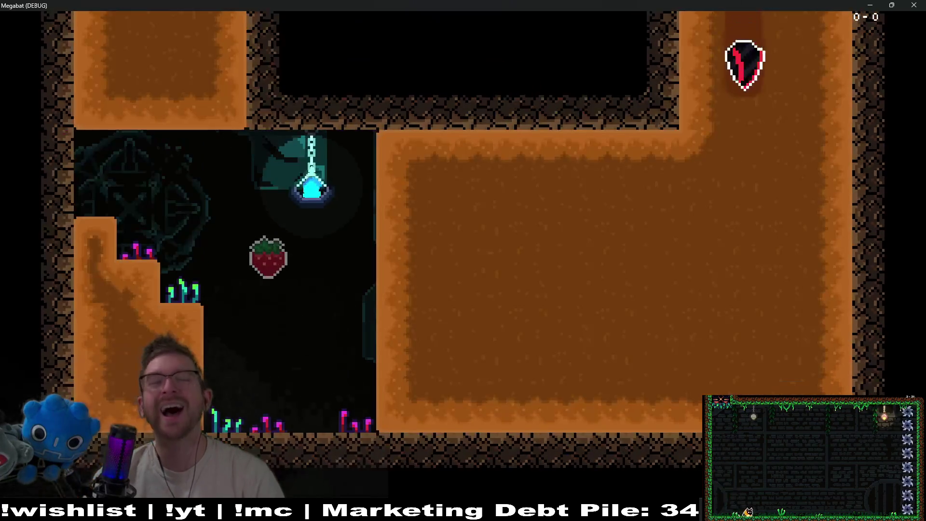
key(Left)
key(Up)
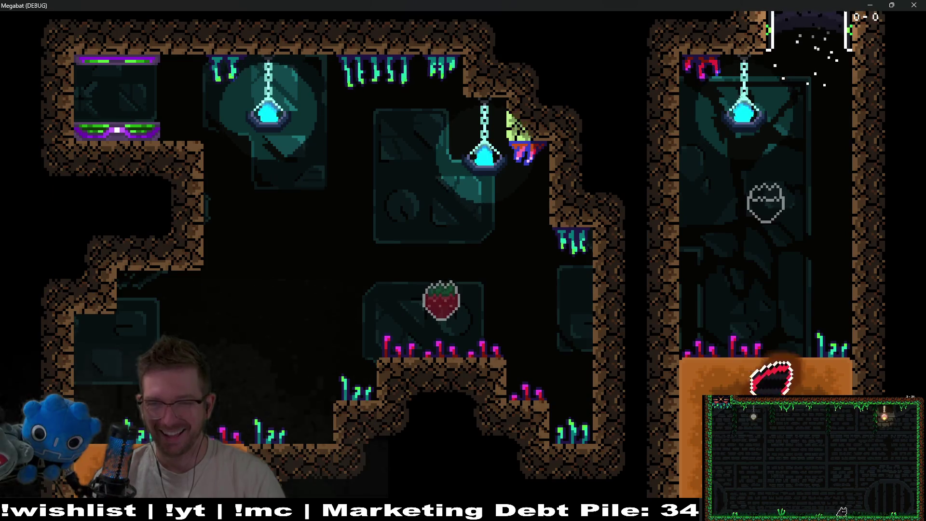
- Dive into the lower dirt room, surface at the bottom right, and stop the game with F8
key(Left)
key(Up)
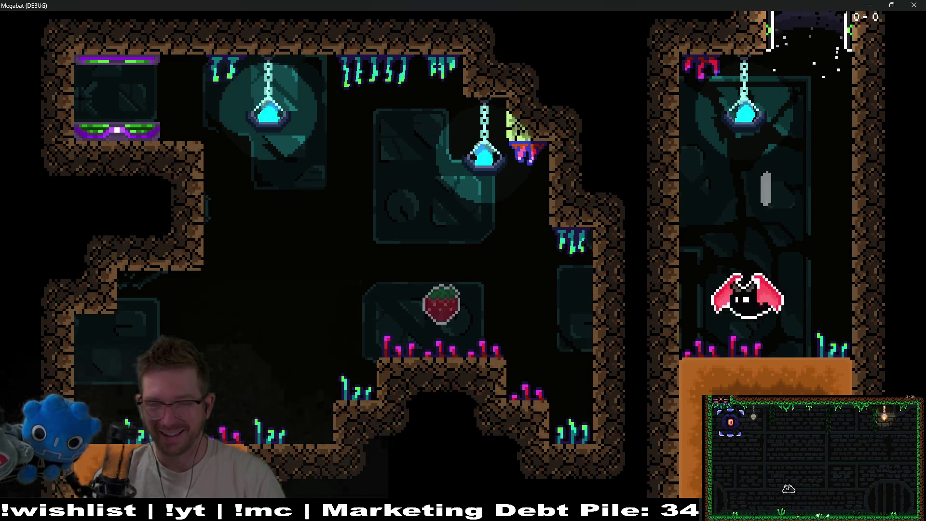
key(Down)
key(Left)
key(Right)
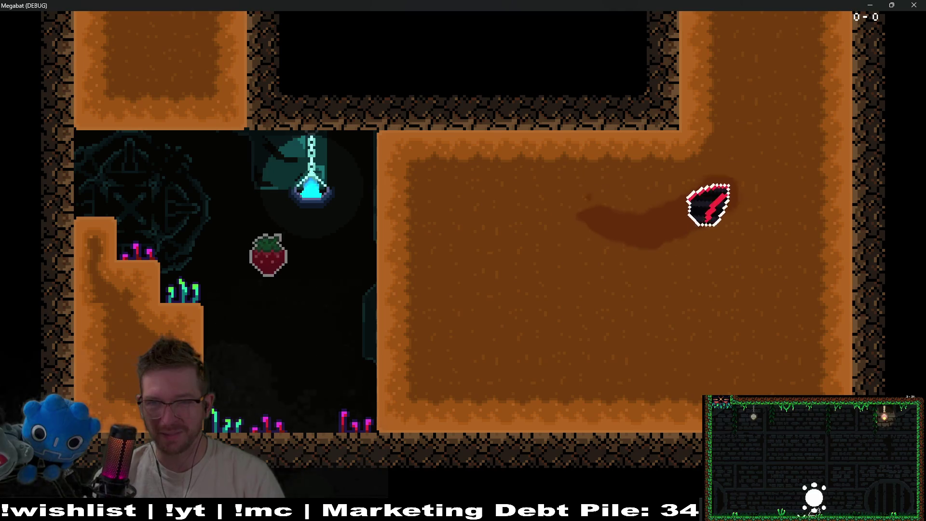
key(Up)
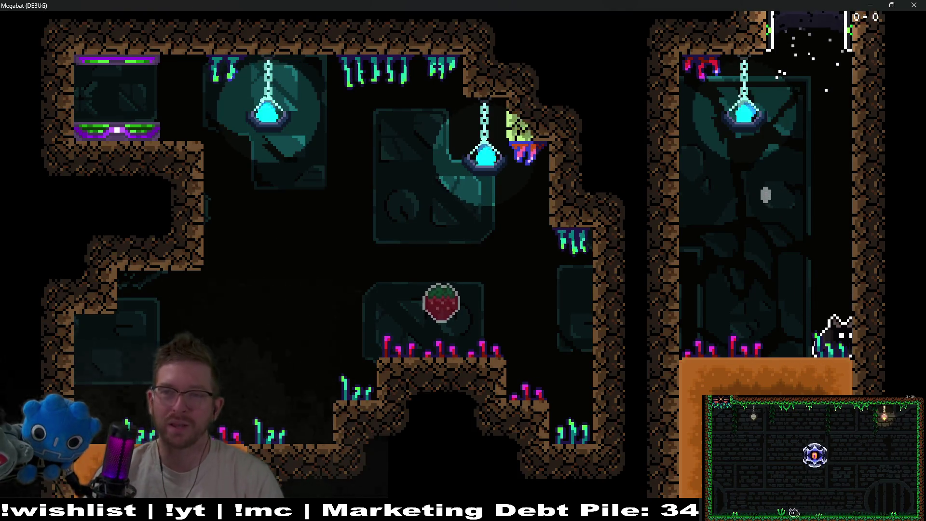
key(F8)
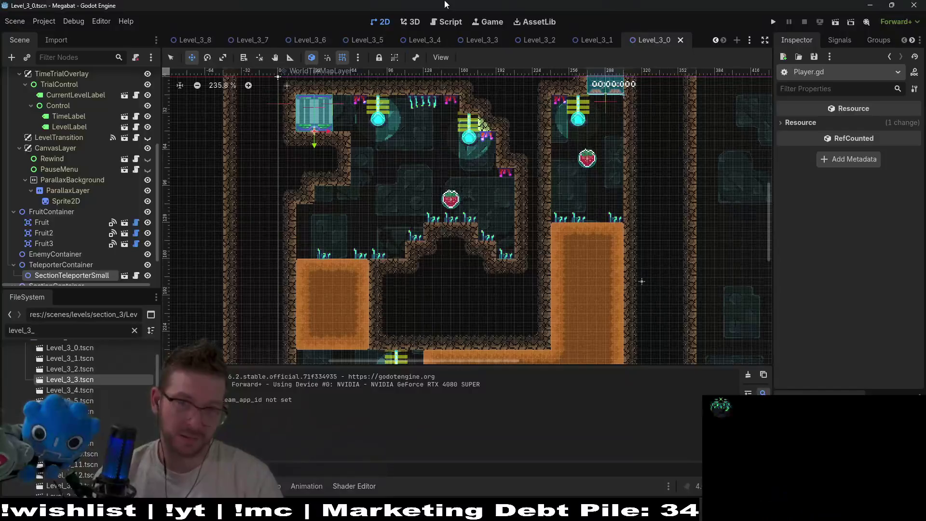
- Search Player.gd for uses of dig_bounce_count_tracker
click(445, 21)
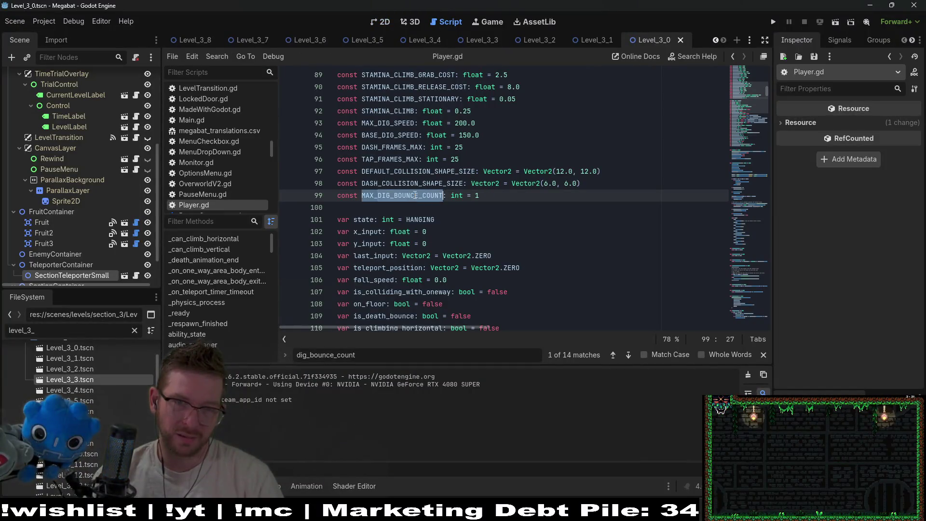
scroll(423, 251, up, 9)
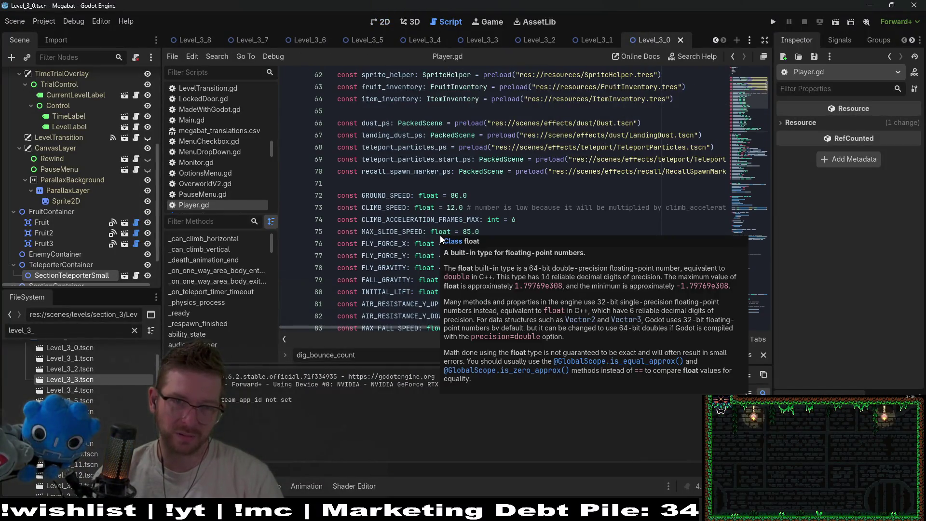
scroll(374, 226, down, 15)
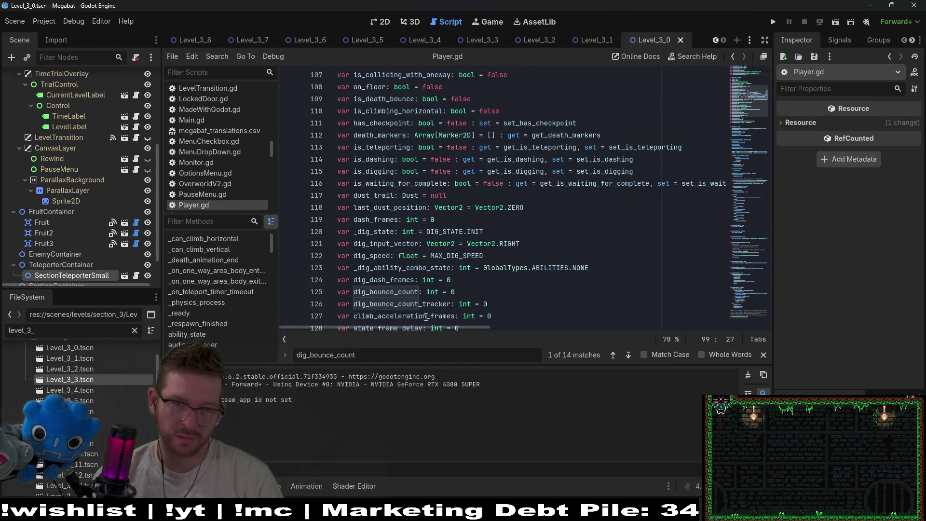
click(423, 304)
key(ctrl+f)
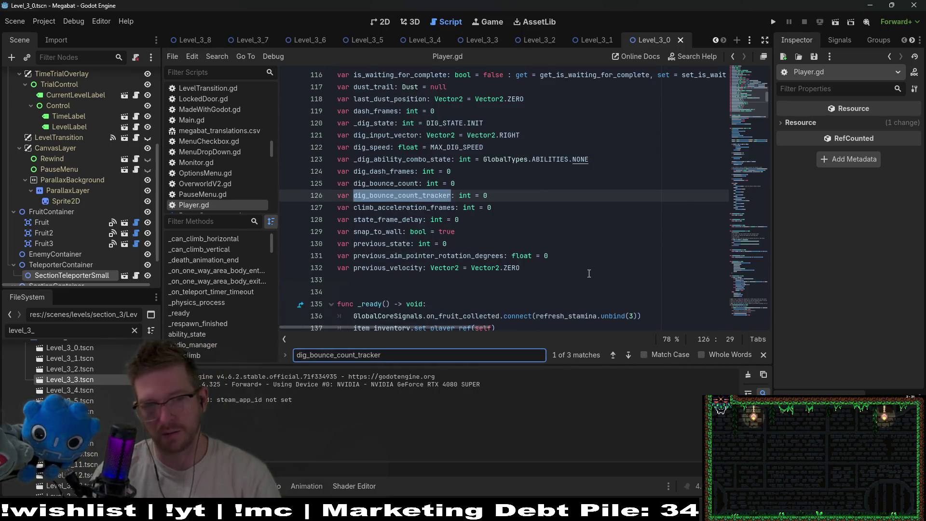
key(Return)
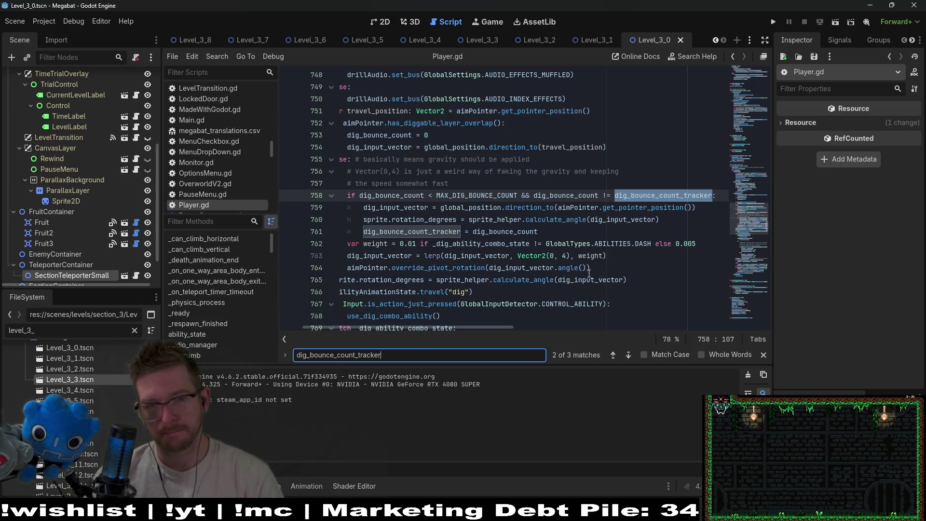
- Add a dig_bounce_count_tracker reset to 0 after the bounce count reset and save
click(509, 227)
double_click(421, 231)
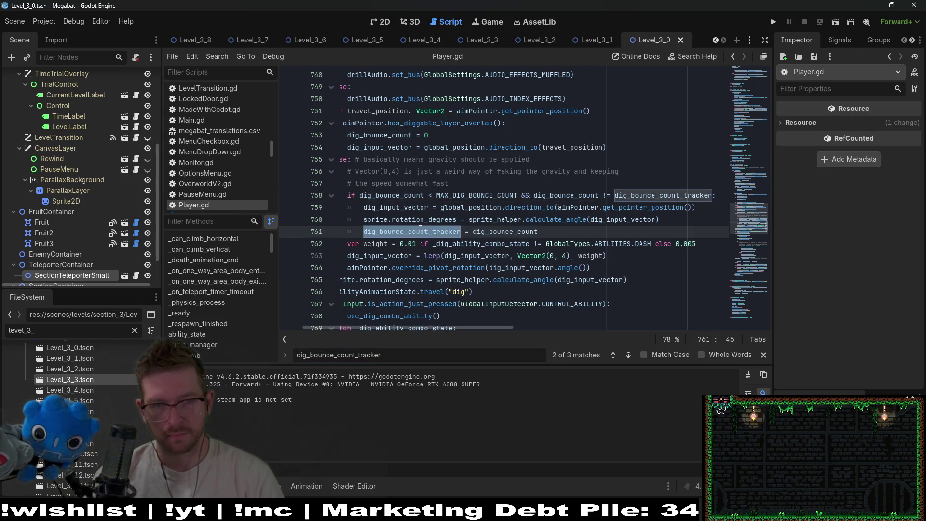
click(450, 139)
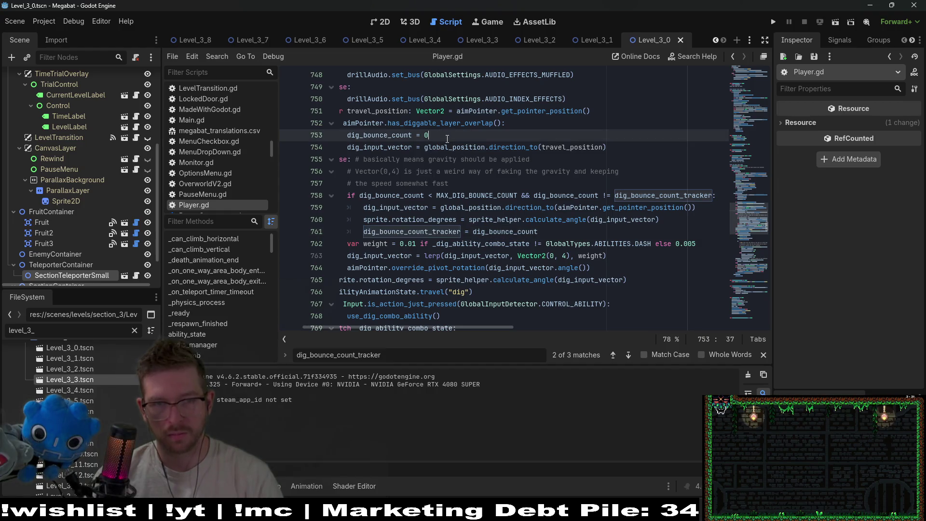
key(Return)
text(dig_bounce_count_tracker =)
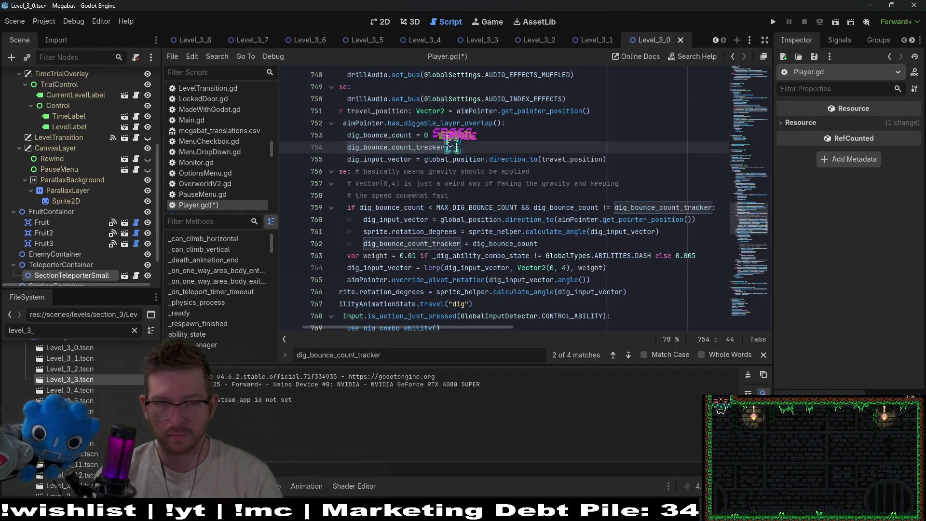
text(0)
key(ctrl+s)
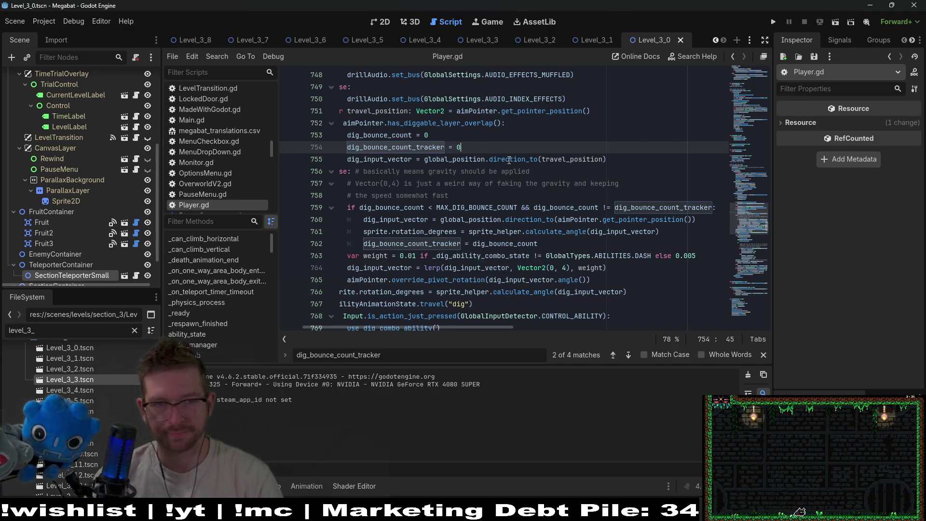
- Insert the dig_bounce_count_tracker = 0 reset after line 739 in the DIG_STATE.START branch and save
drag(405, 178, 483, 154)
double_click(493, 147)
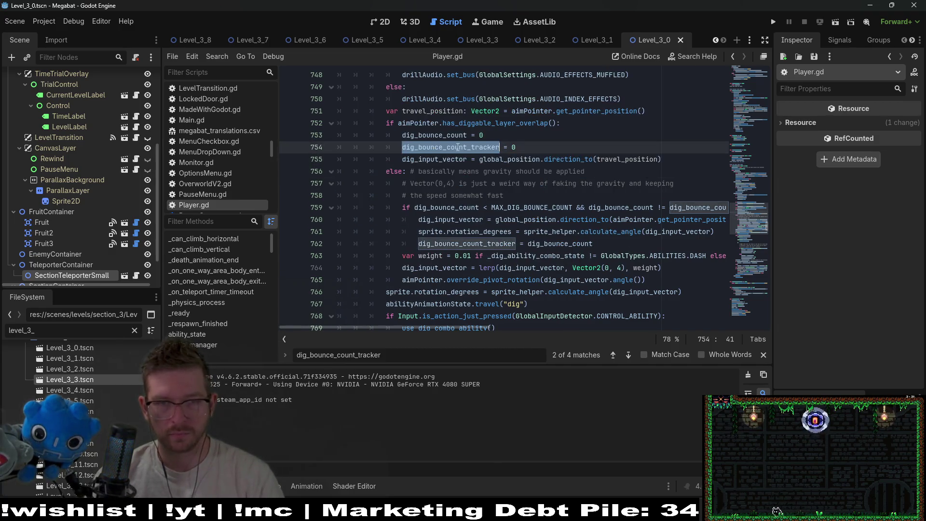
key(End)
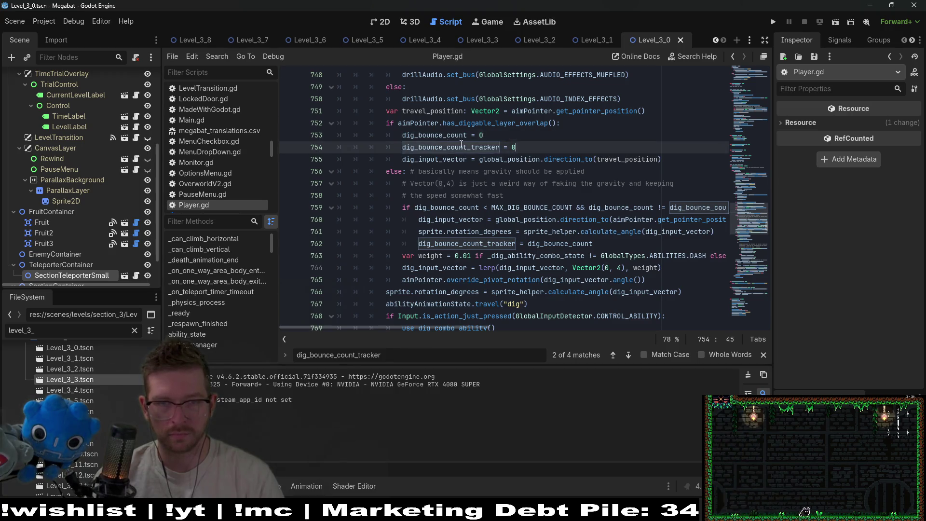
scroll(496, 169, up, 3)
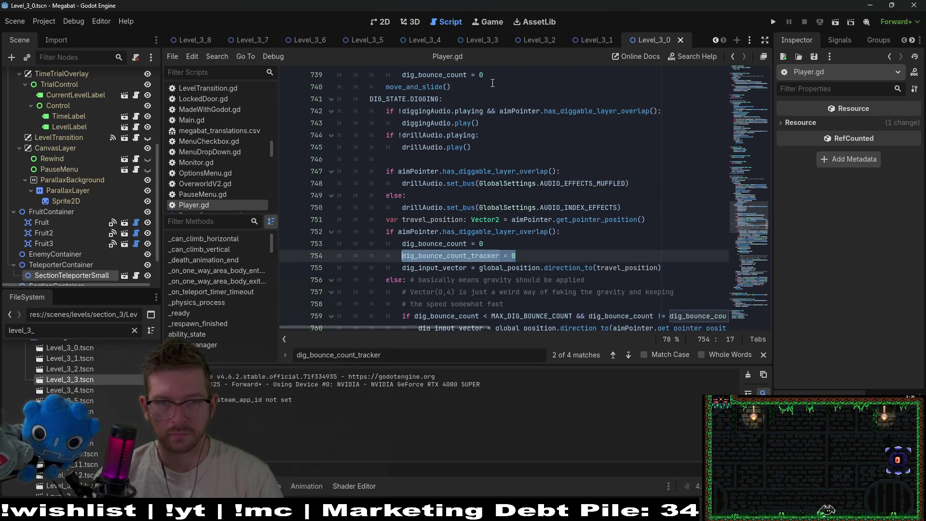
click(498, 78)
key(Return)
scroll(469, 162, up, 3)
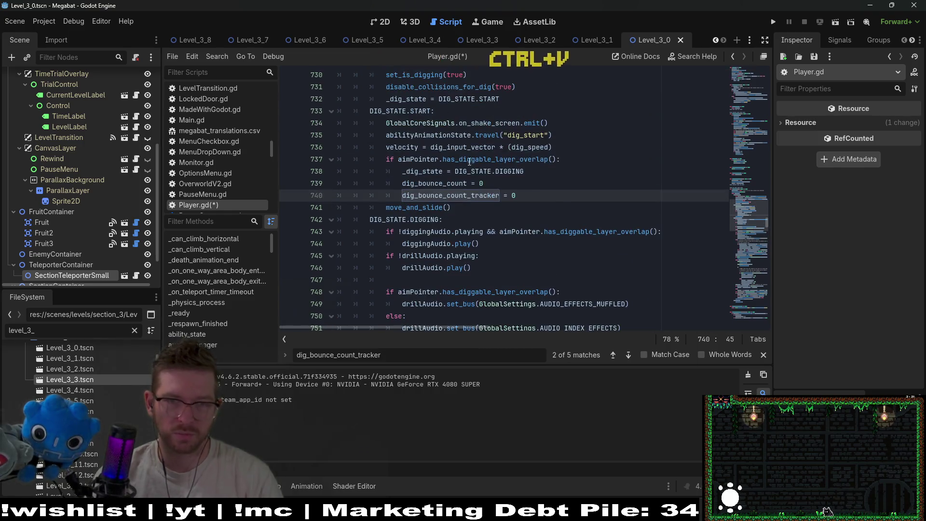
key(Down)
key(ctrl+s)
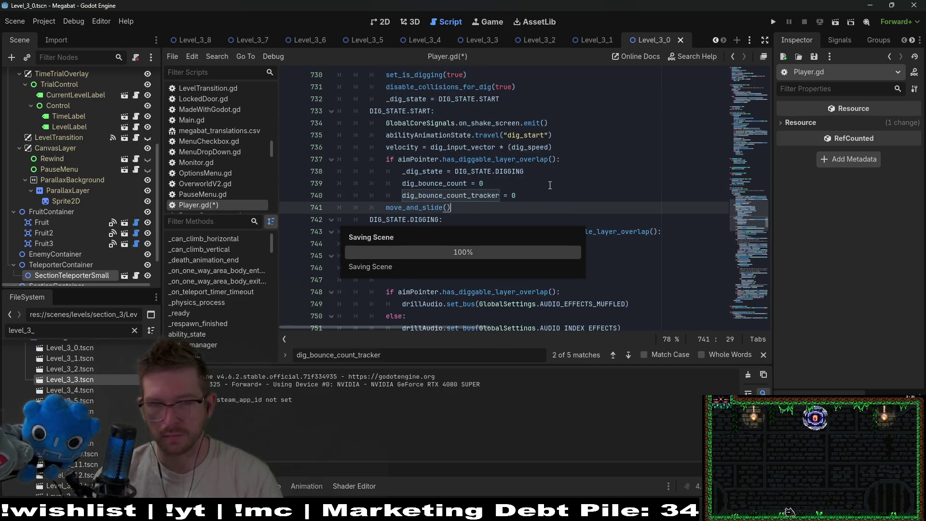
- Check the other dig_bounce_count = 0 matches in the script, then return to the 2D view
scroll(447, 151, down, 1)
drag(492, 150, 419, 143)
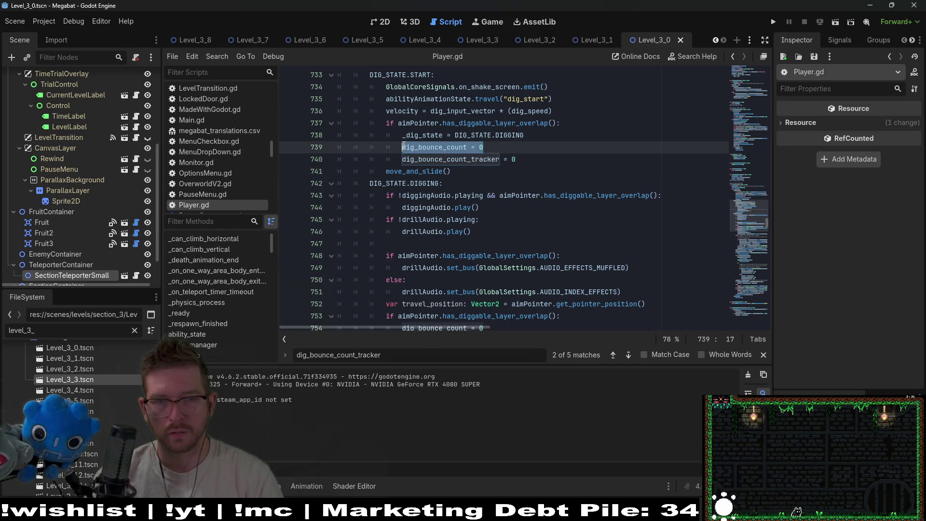
key(ctrl+f)
key(Return)
key(Return)
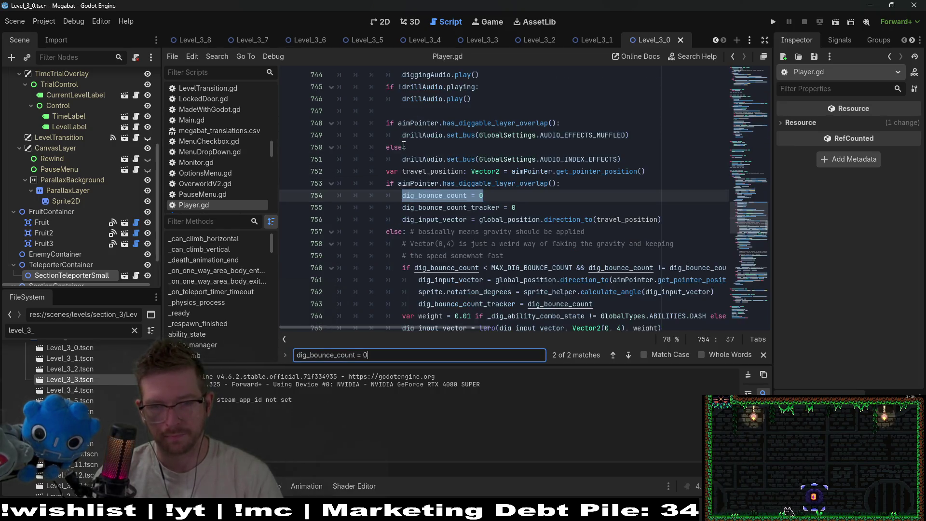
key(Escape)
click(651, 113)
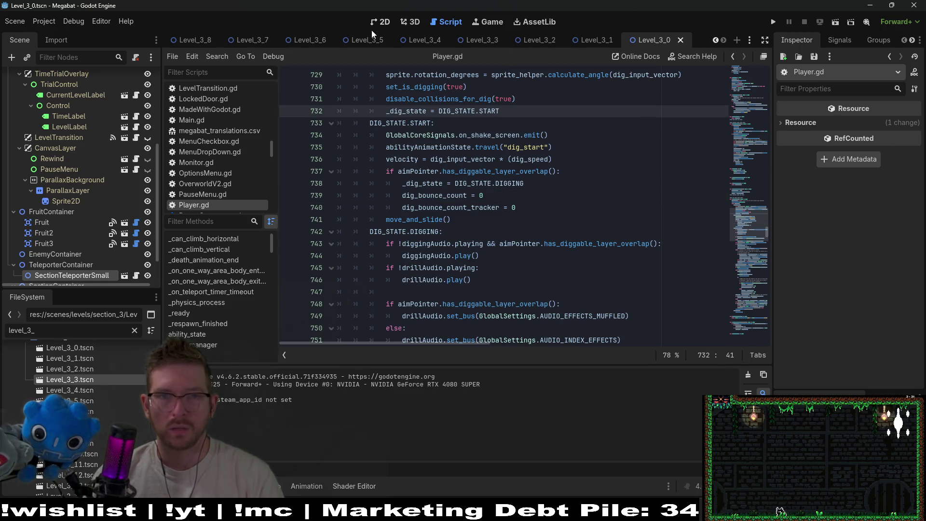
click(381, 22)
- Run the current level, collect the first strawberry, and fly into the next room
click(835, 22)
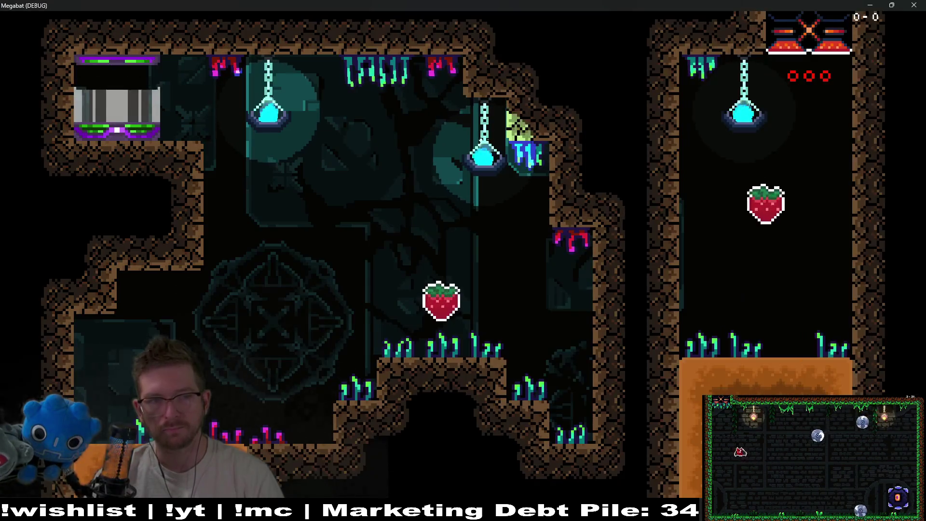
key(Right)
key(Down)
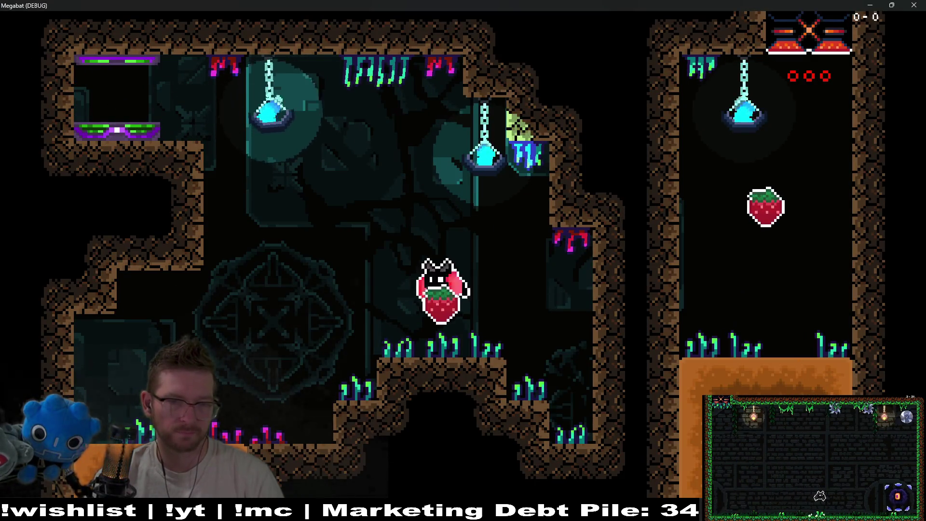
key(Left)
key(Right)
key(Left)
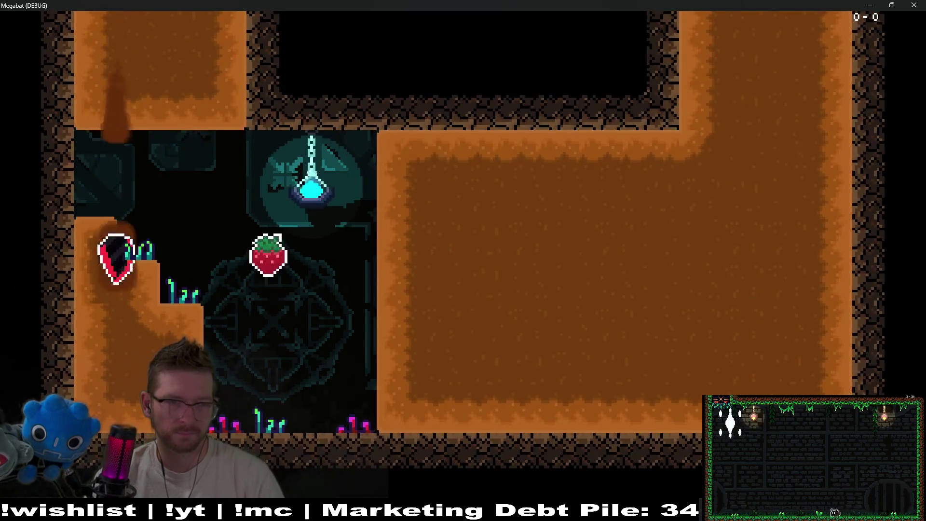
key(Right)
key(Right)
- Burrow across the dirt, deliver the strawberries to open the top gate, and quit with F8
key(Up)
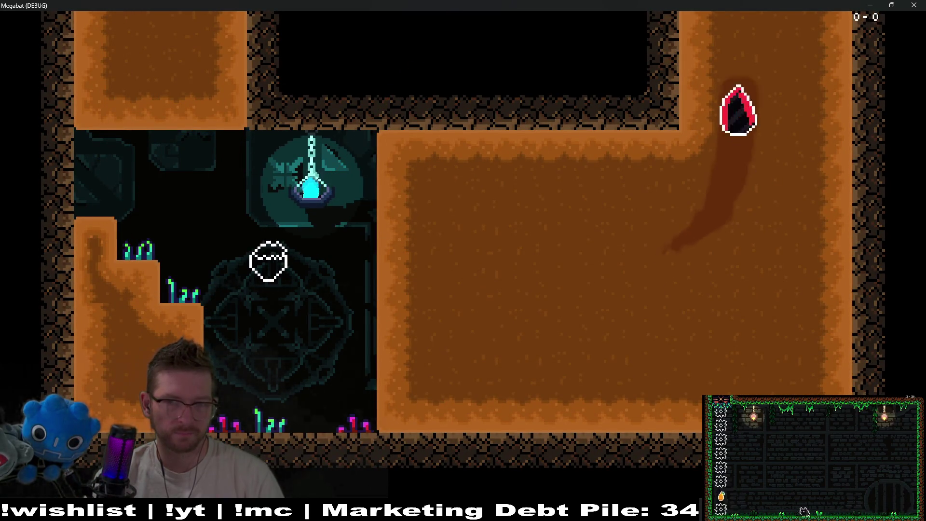
key(Right)
key(Up)
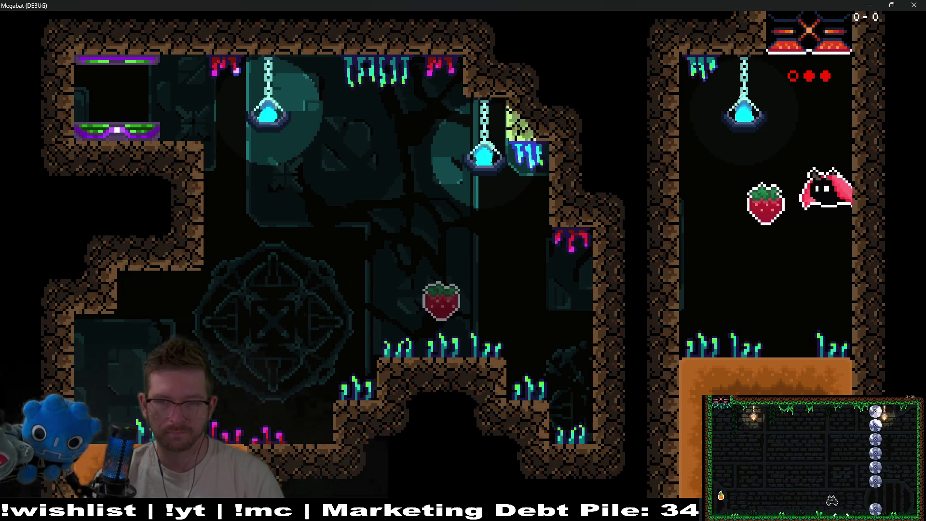
key(Left)
key(Down)
key(Up)
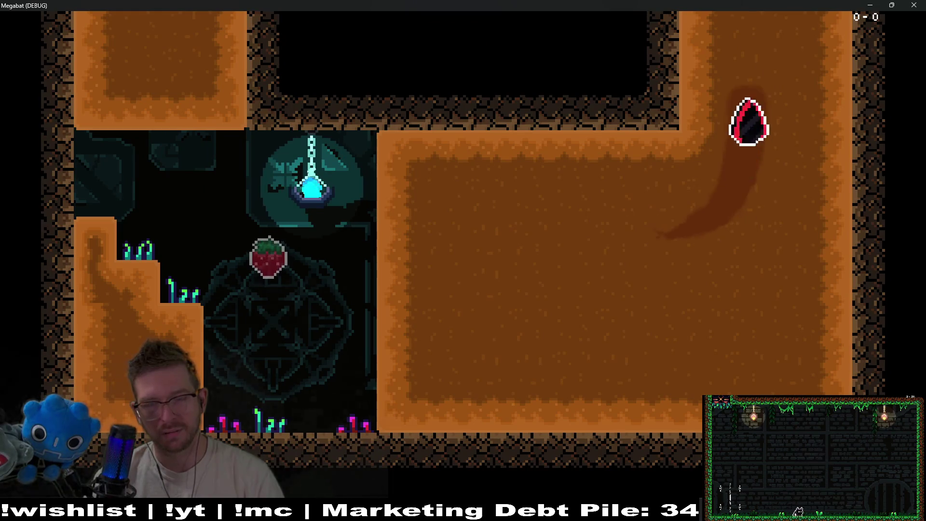
key(F8)
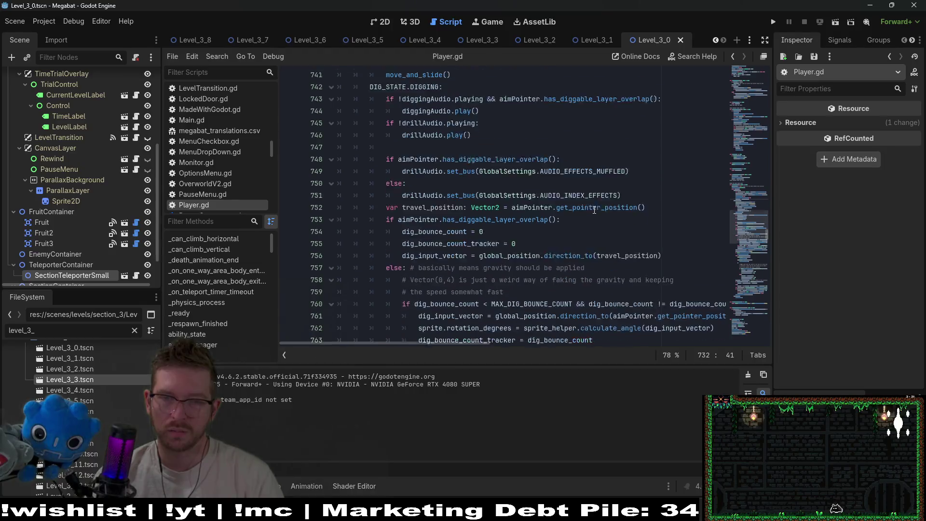
- Change MAX_DIG_BOUNCE_COUNT from 1 to 2 in Player.gd, save, and run the current level
scroll(595, 210, down, 4)
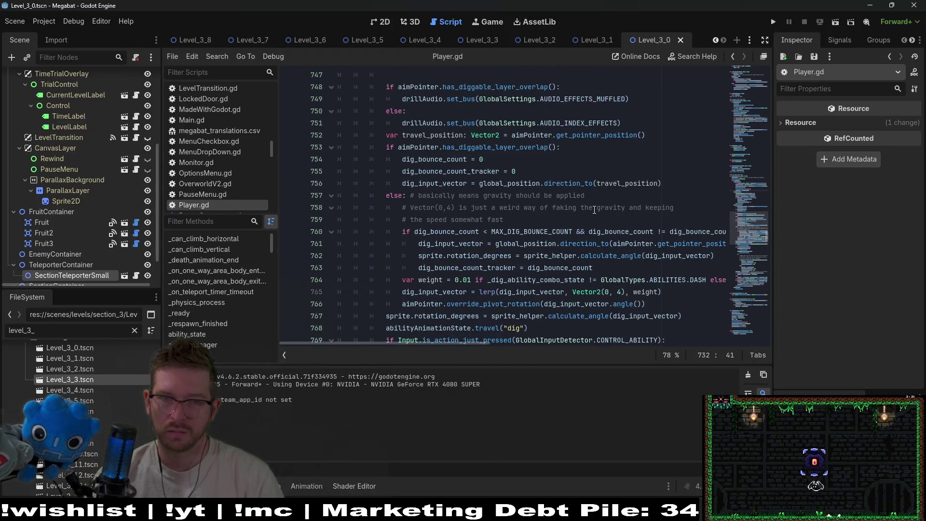
double_click(457, 232)
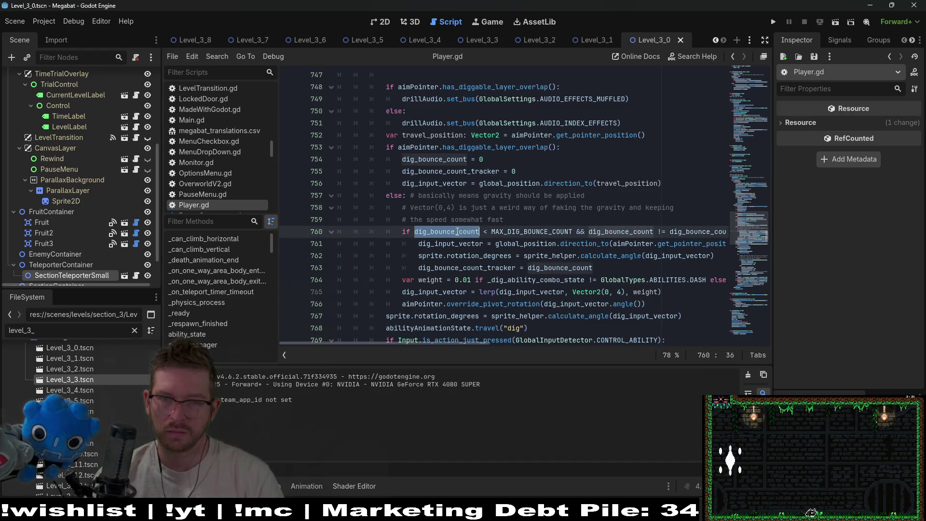
ctrl+click(523, 230)
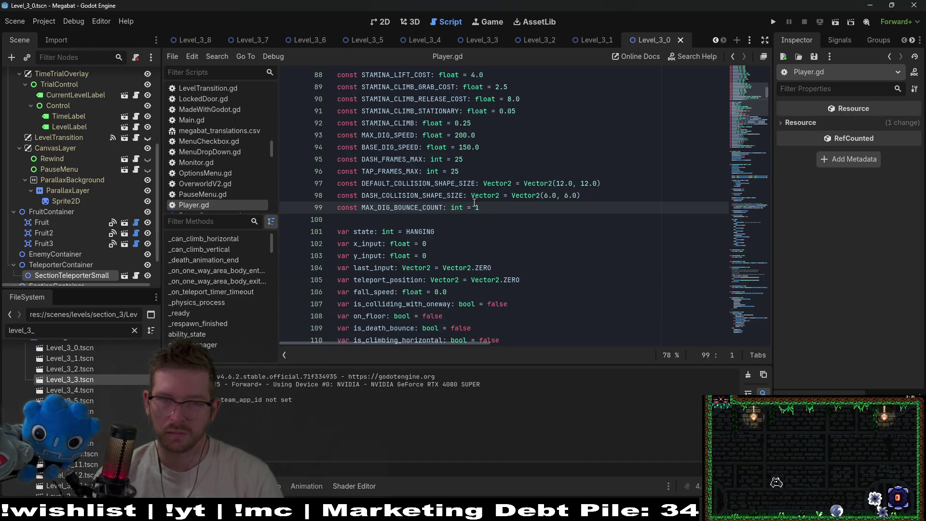
key(BackSpace)
text(2)
key(ctrl+s)
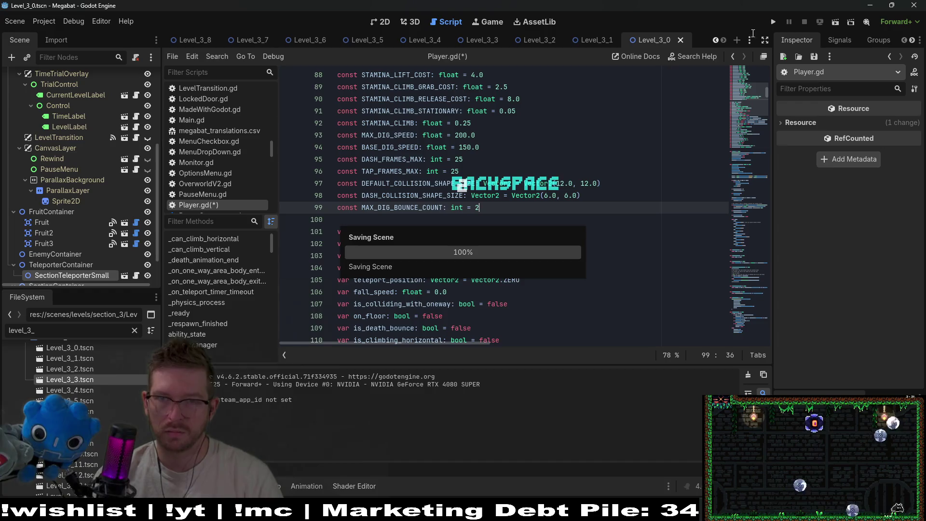
click(834, 22)
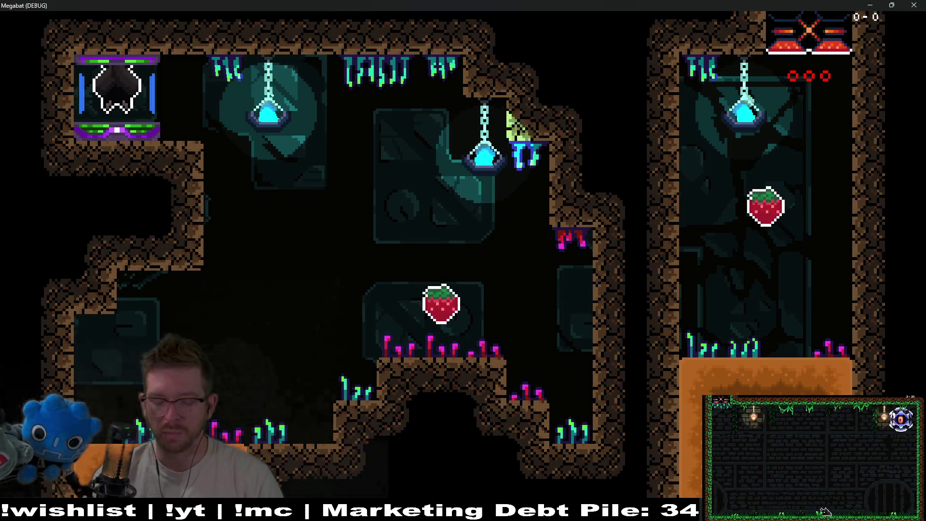
- Fly the bat out, collect the strawberry, and tunnel up into the room above
key(Right)
key(Down)
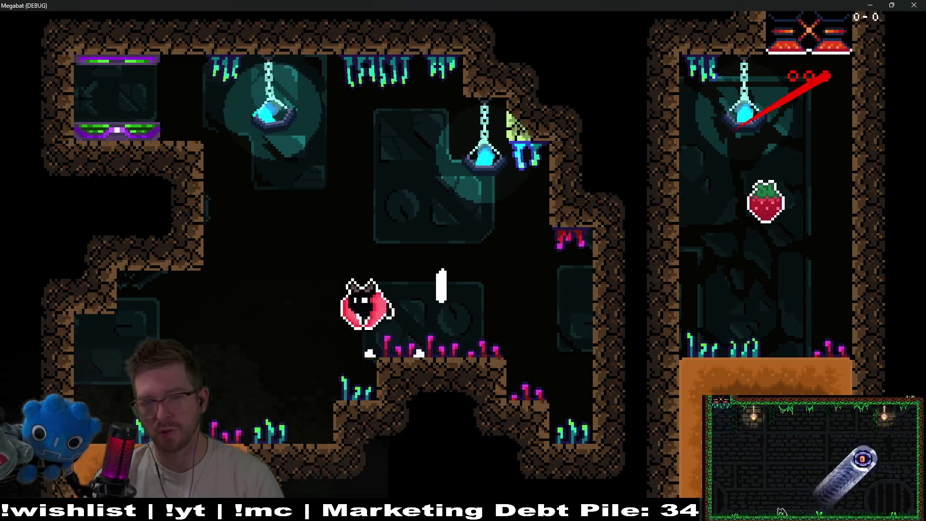
key(Left)
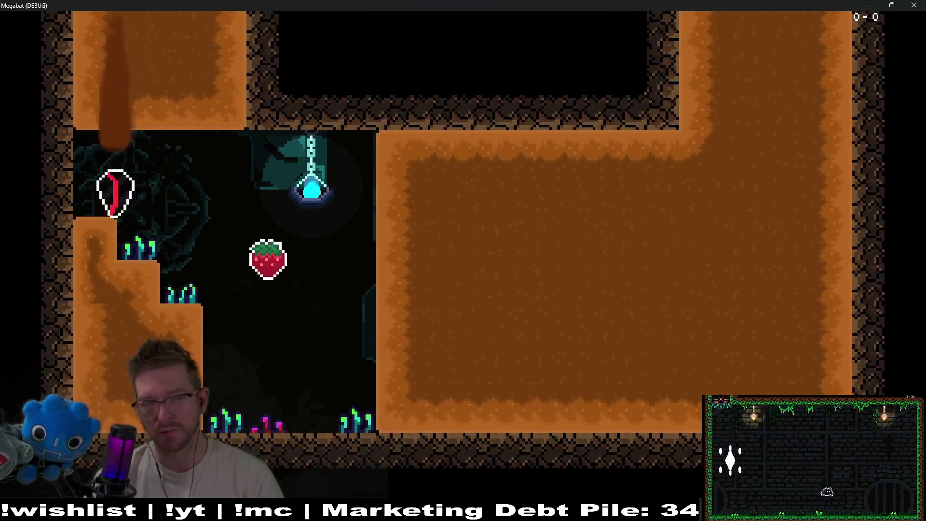
key(Right)
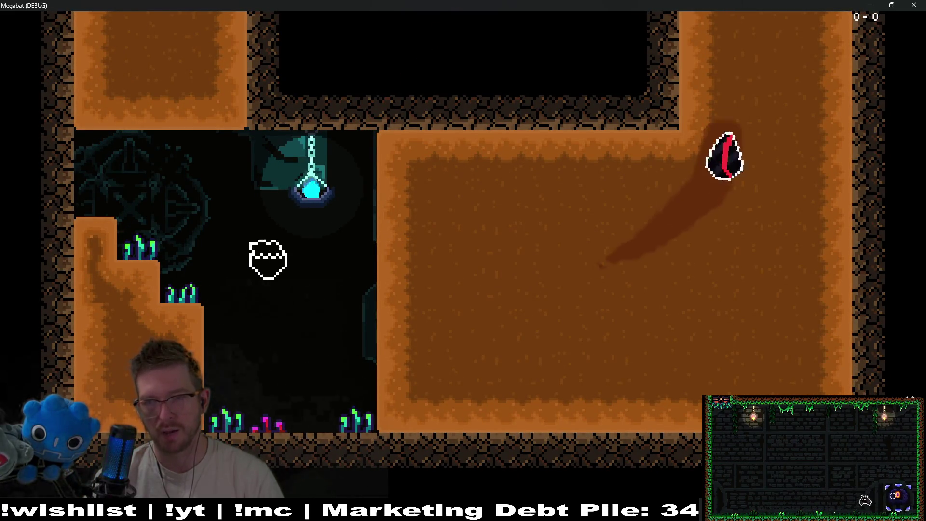
key(Up)
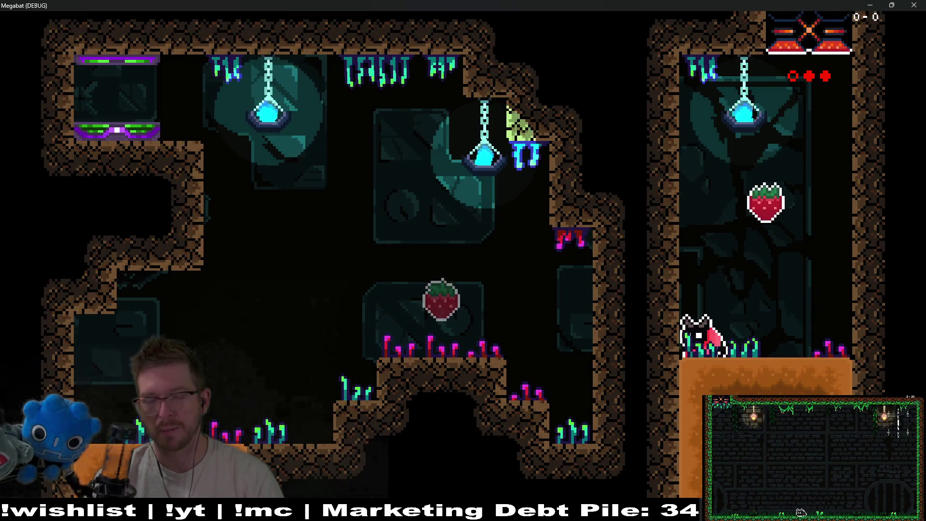
- Burrow down and back up through the dirt rooms with the two-bounce limit, then close the game
key(Down)
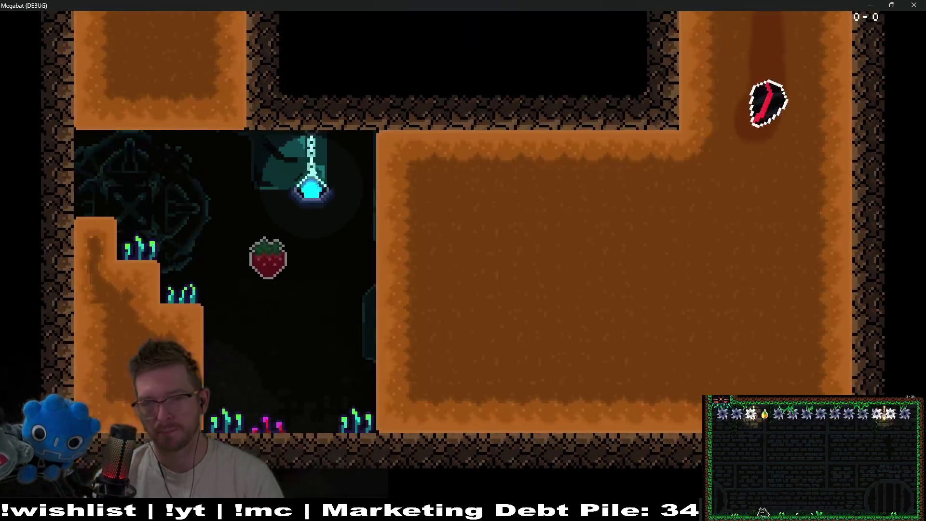
key(Up)
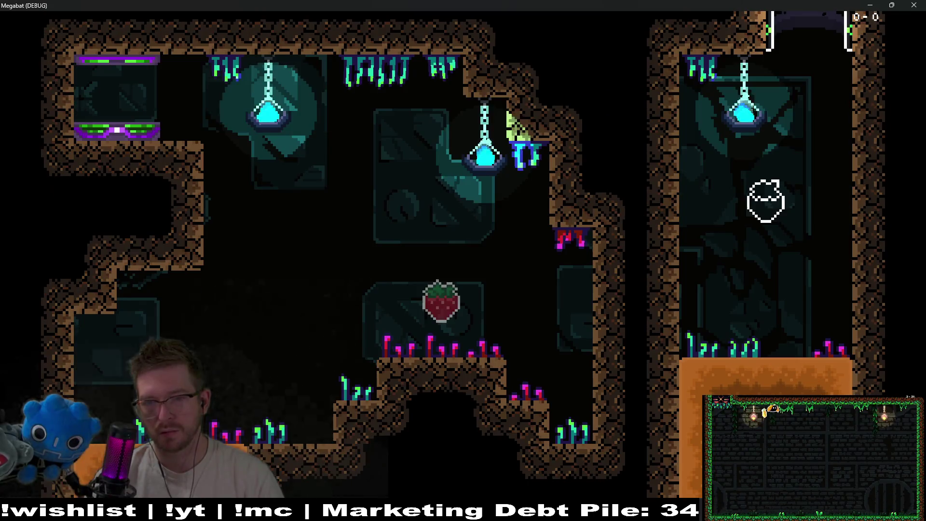
key(Right)
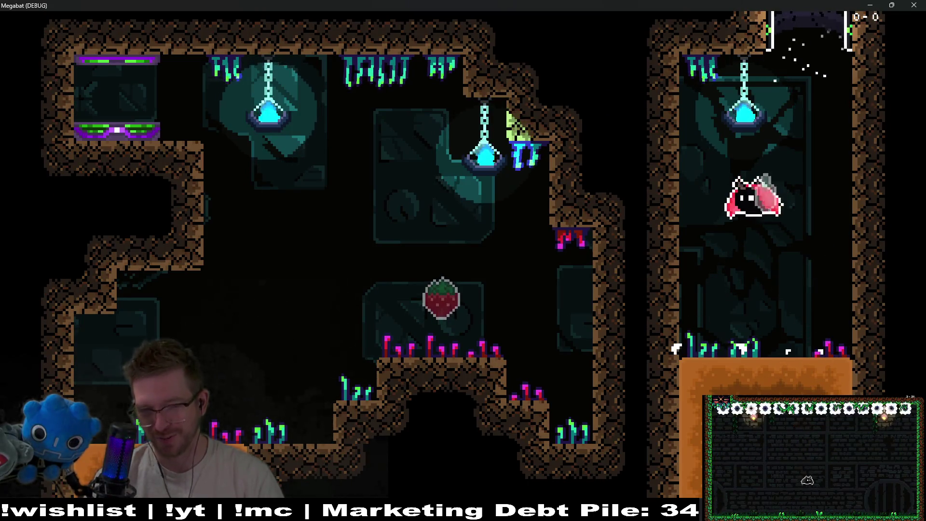
key(Up)
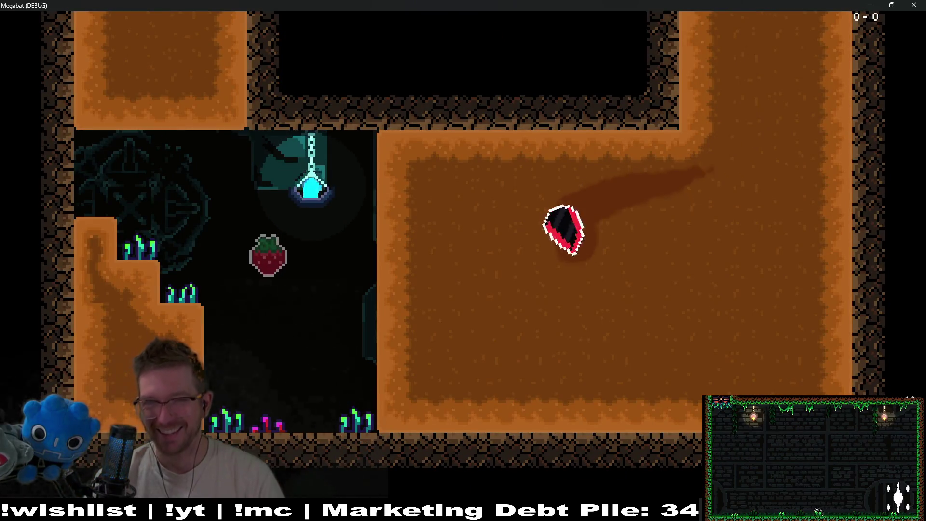
key(Right)
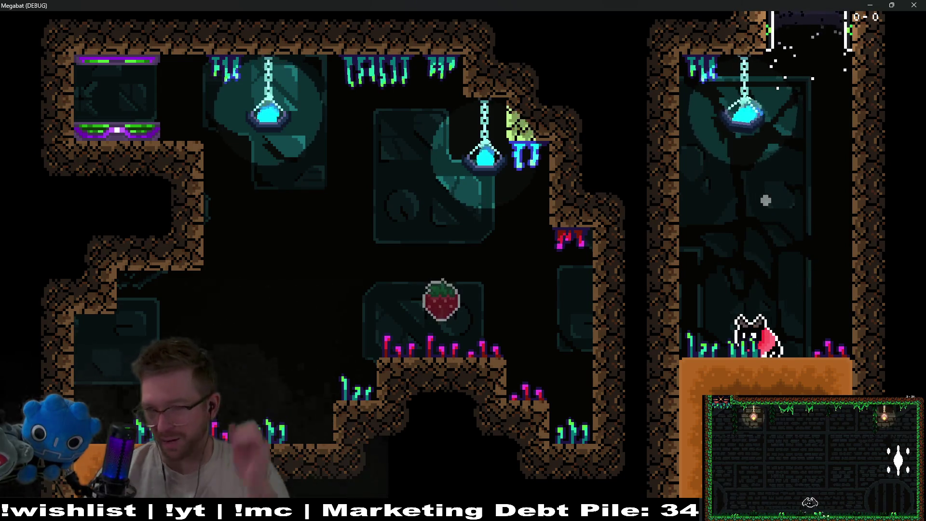
click(913, 5)
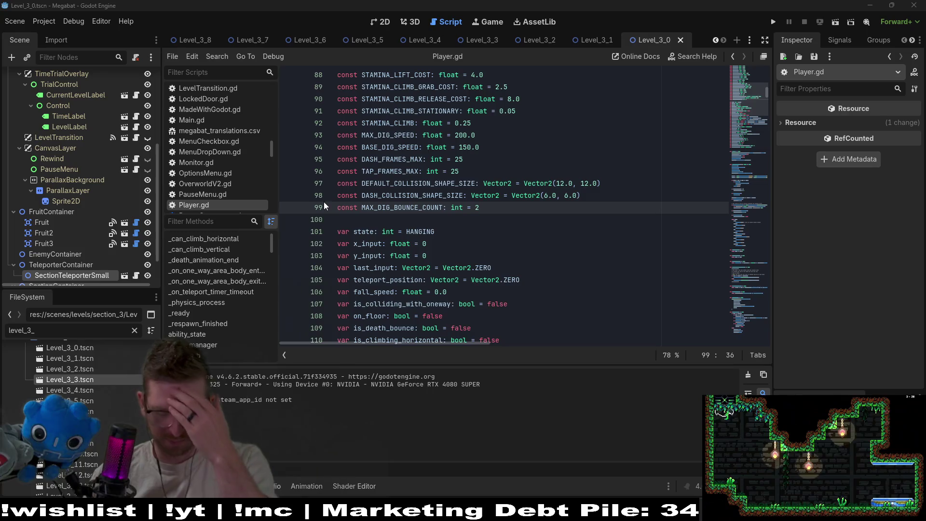
- Inspect the STAMINA_CLIMB_STATIONARY and MAX_DIG_SPEED constants, close the Level_3_0 scene, and run the whole project
click(593, 113)
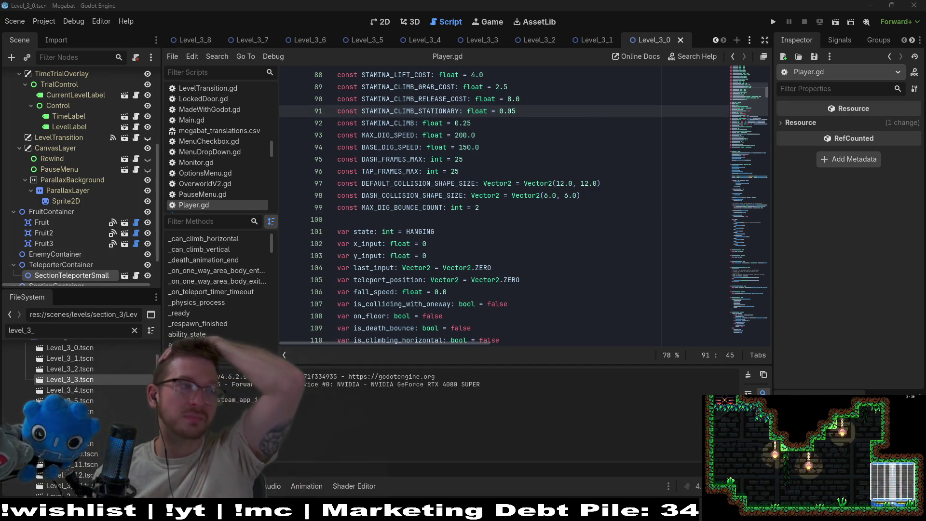
click(513, 138)
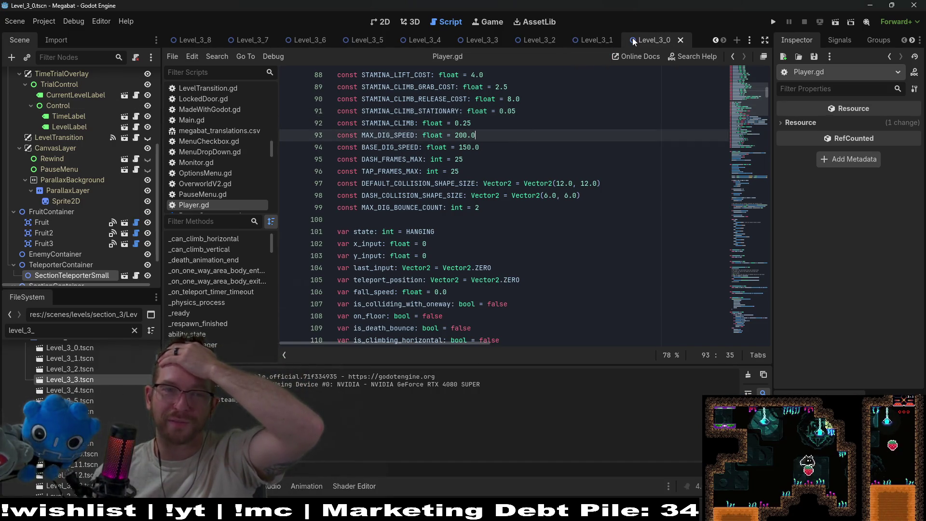
click(379, 24)
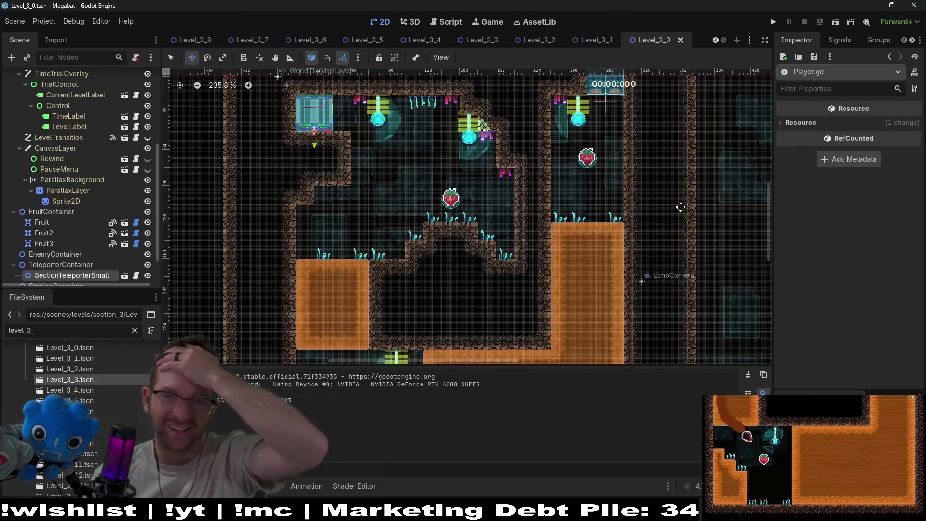
middle_click(657, 40)
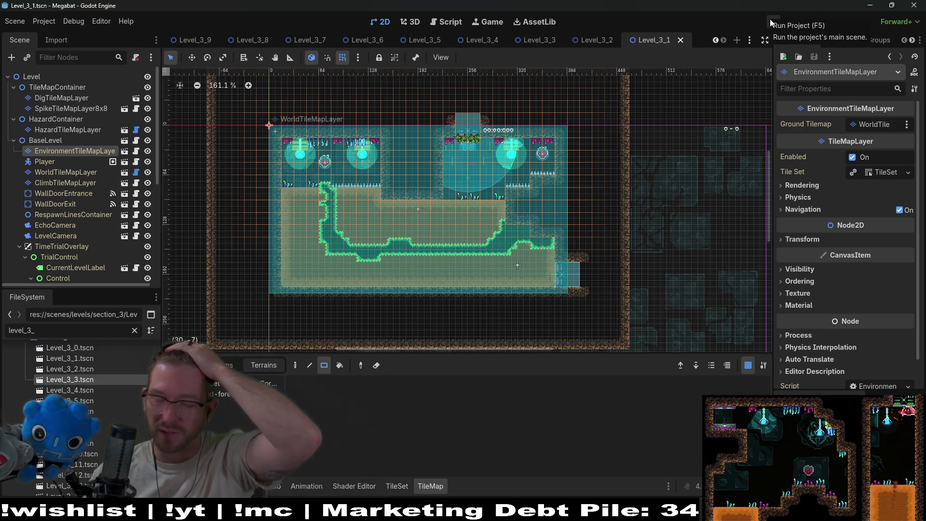
click(773, 28)
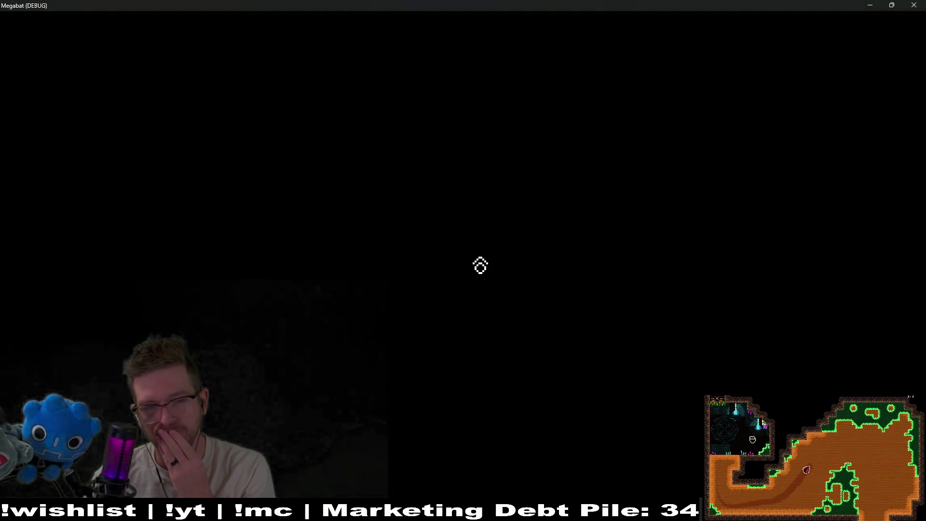
- Skip the intro, pick the save profile, and start level 04 from the world's level grid
click(453, 269)
click(453, 265)
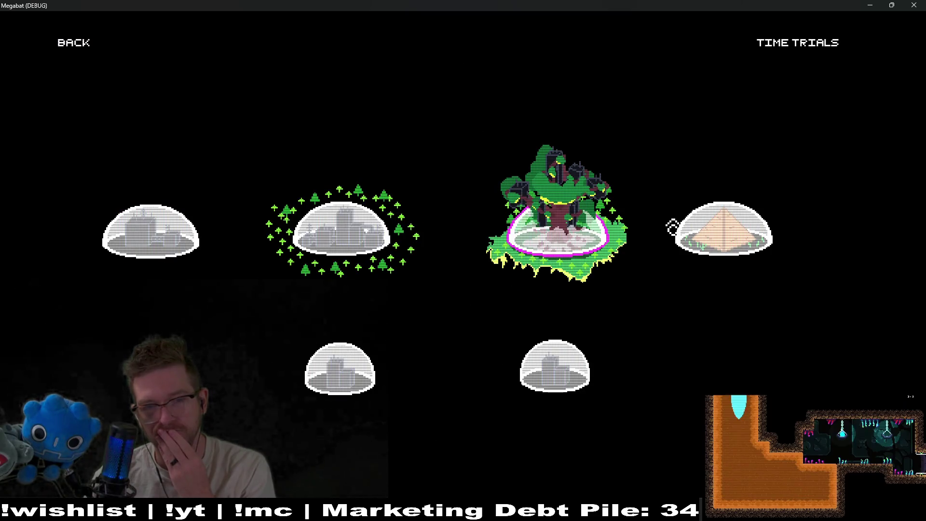
click(714, 229)
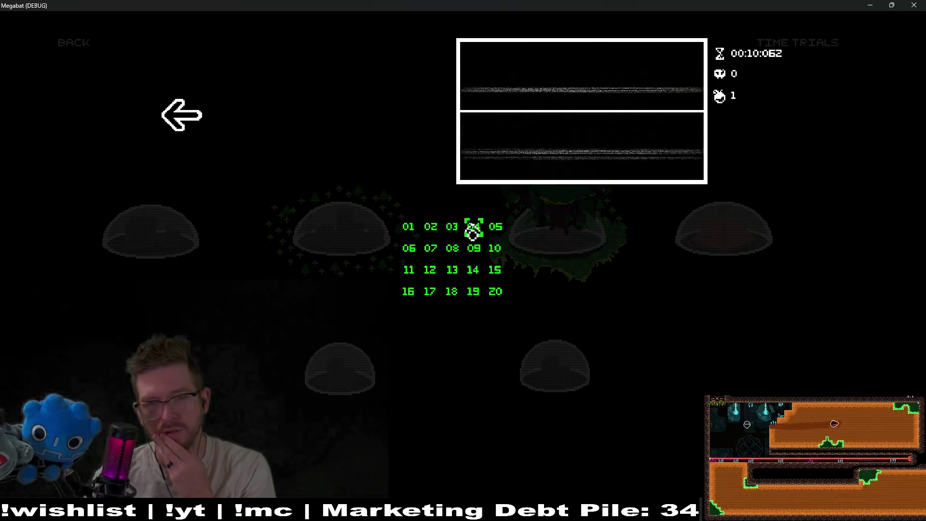
click(473, 233)
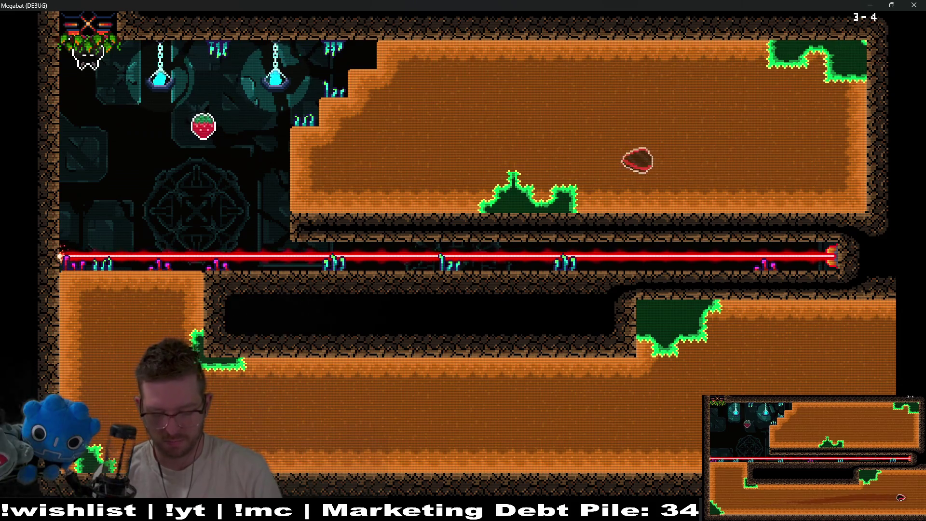
- Fly and dash the bat through level 3-4's corridors and upper room, dodging the lasers
key(Left)
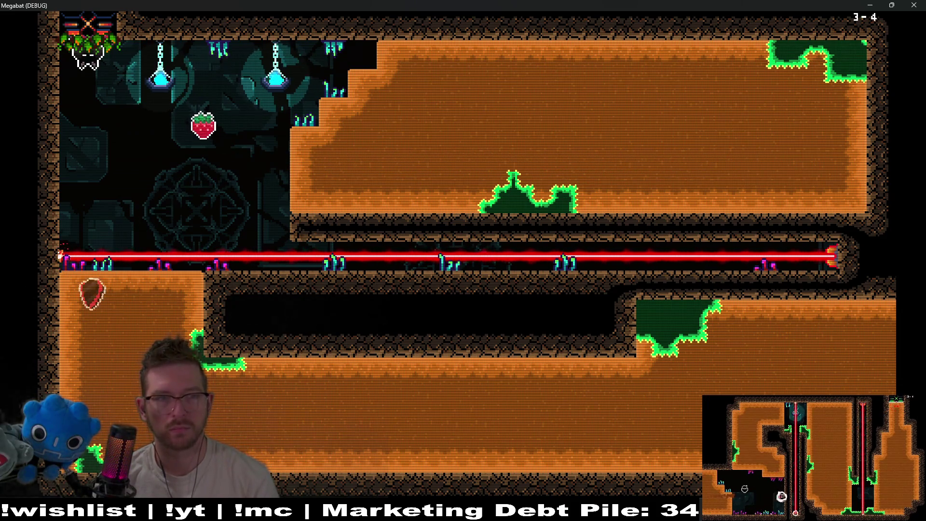
key(Up)
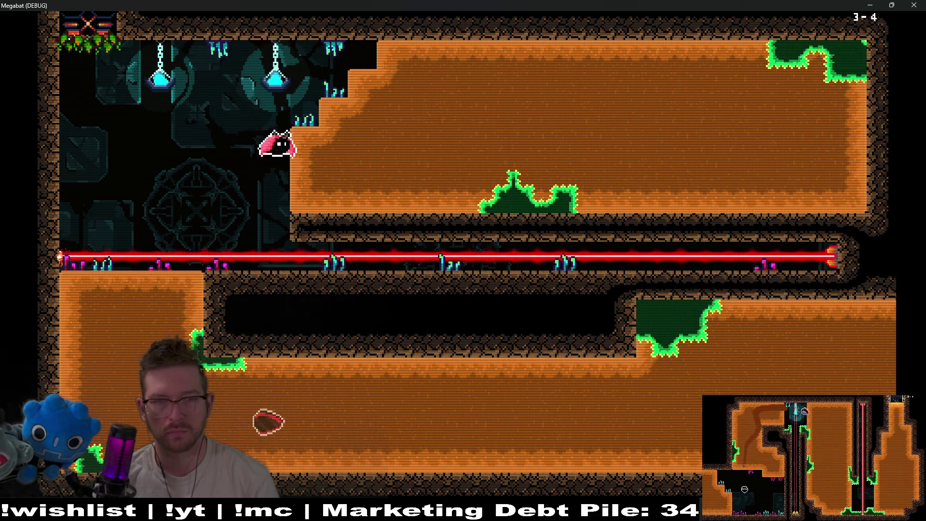
key(Right)
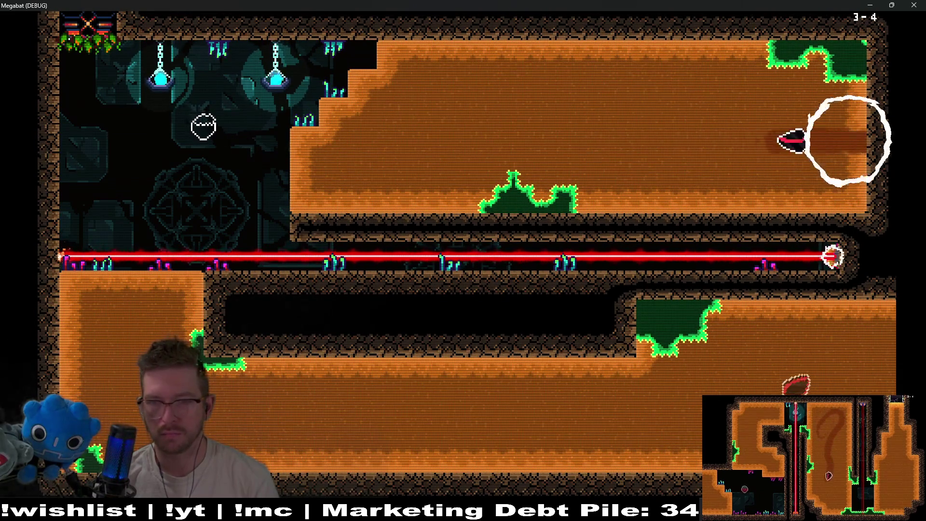
key(Left)
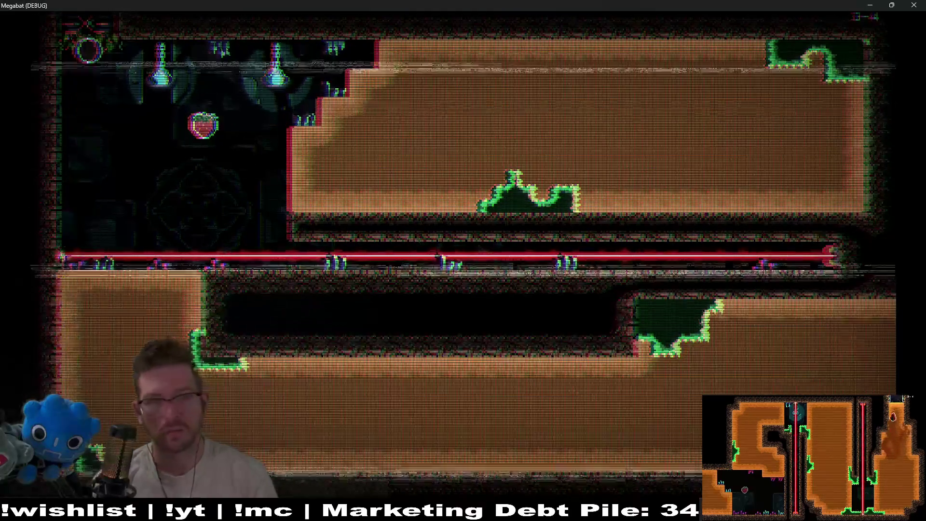
key(Right)
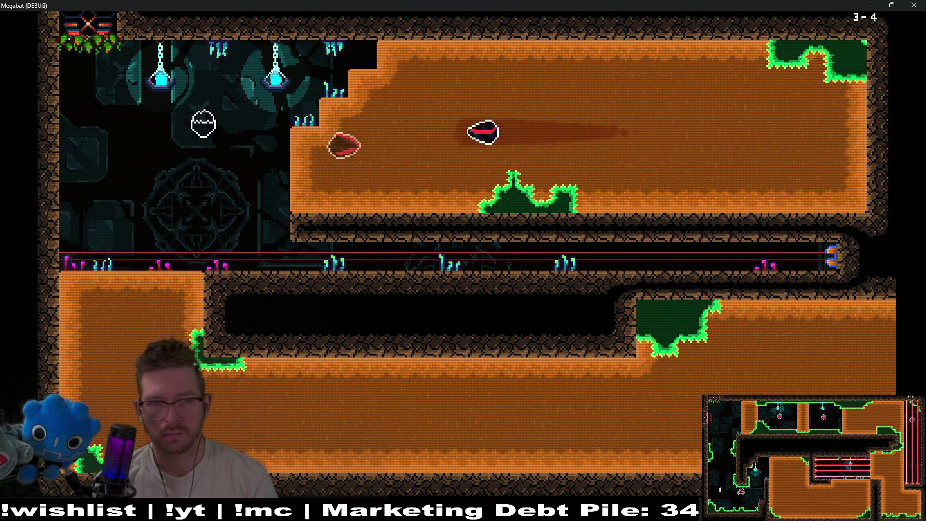
key(Down)
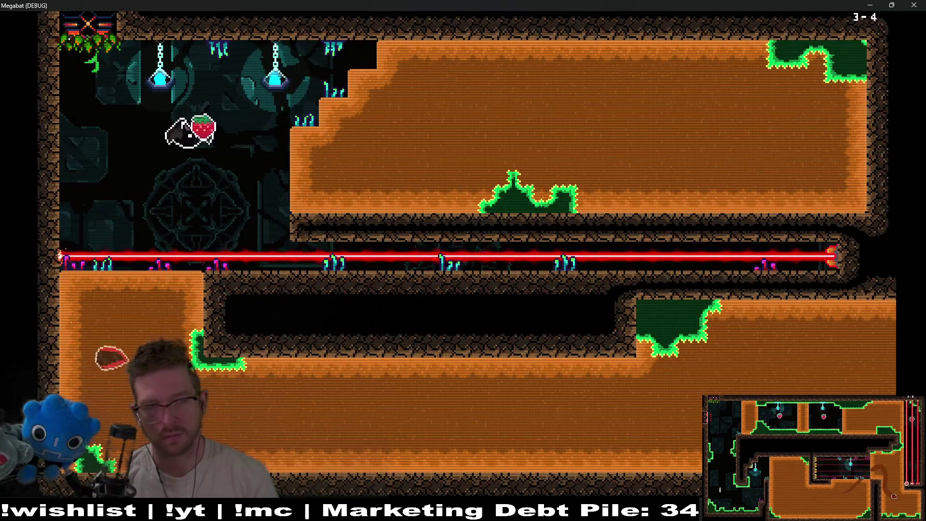
key(Right)
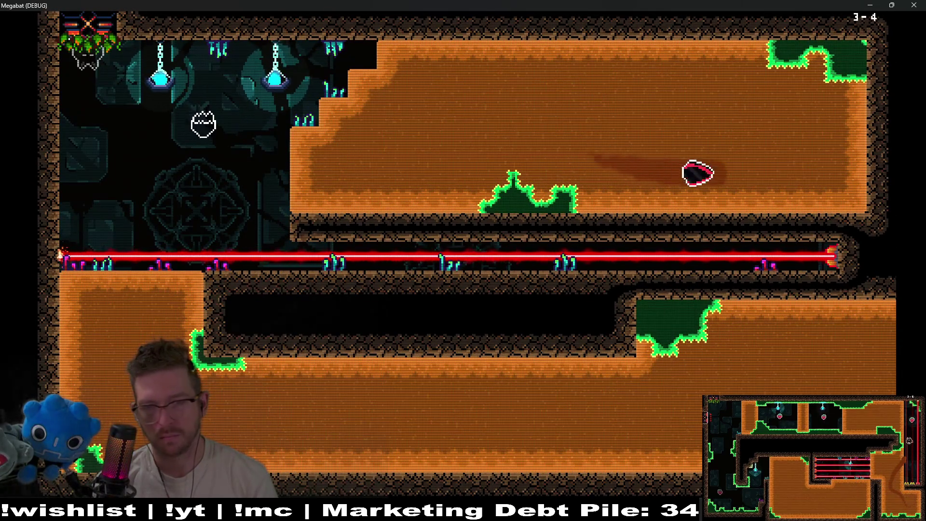
key(Left)
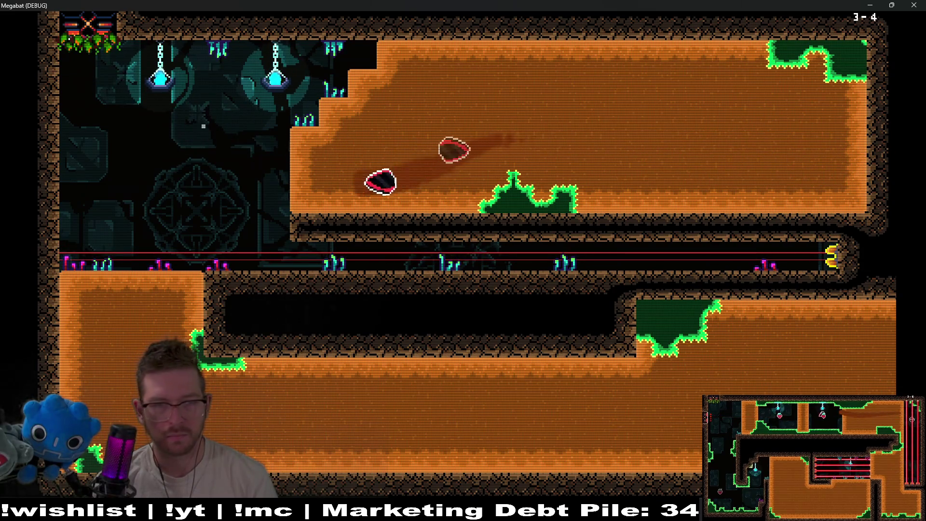
- Drop into the lower room, climb to the upper chamber, and tunnel through the dirt to the exit
key(Down)
key(Right)
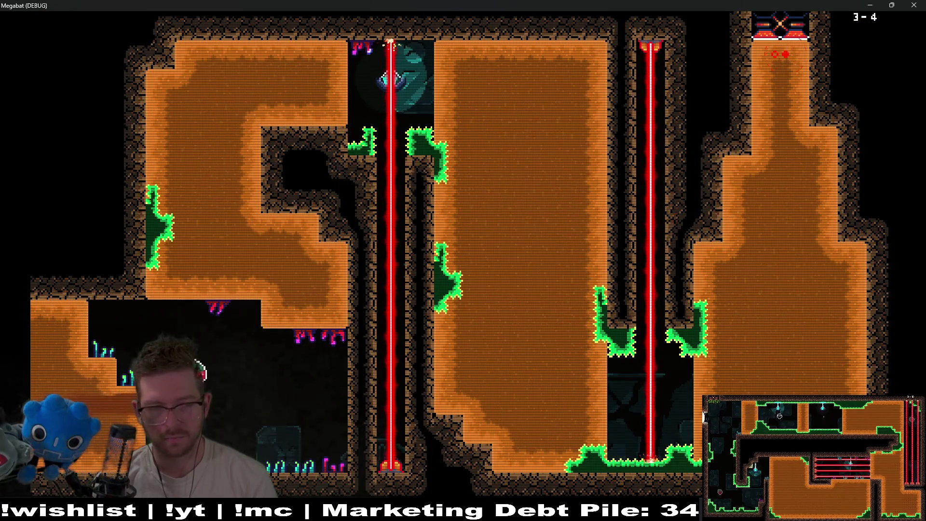
key(Left)
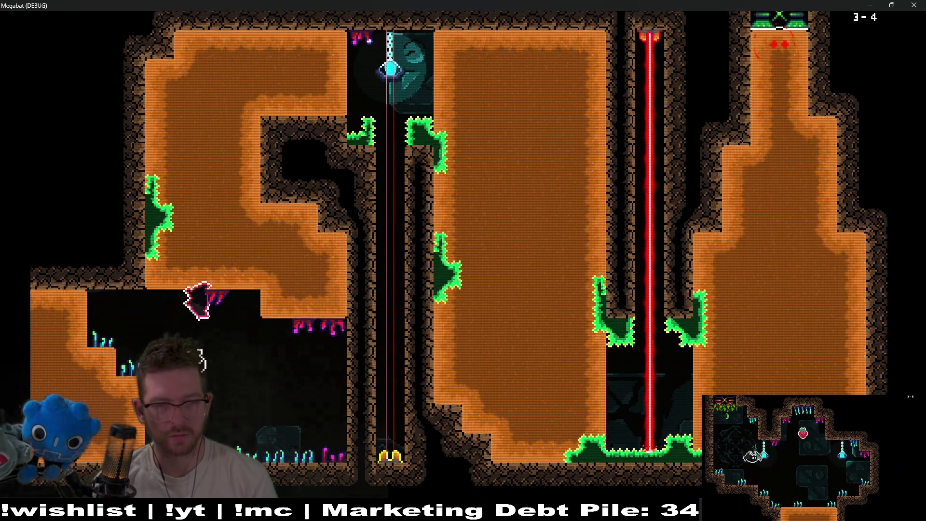
key(Up)
key(Right)
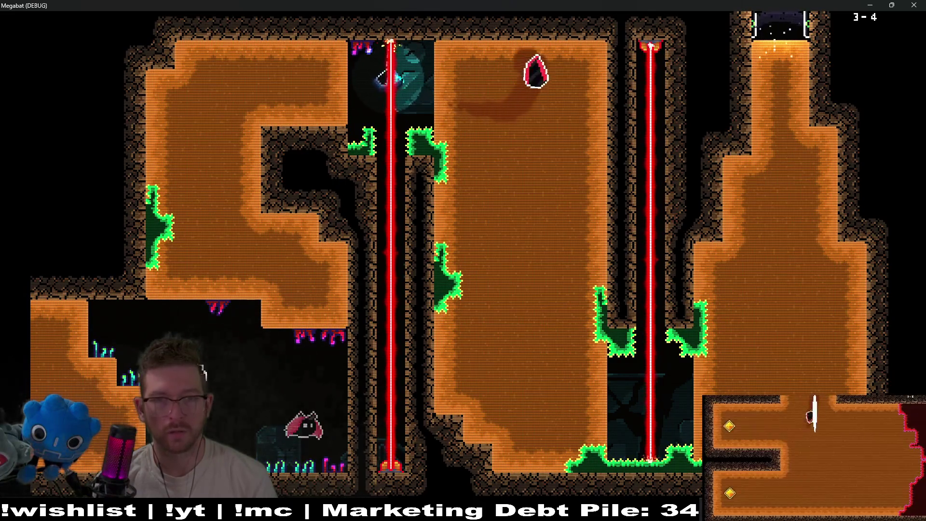
key(Down)
key(Down)
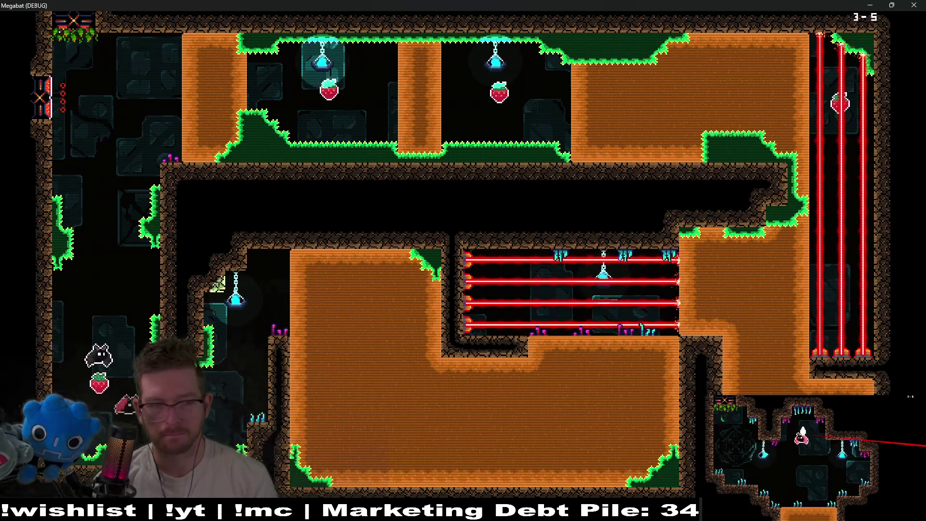
- Launch the bat right and down from the starting ledges to clear levels 3-5 and 3-6
key(Down)
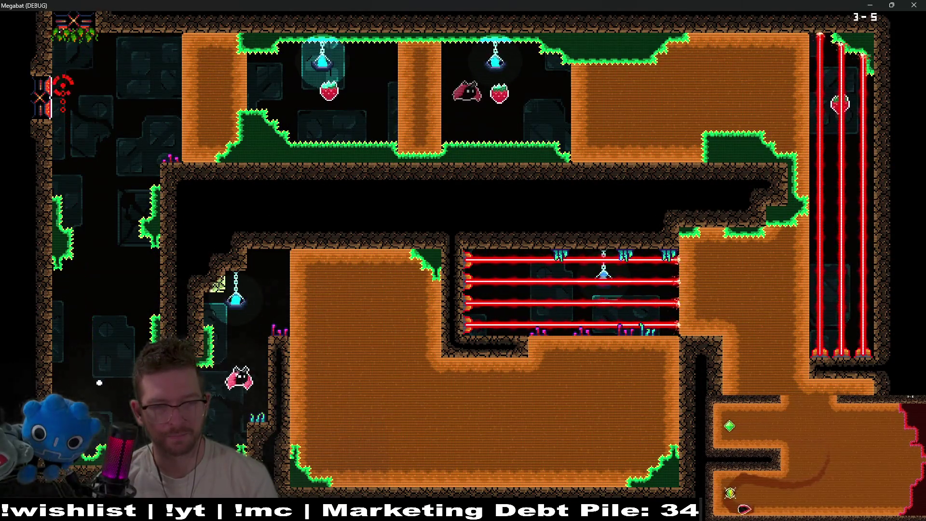
key(Down)
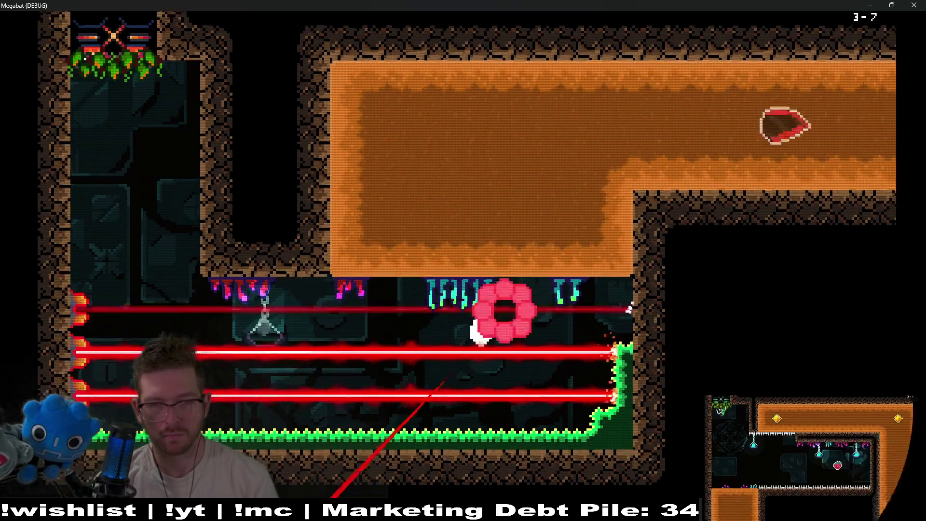
- Fly through level 3-7 collecting the top-right, two middle and bottom yellow gems
key(Down)
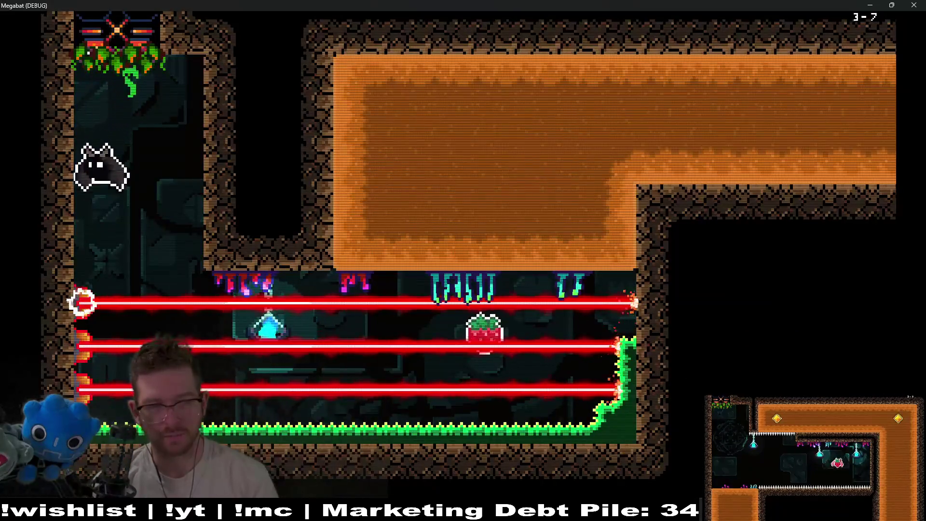
key(Right)
key(Up)
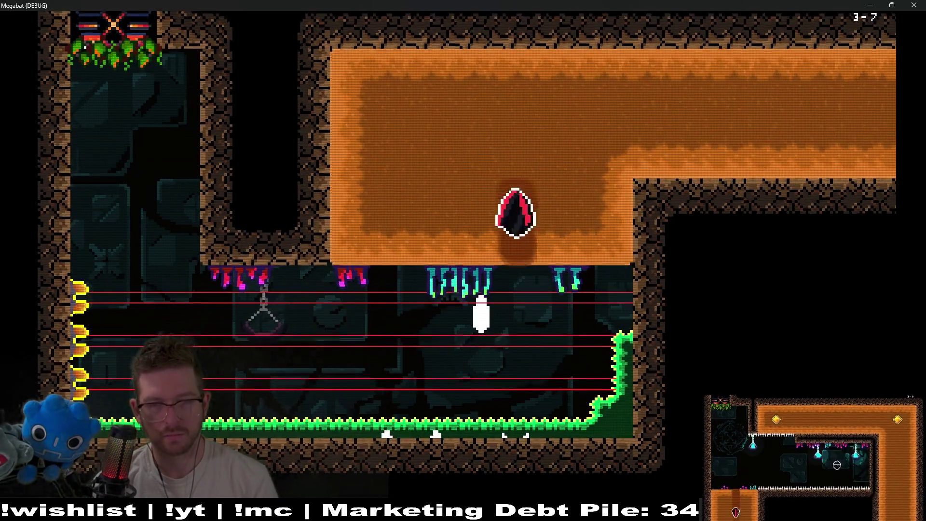
key(Right)
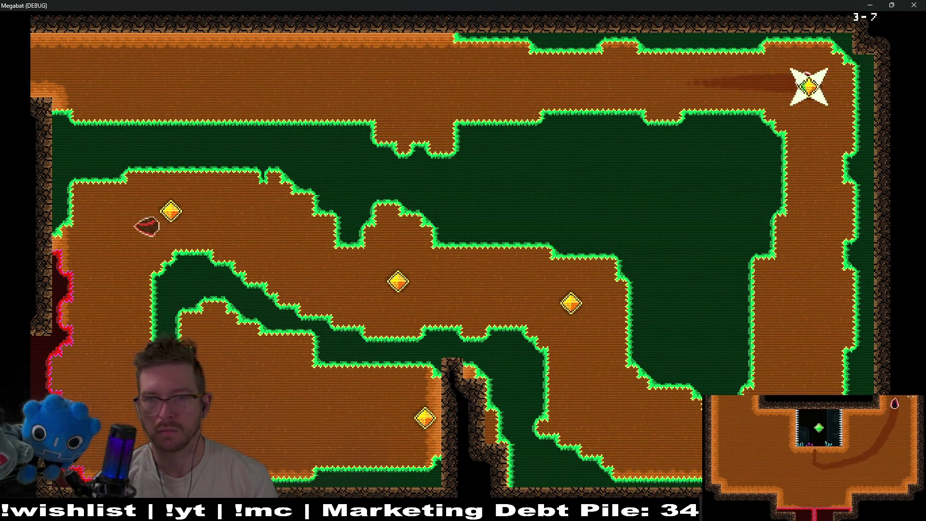
key(Down)
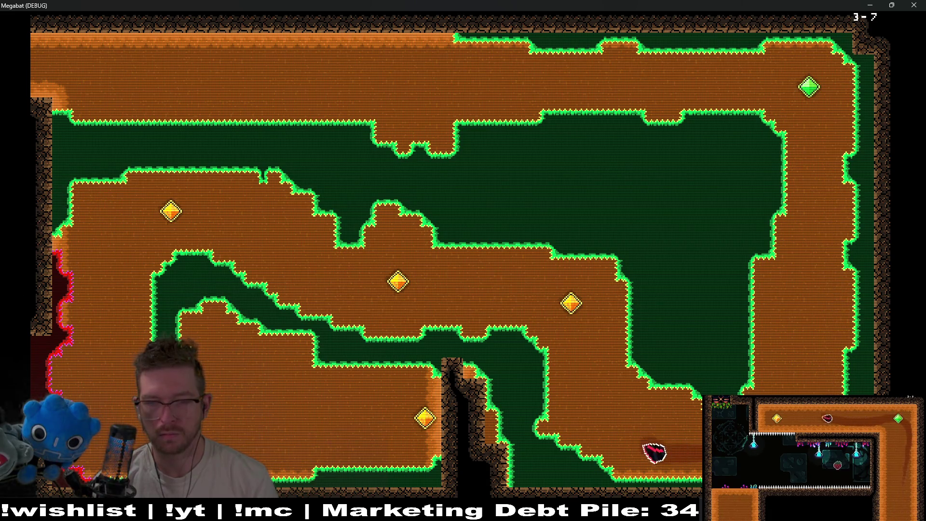
key(Left)
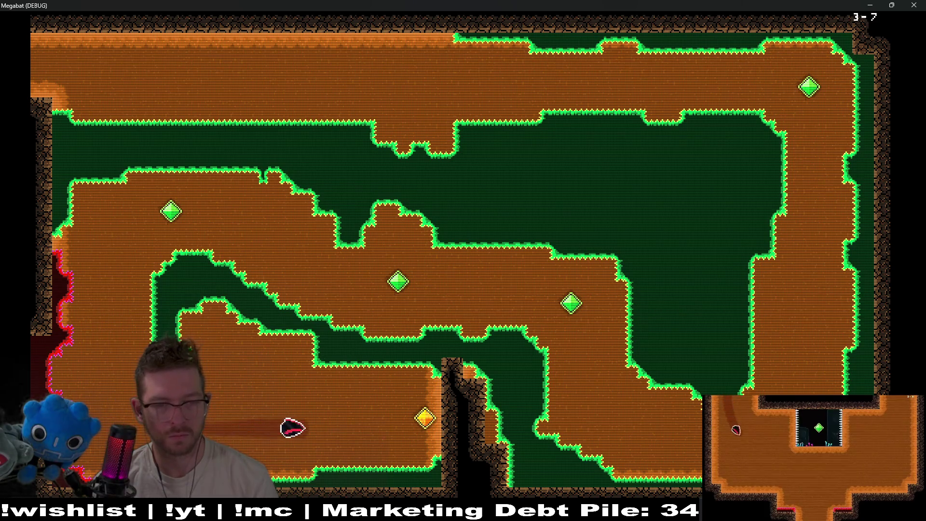
key(Left)
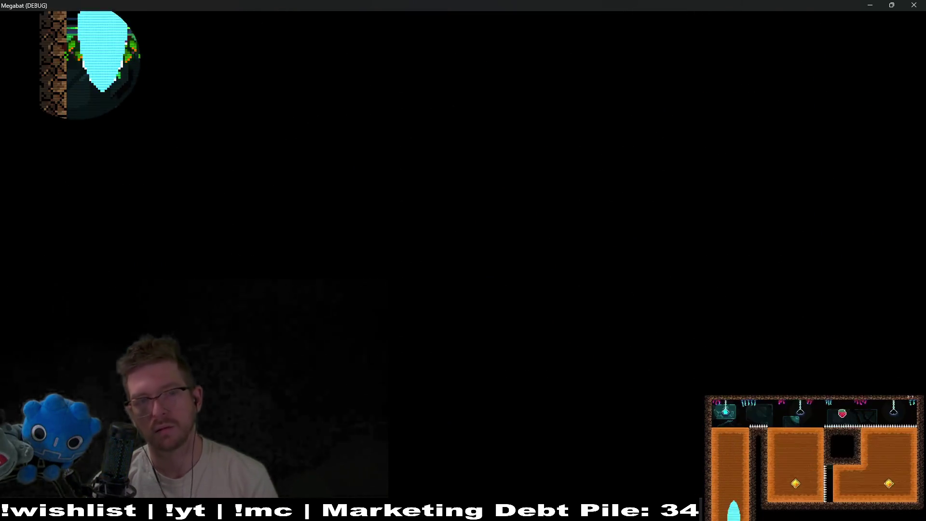
- In level 3-8, grab the strawberry and fly through the orange room up into the top chamber
key(Up)
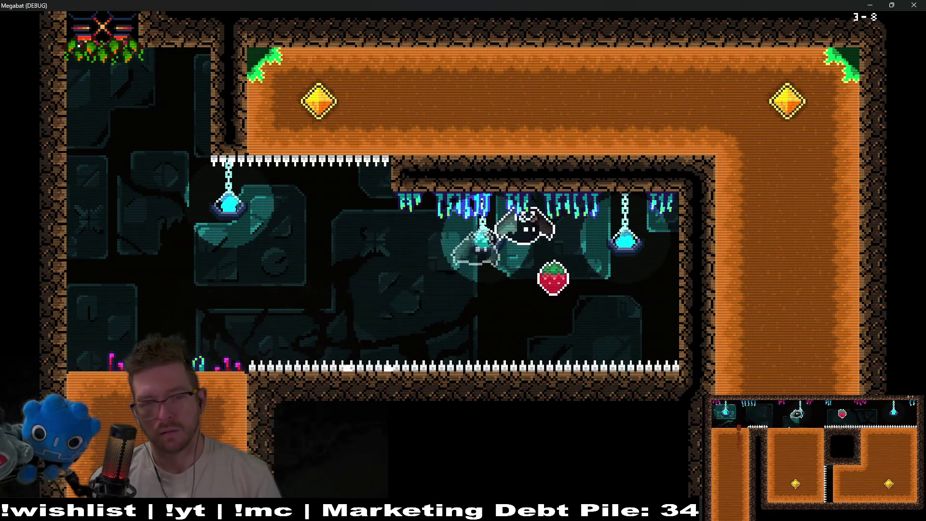
key(Left)
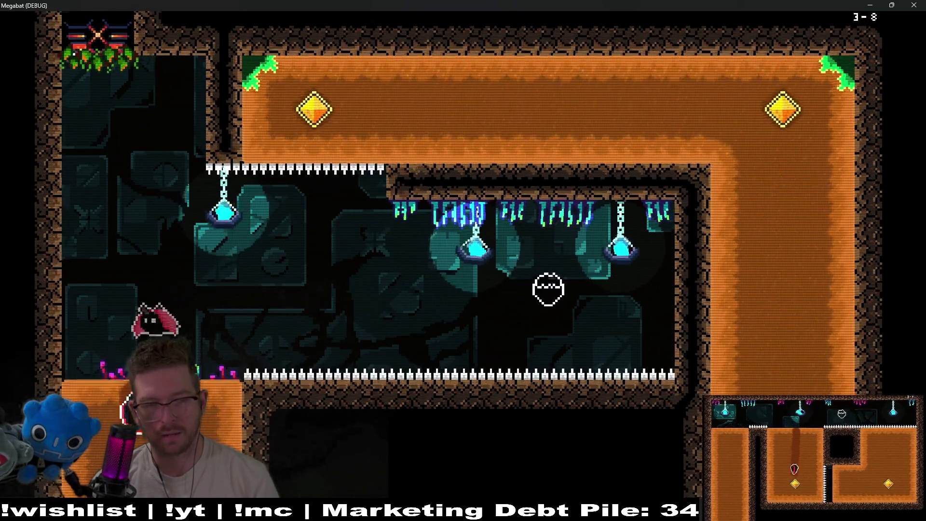
key(Down)
key(Right)
key(Up)
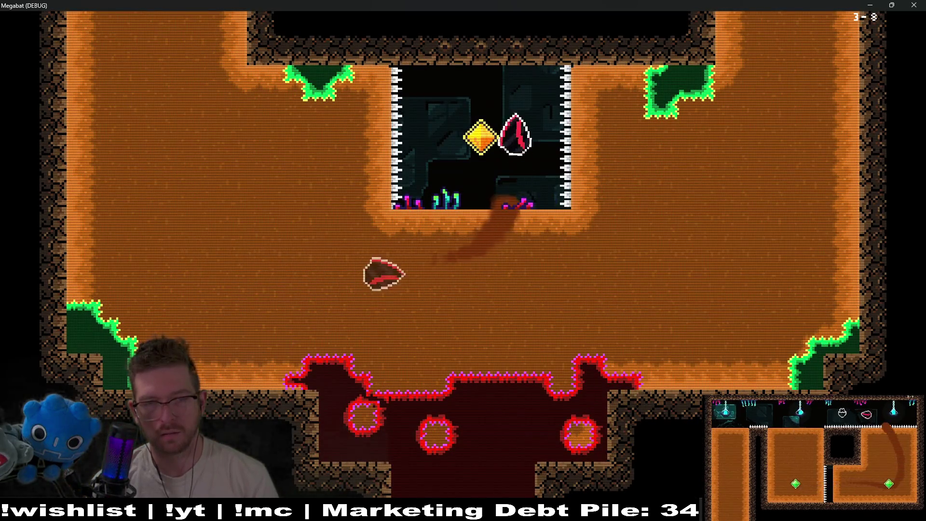
- Pause the game, go to Level Select, and open the forest world's grid at level 13
key(Escape)
key(Down)
key(Down)
key(Return)
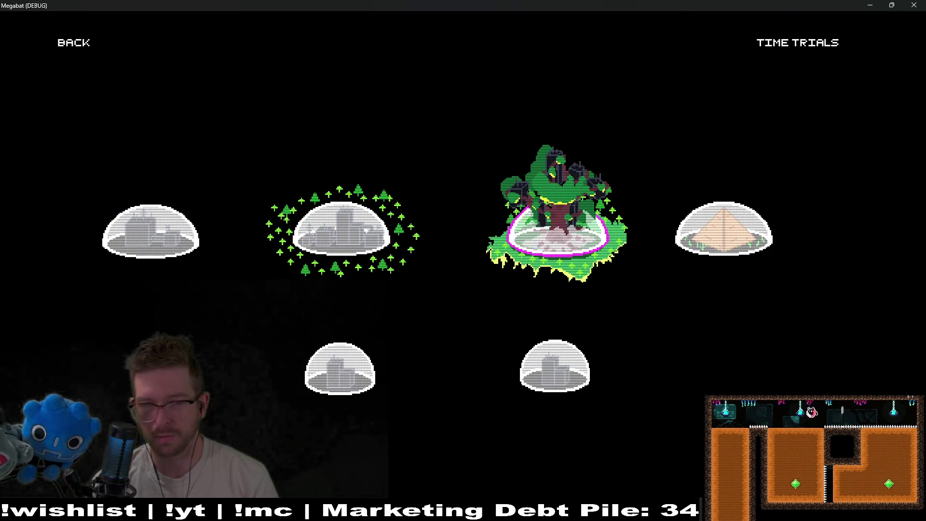
key(Return)
key(Down)
key(Down)
key(Right)
key(Right)
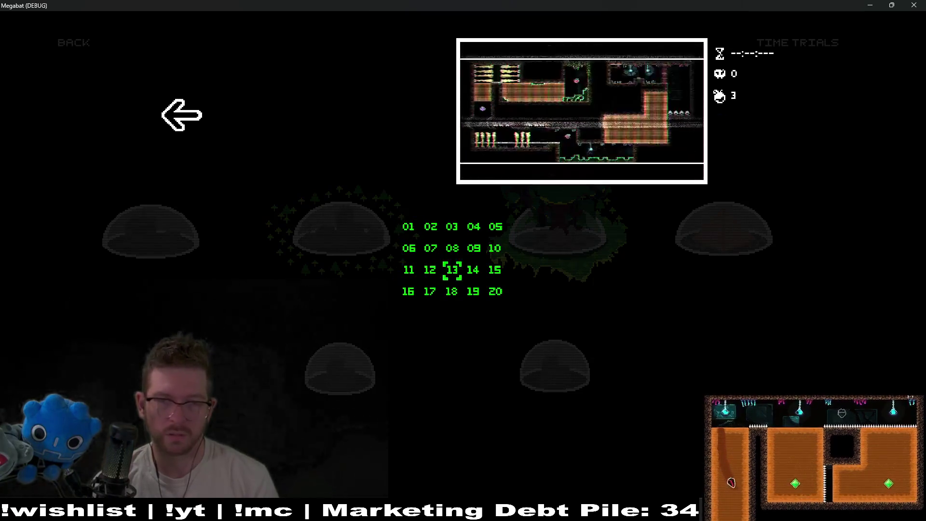
- Preview levels 14, 10 and 15, then return to level 13 and start it
key(Right)
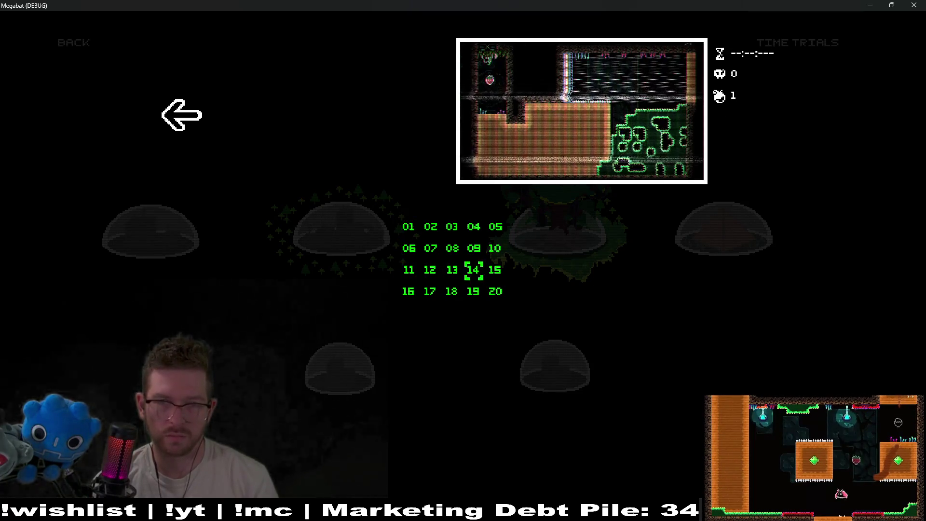
key(Right)
key(Up)
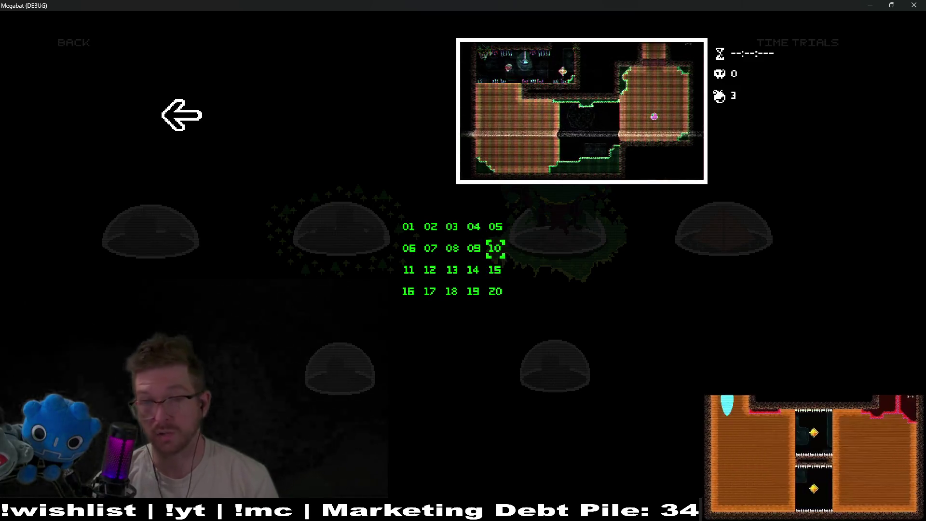
key(Down)
key(Left)
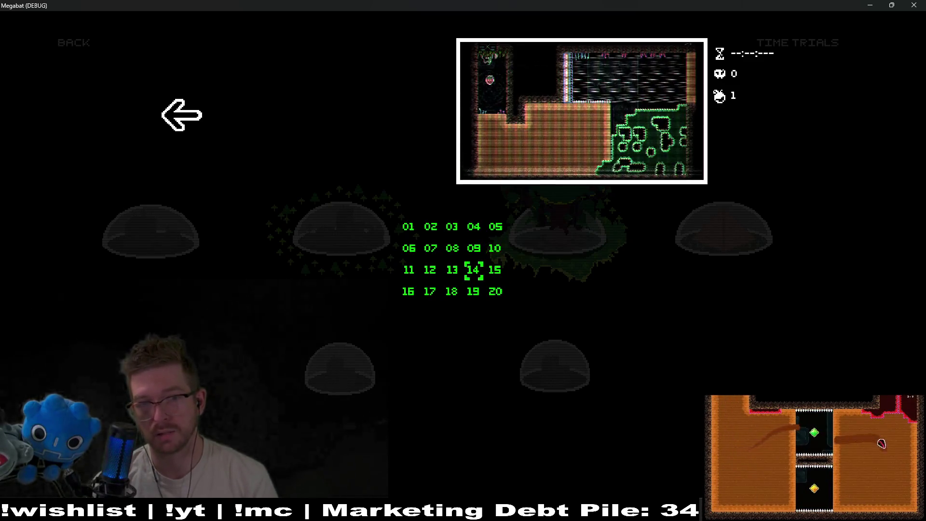
key(Left)
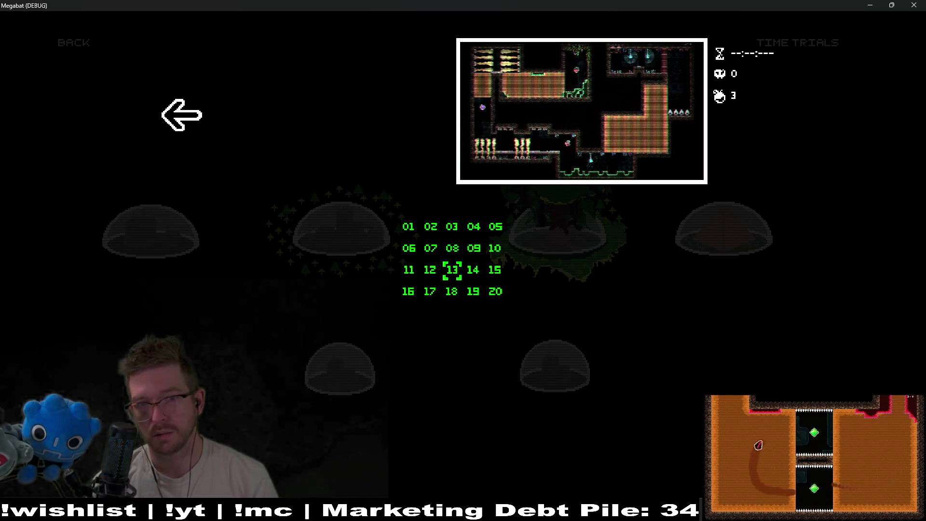
key(Return)
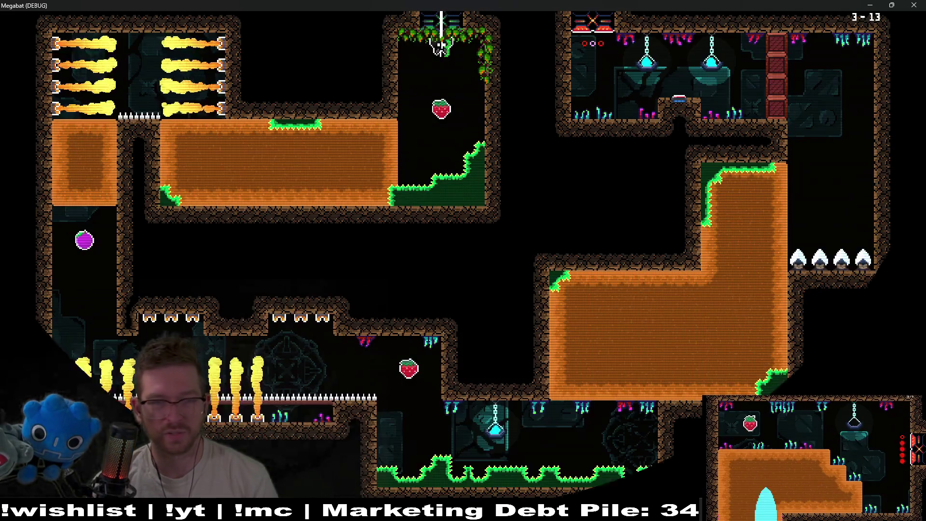
- Fly left and down the left column for the purple orb, then right through the flame corridor to the upper-right shaft
key(Left)
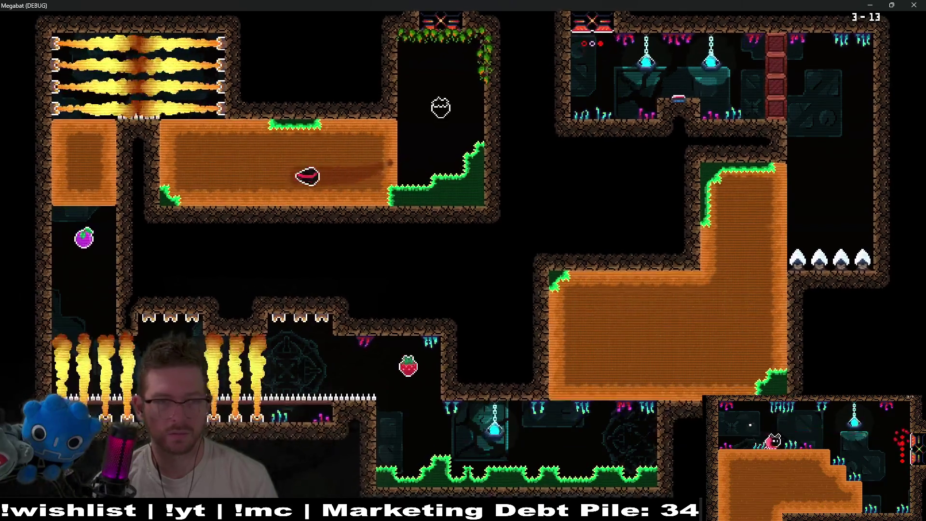
key(Down)
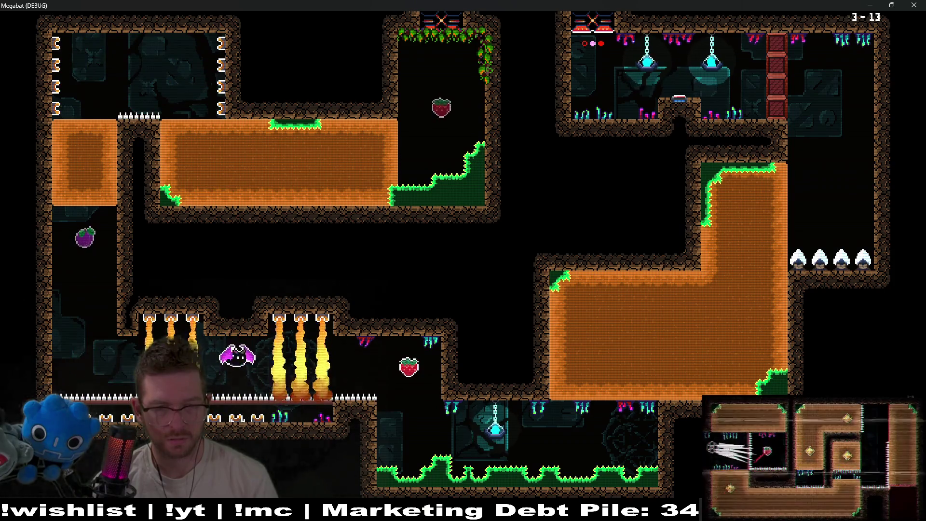
key(Right)
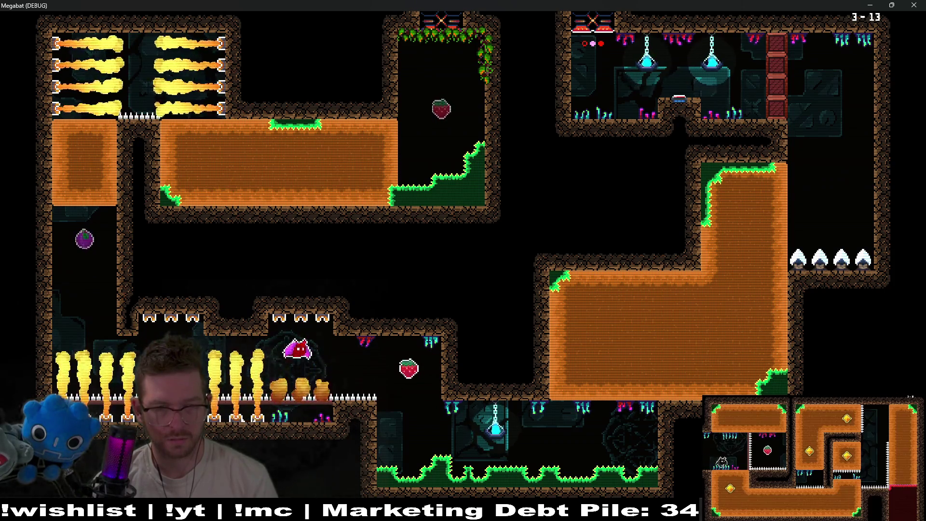
key(Right)
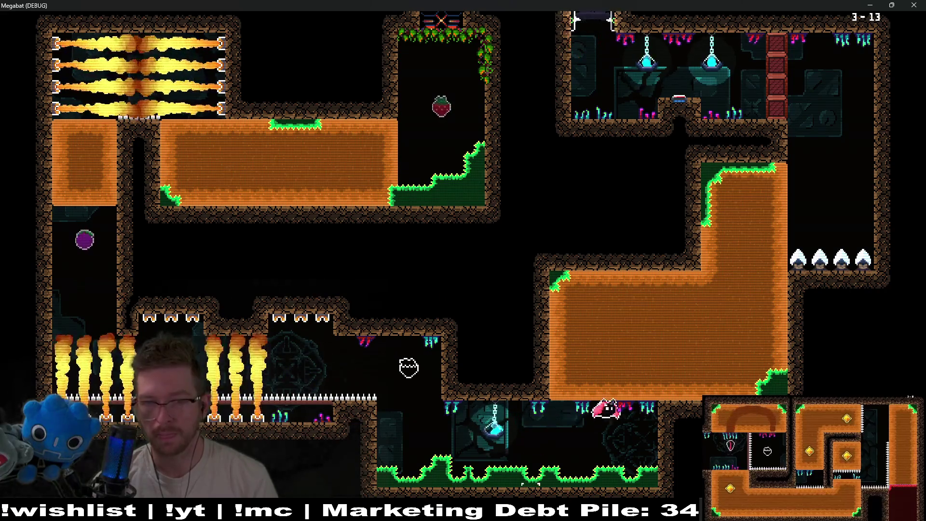
key(Up)
key(Right)
key(Right)
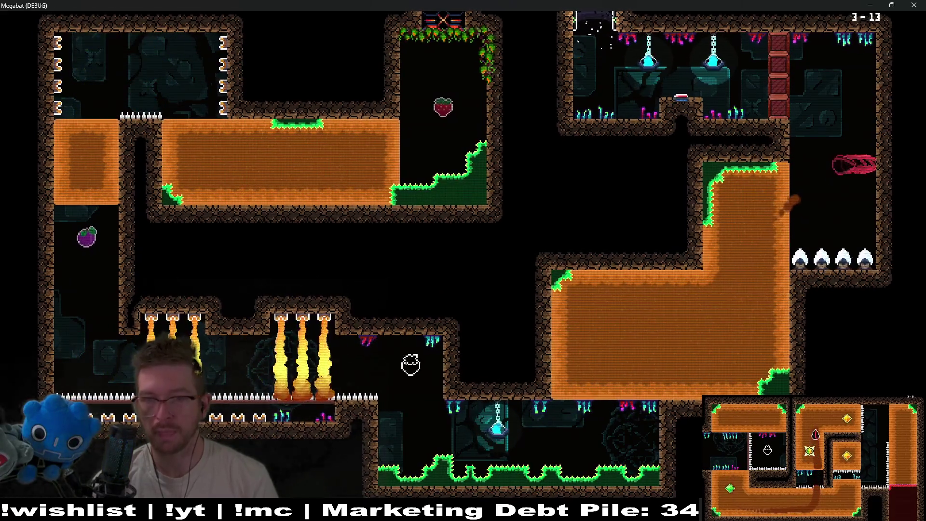
key(Up)
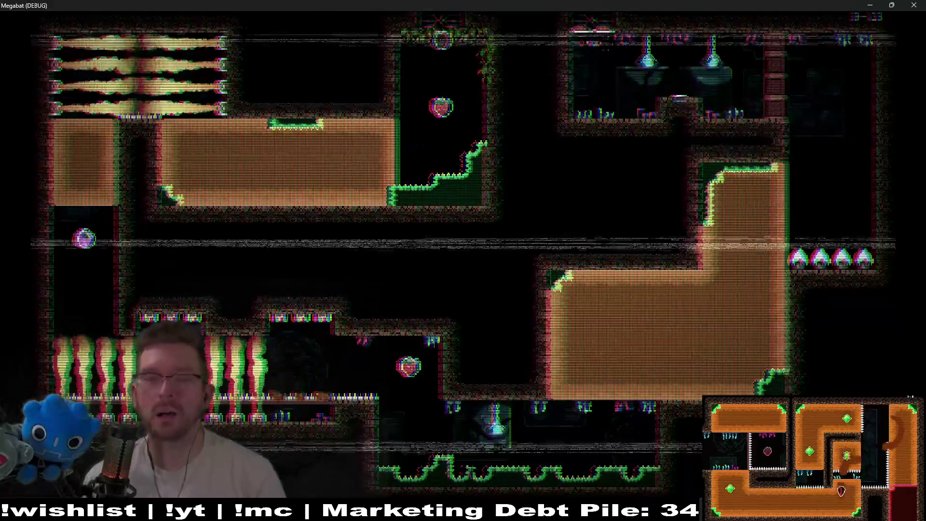
- After respawning, rise into the room above and dash past the flame jets toward the upper-right room
key(Left)
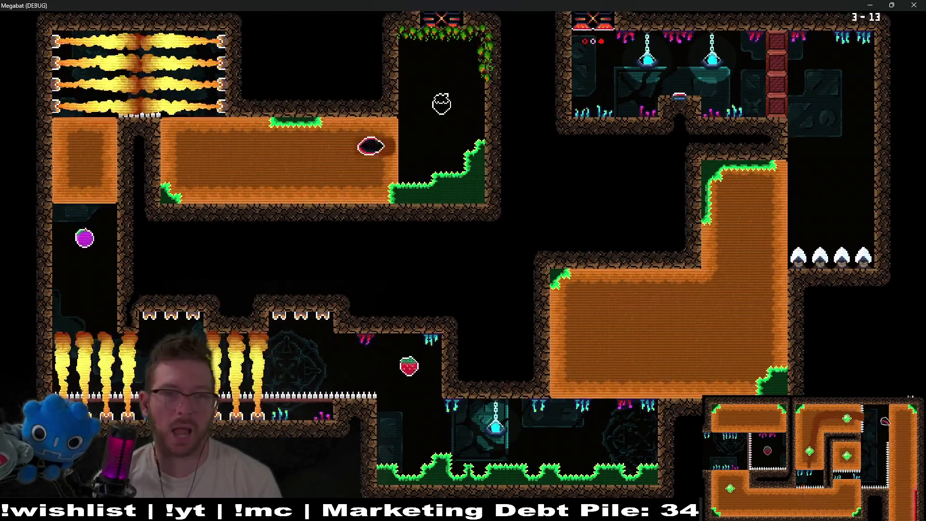
key(Up)
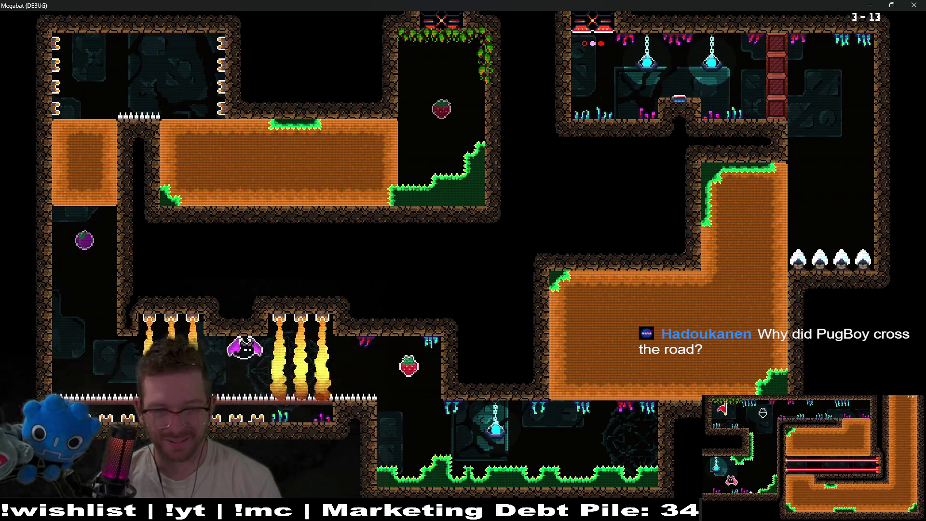
key(Right)
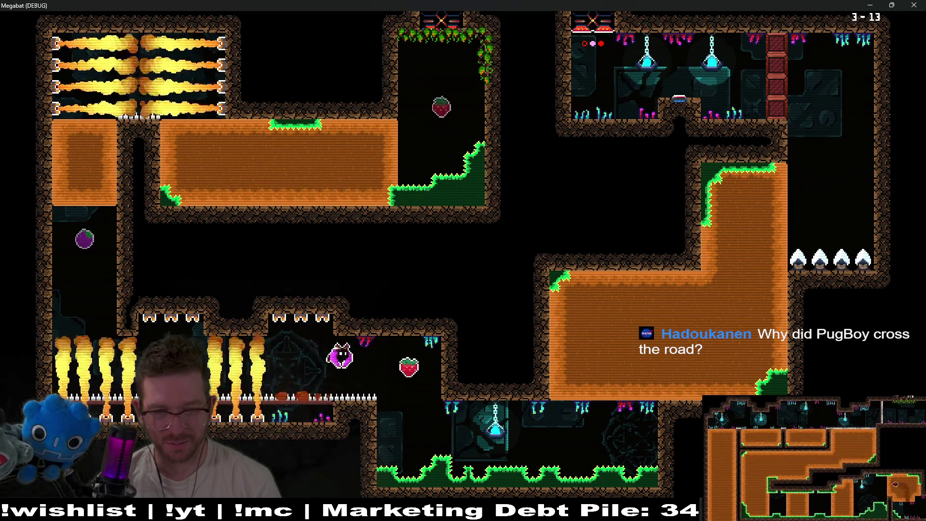
key(Right)
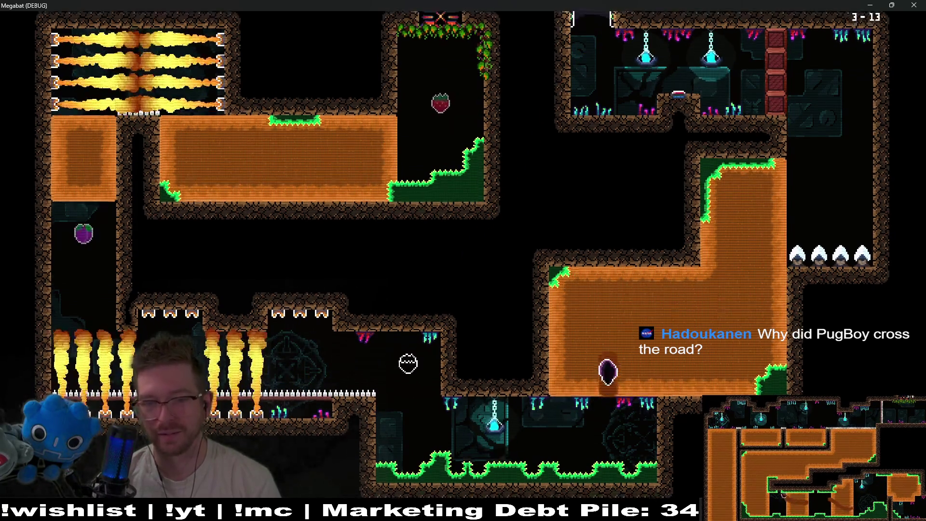
key(Up)
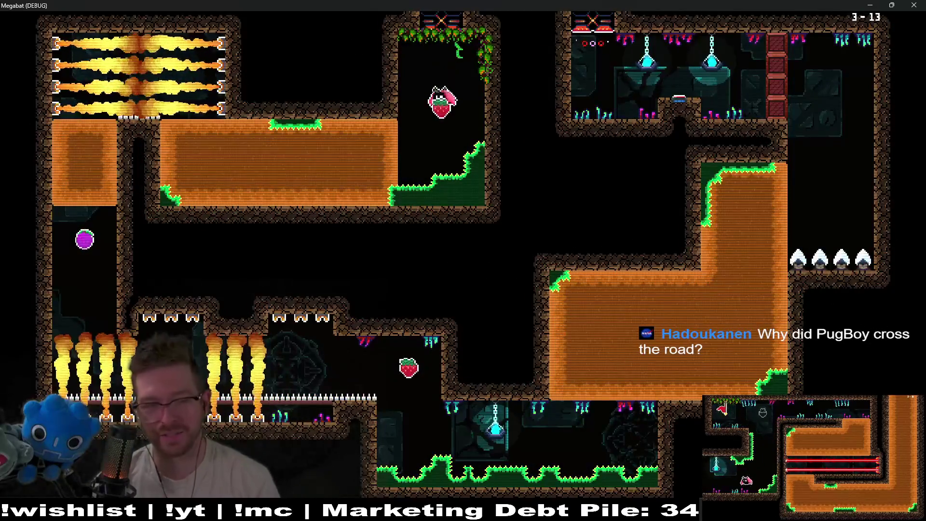
- Retry the upper corridor into the top-left room, then descend toward the lower-left corridor
key(Left)
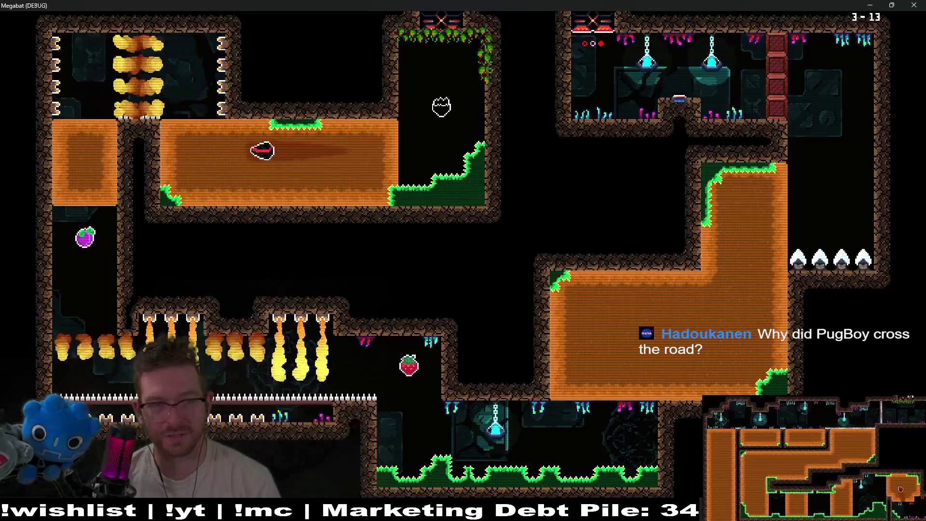
key(Up)
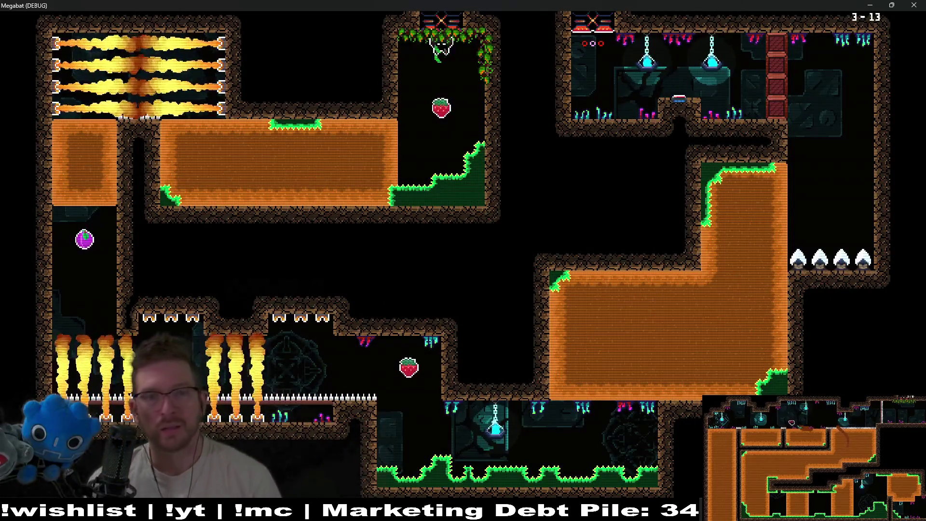
key(Left)
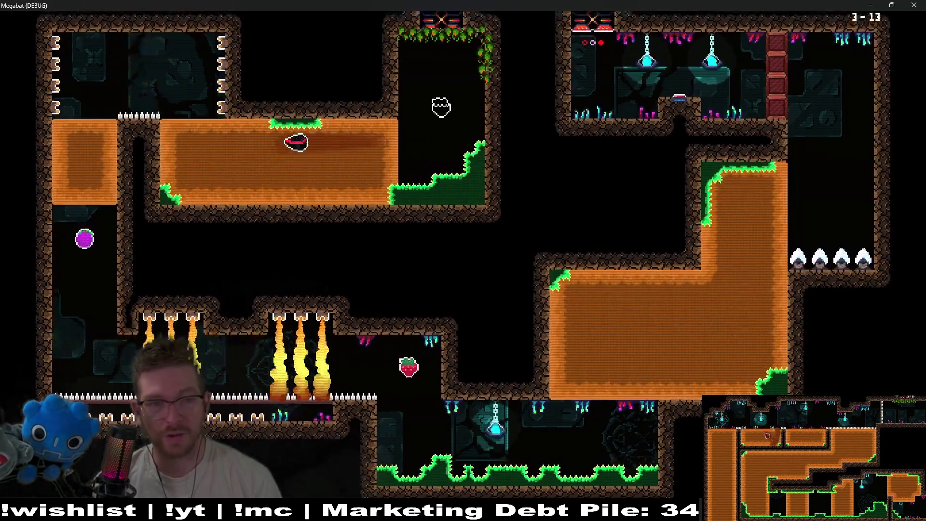
key(Up)
key(Down)
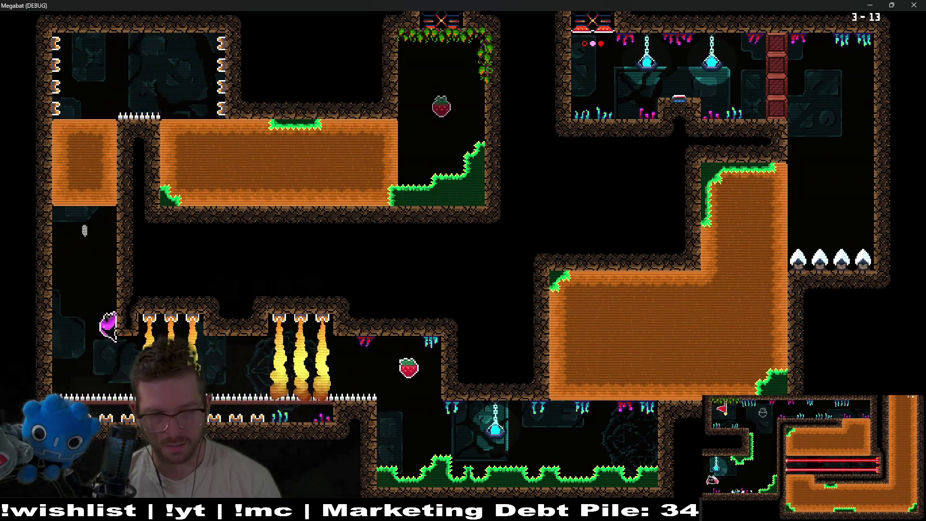
- Fly right along the lower corridor, grab the strawberry and climb the orange block toward the top right
key(Right)
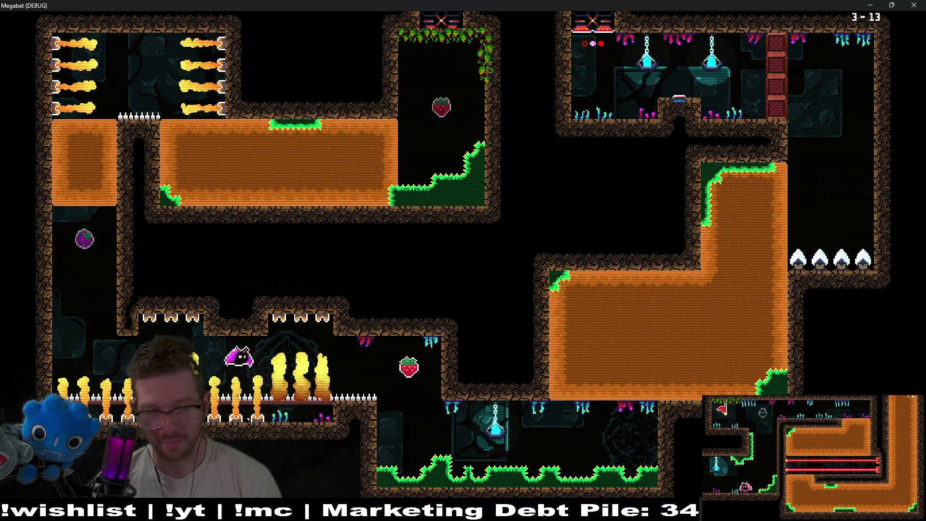
key(Right)
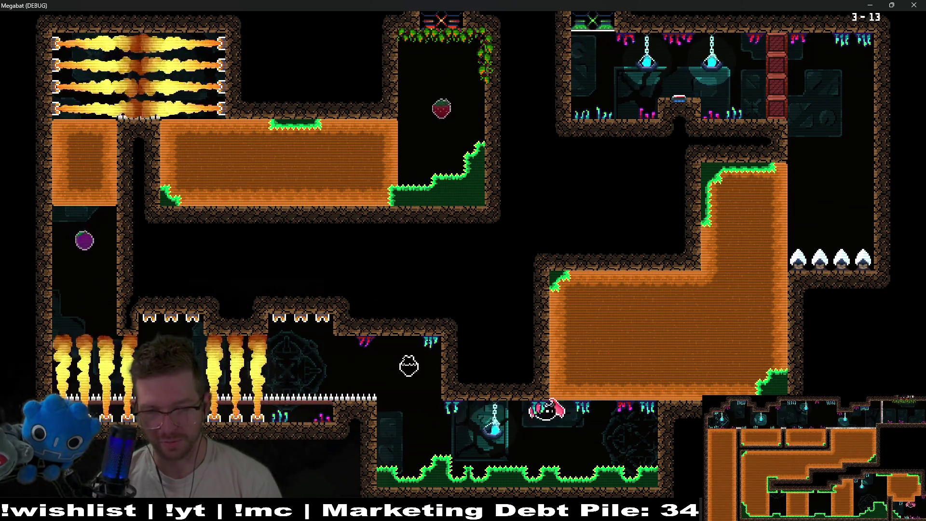
key(Right)
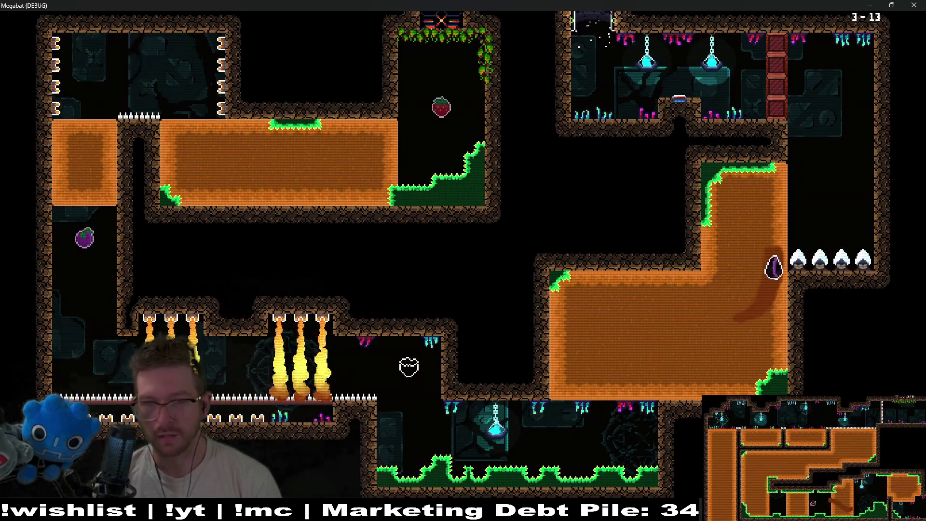
key(Up)
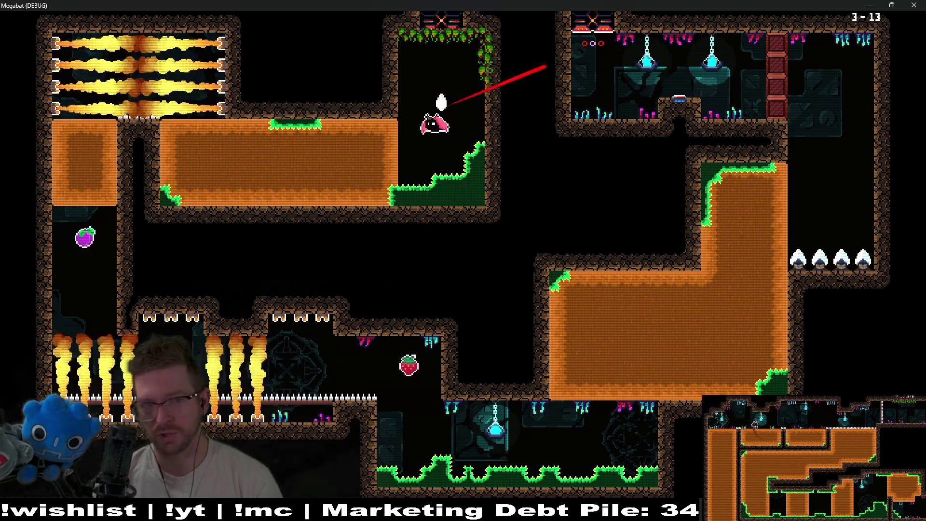
- Loop through the top-left room and lower-left corridor, then climb the right wall past the spikes
key(Left)
key(Up)
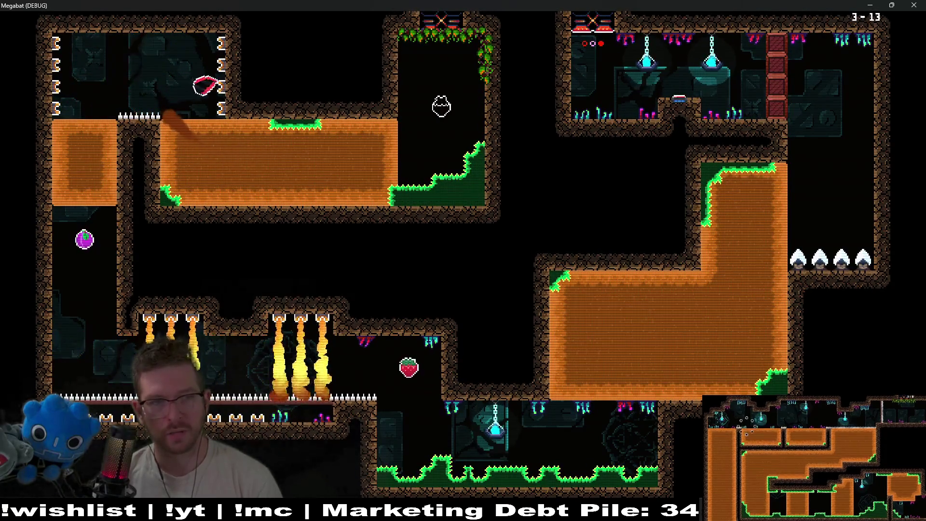
key(Down)
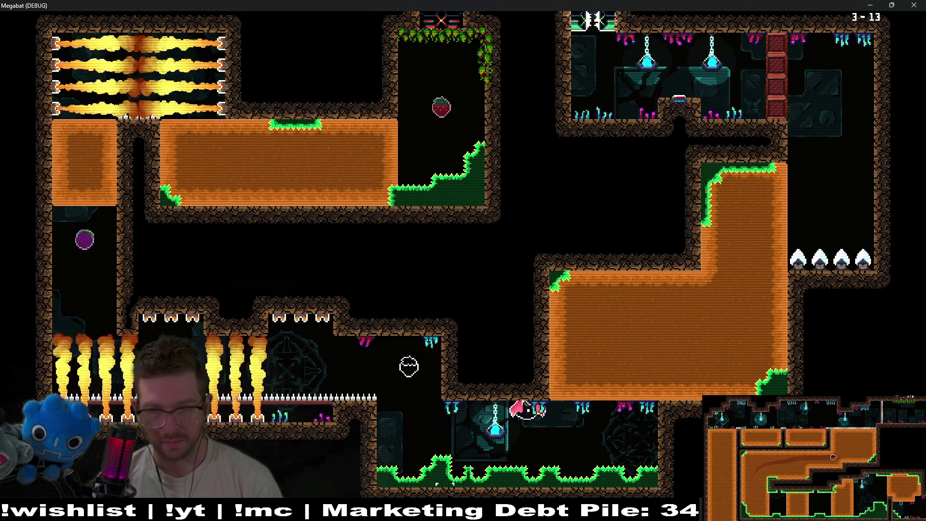
key(Right)
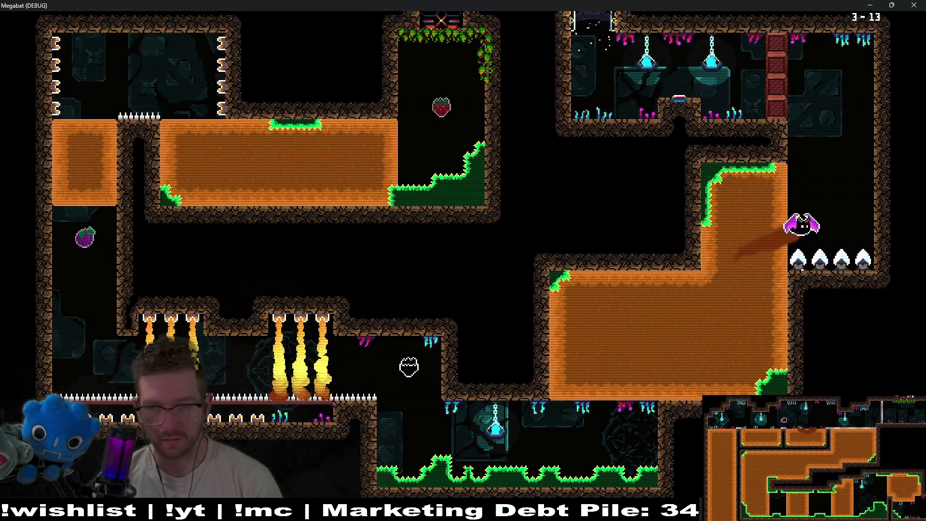
key(Up)
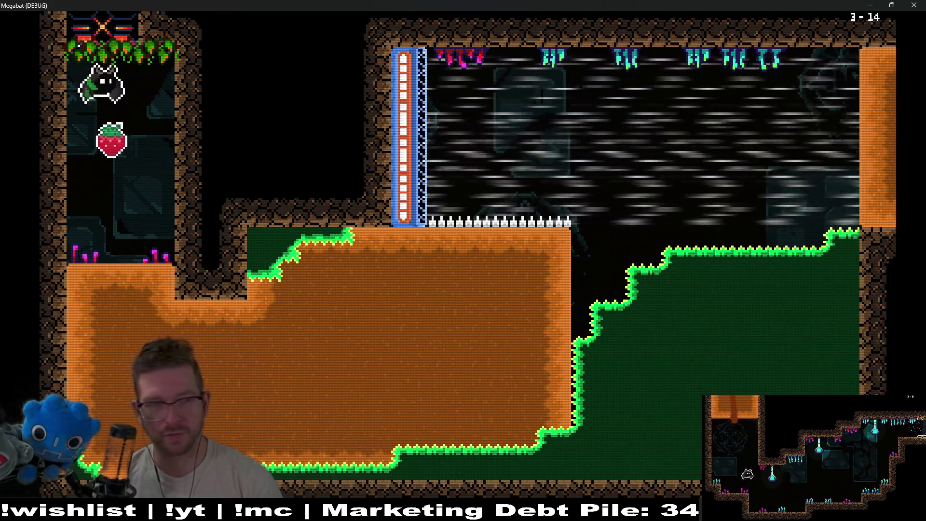
- Grab the 3-14 strawberry, tunnel through the dirt above the spikes, and leap out toward 3-15
key(Down)
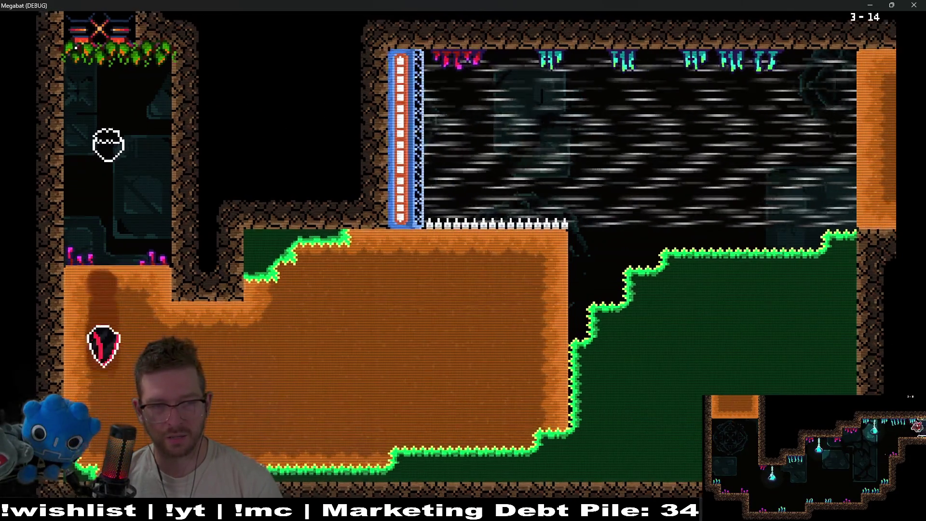
key(Right)
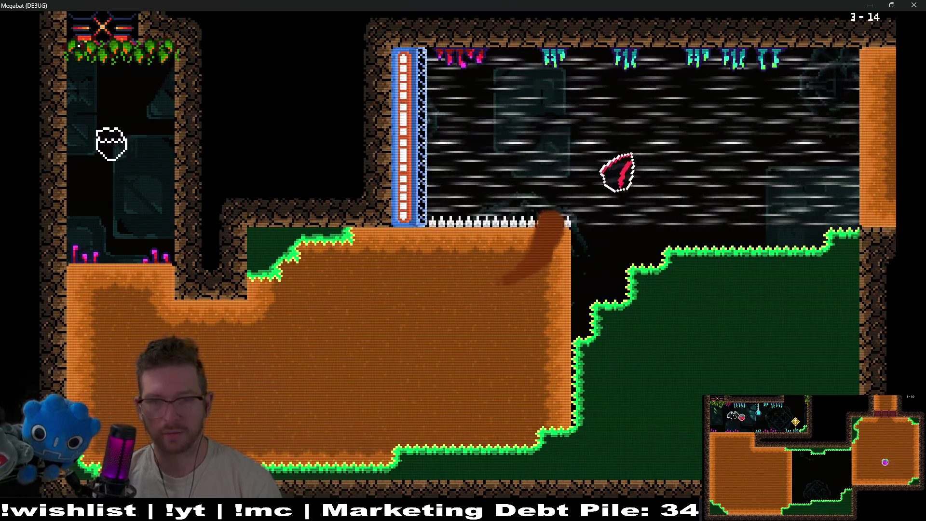
key(Left)
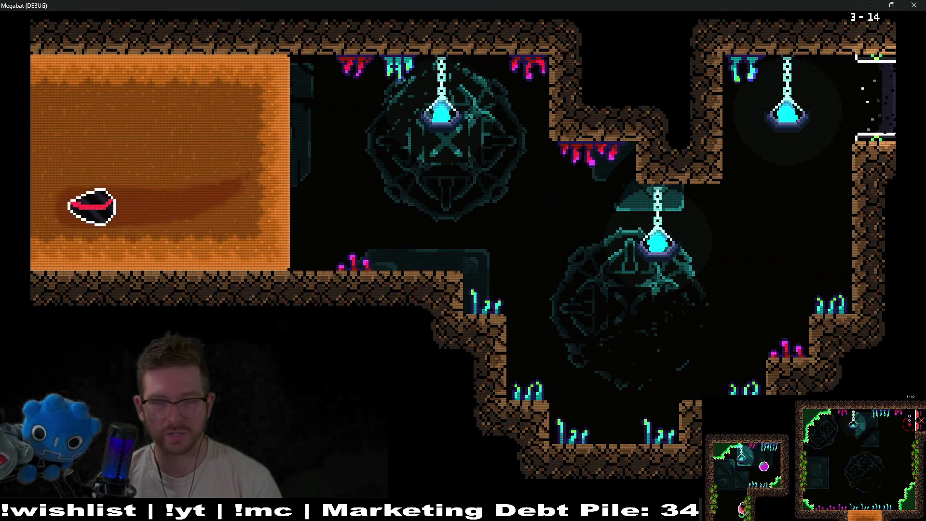
key(Down)
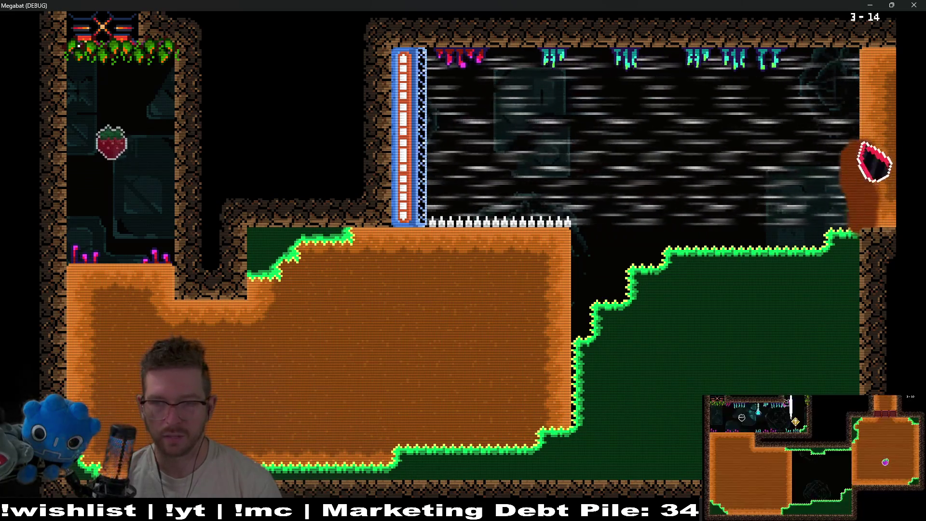
key(Down)
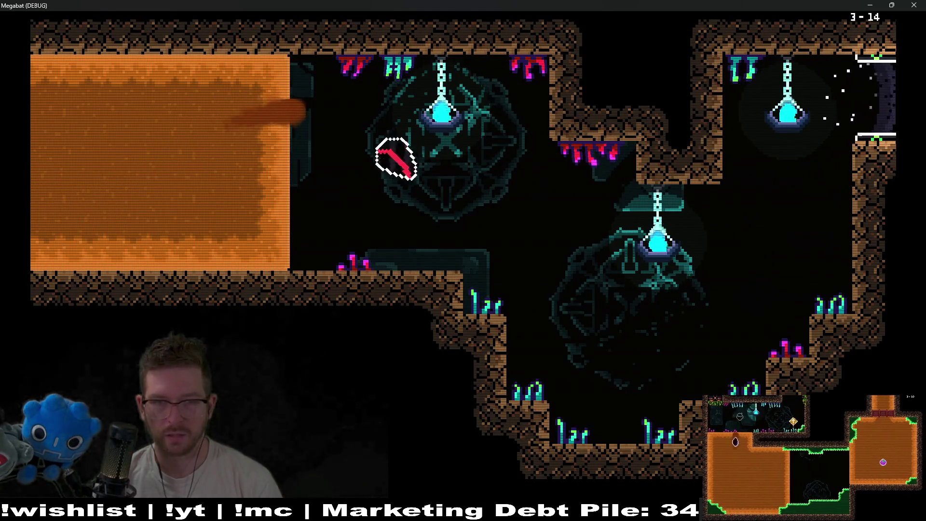
key(space)
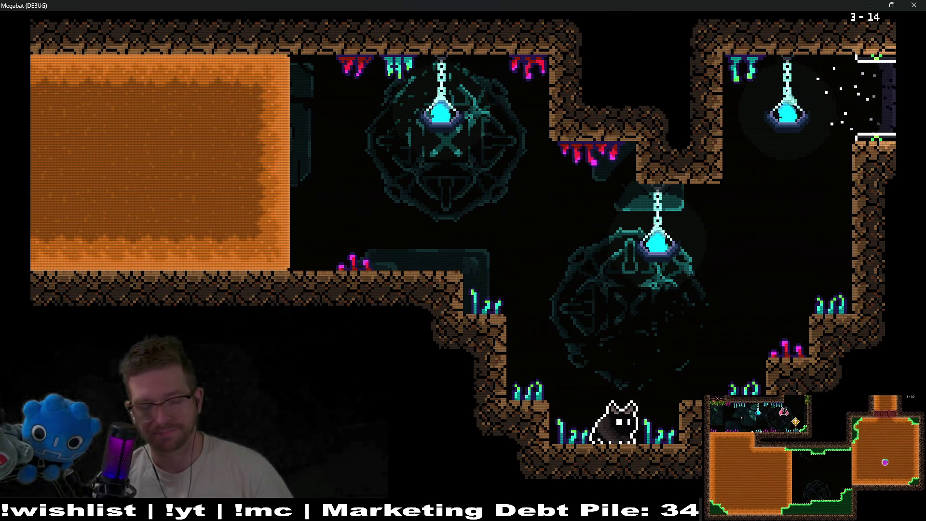
key(space)
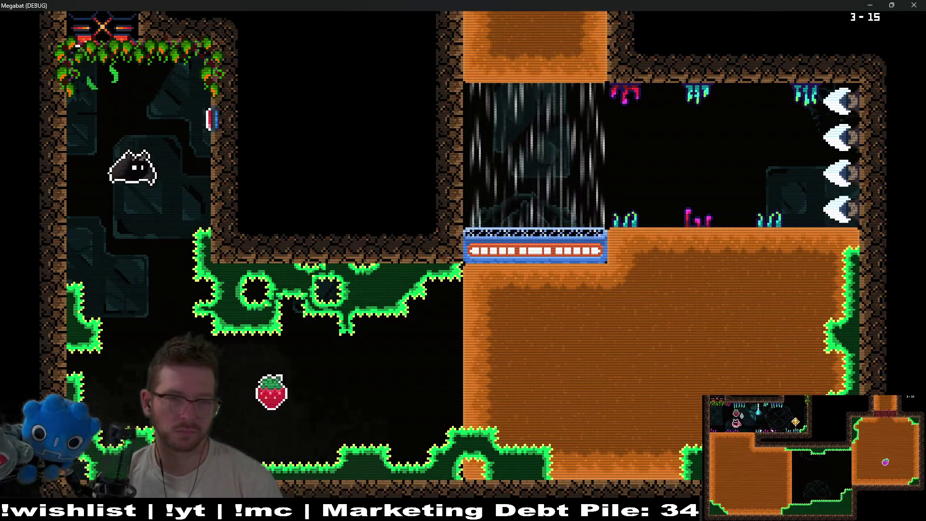
- Dash through the strawberry into the orange block and burrow upward, retrying after a respawn
key(x)
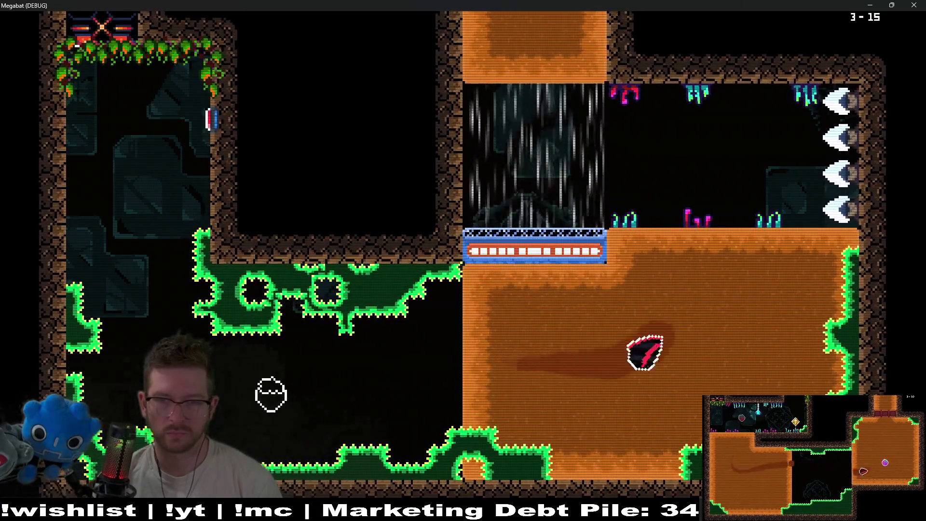
key(Up)
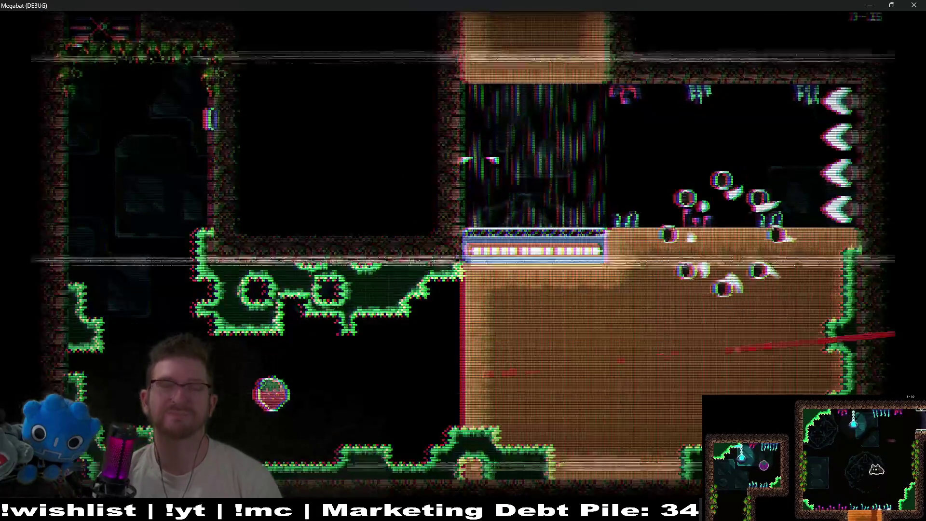
key(Right)
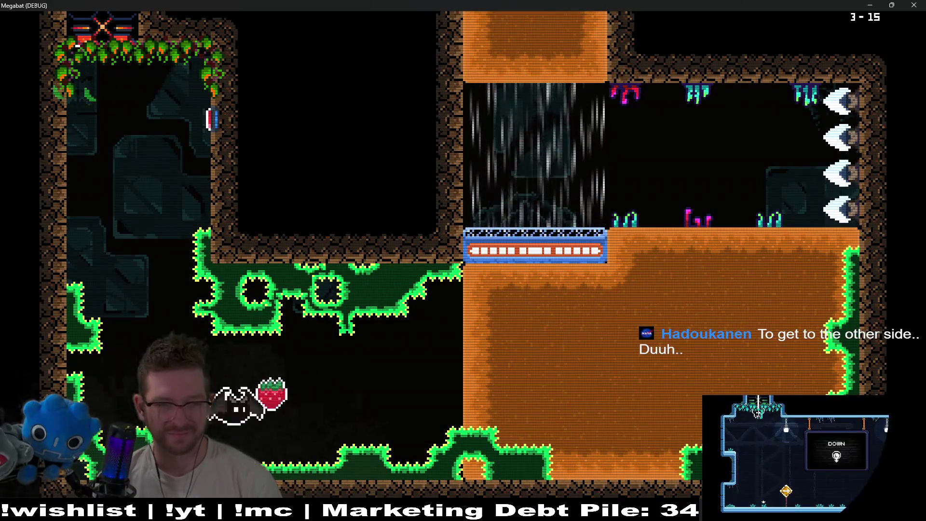
key(x)
key(Up)
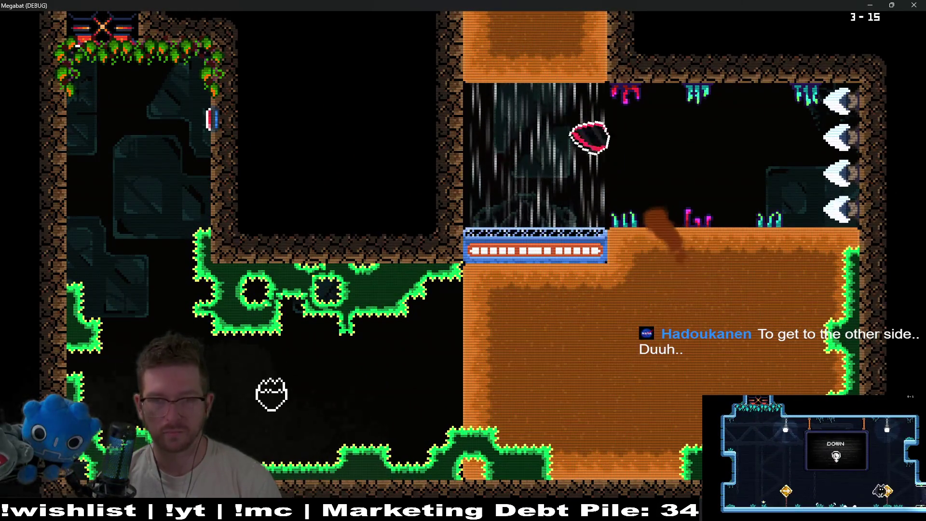
- Burrow from the upper chamber down through the blocks, collecting a strawberry on the way to the lower room
key(Right)
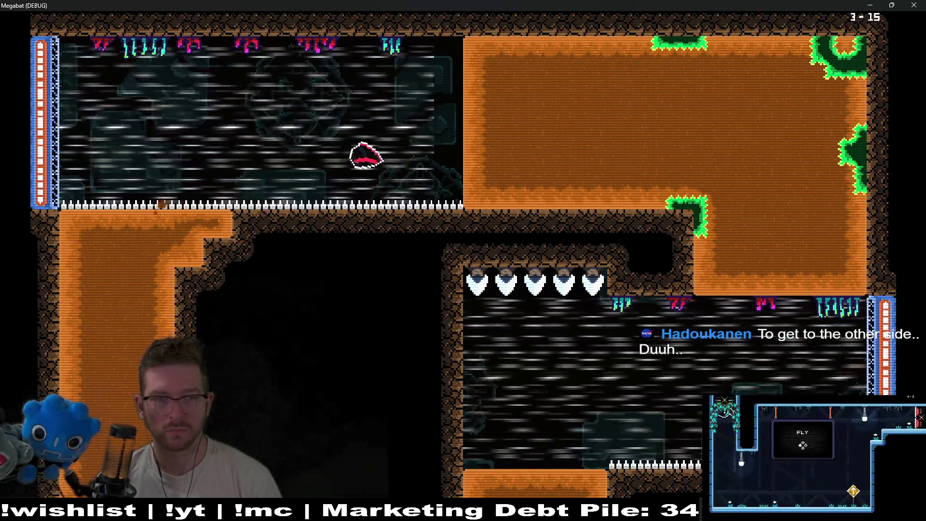
key(x)
key(Down)
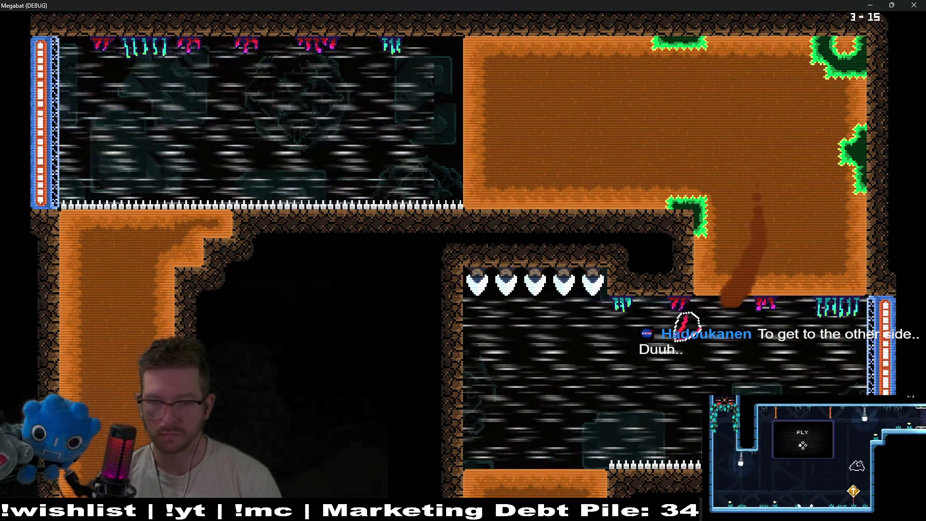
key(x)
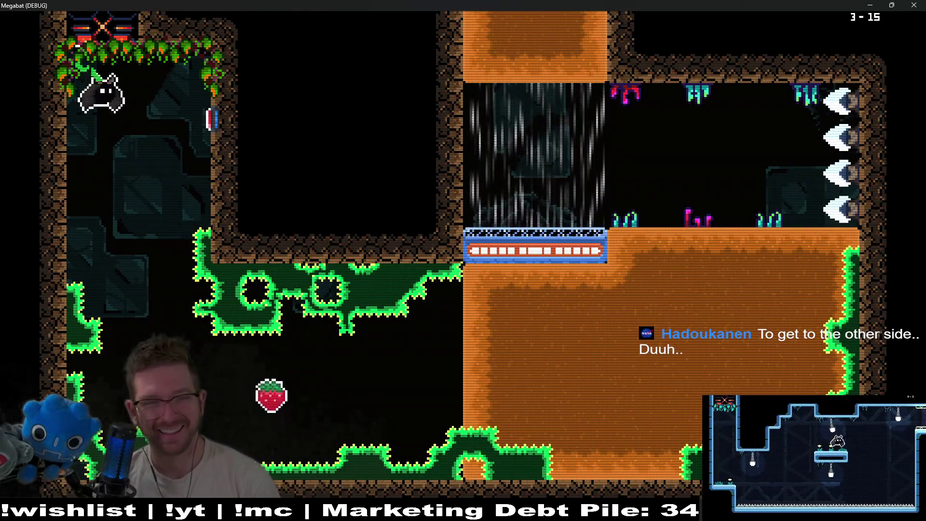
key(x)
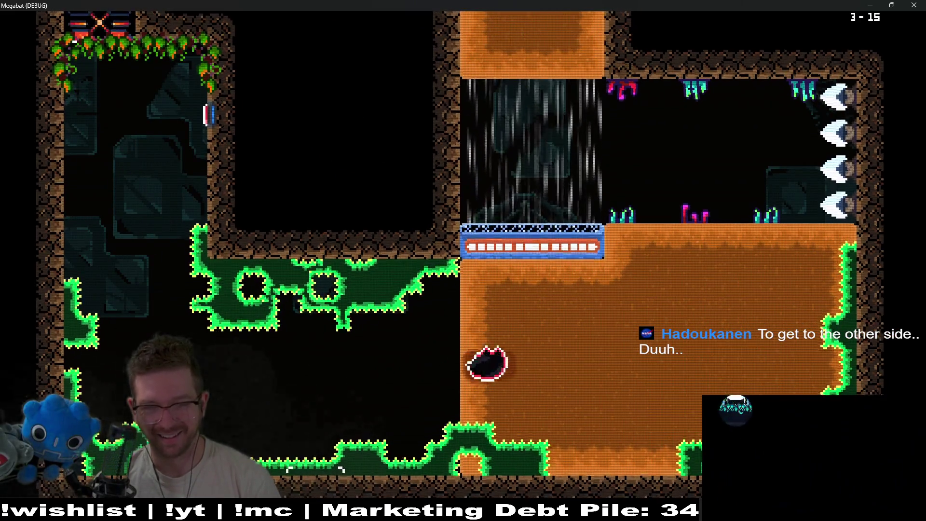
key(x)
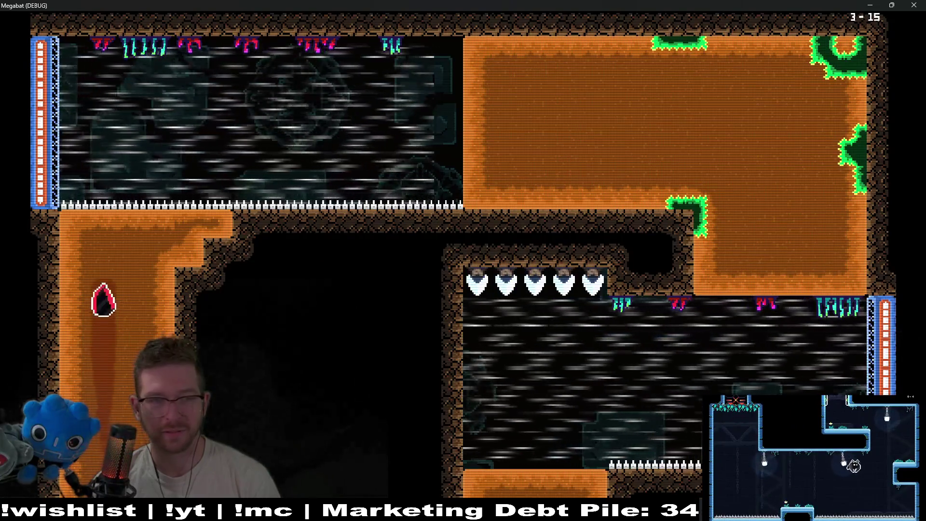
key(Down)
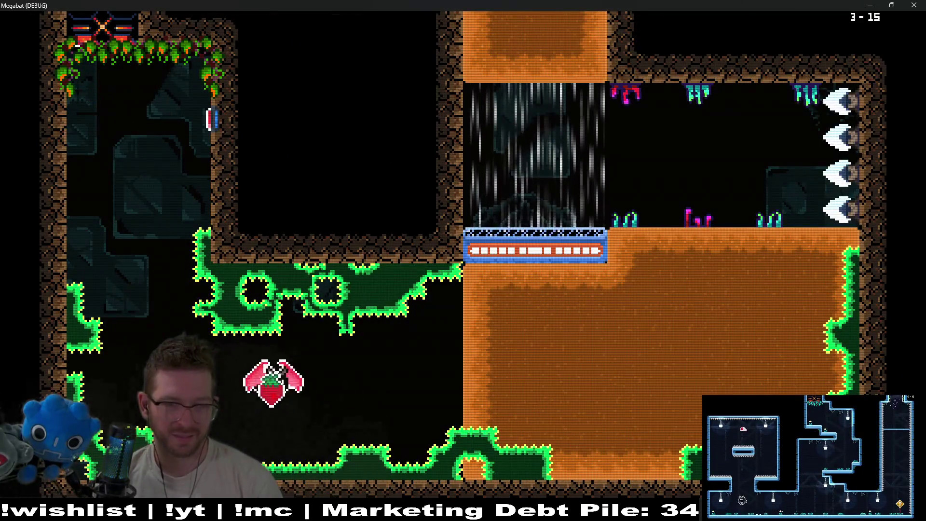
- Dash across the level, collect the last strawberry, and weave through the orange column to the right exit
key(Right)
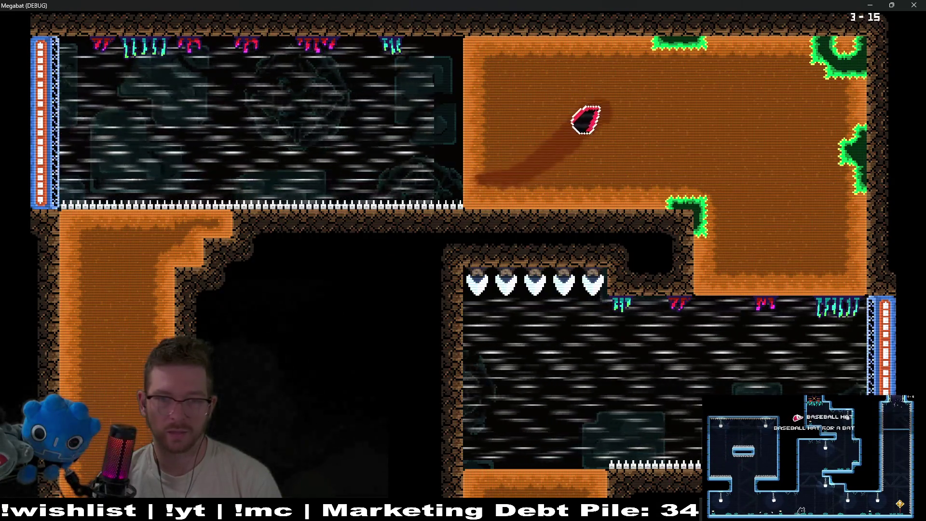
key(Down)
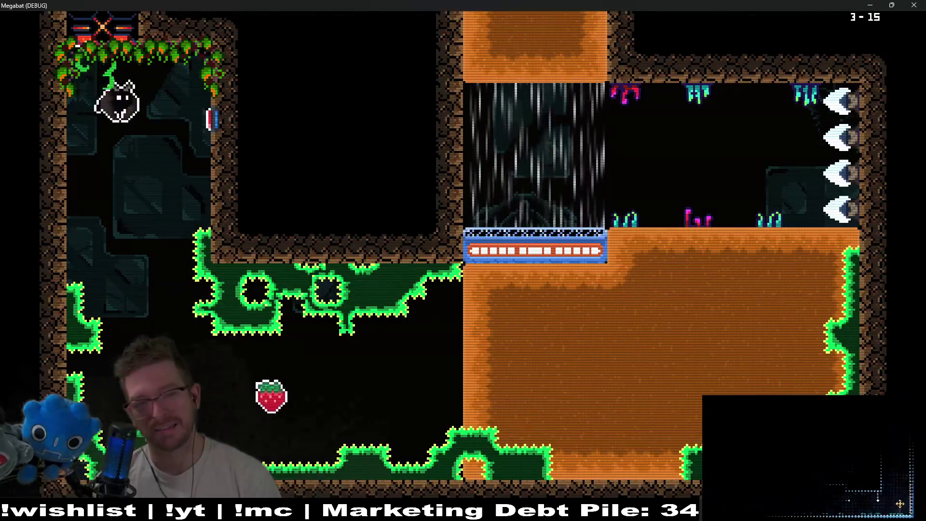
key(Down)
key(Right)
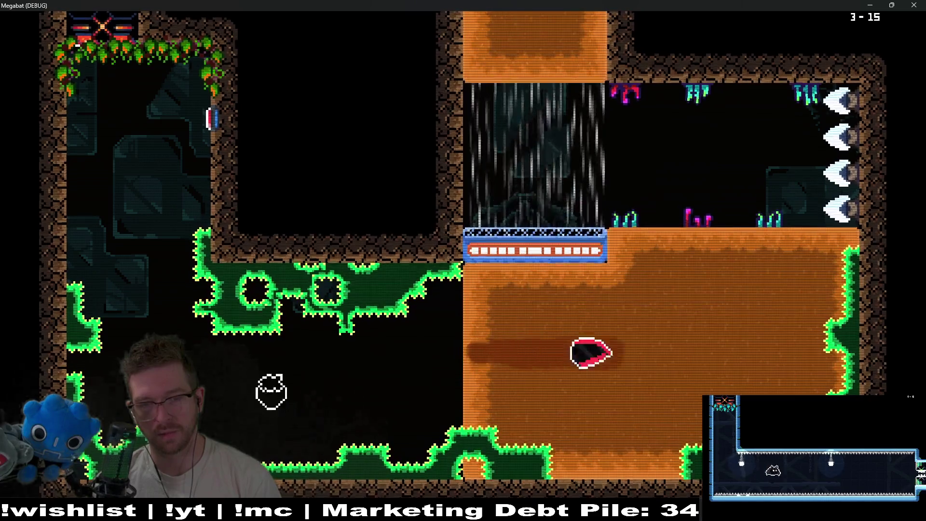
key(Up)
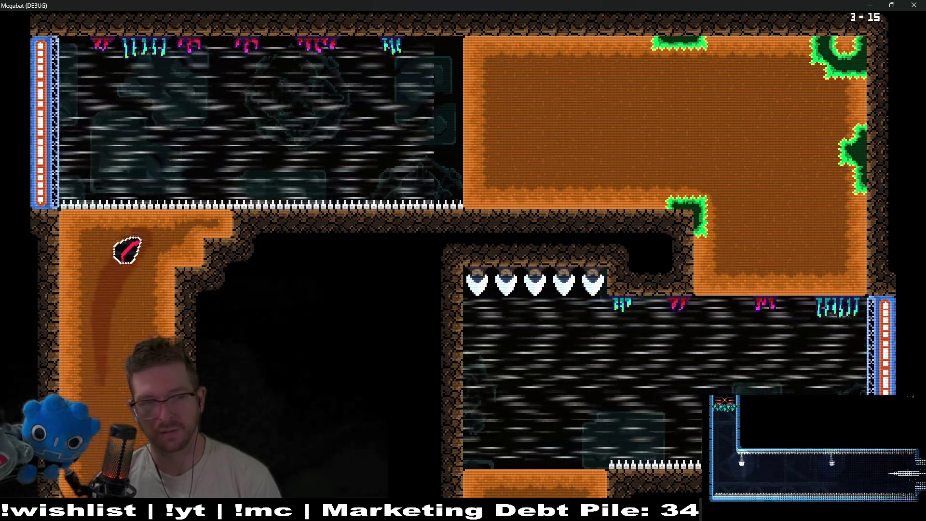
key(Right)
key(Down)
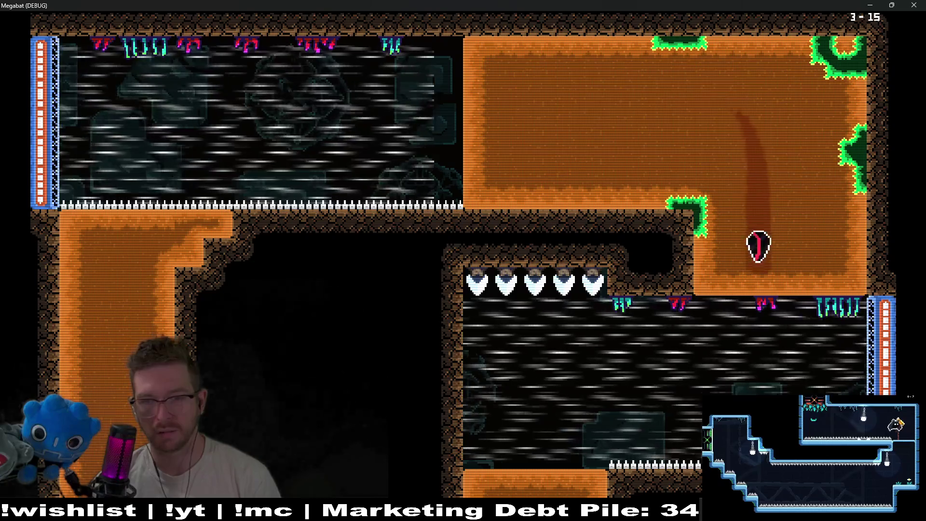
key(Left)
key(Up)
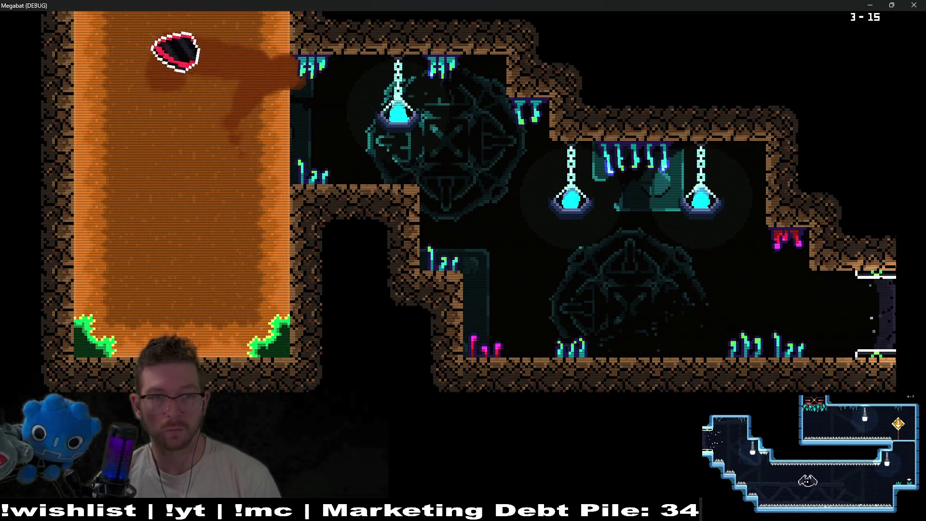
key(Right)
key(Up)
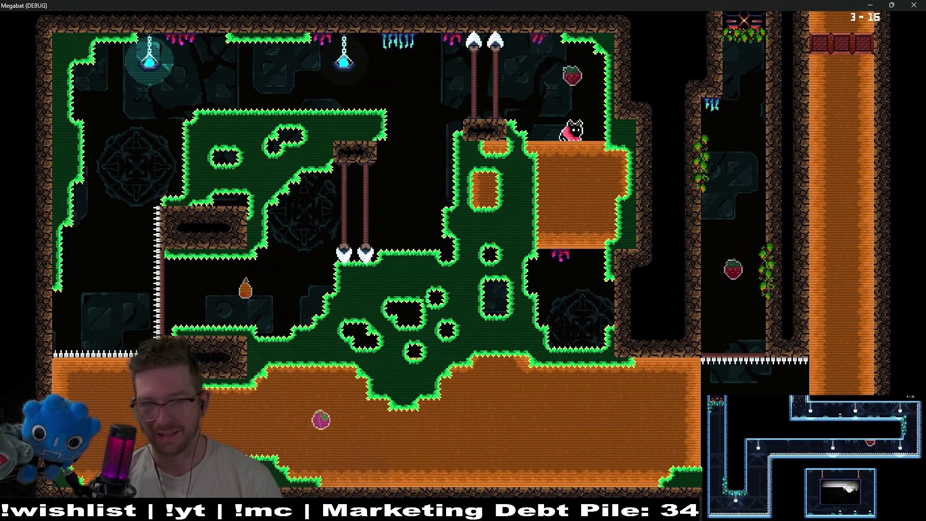
- Explore 3-16's orange floors, landing by the spikes and dropping to the lower spike wall with a screech
key(Down)
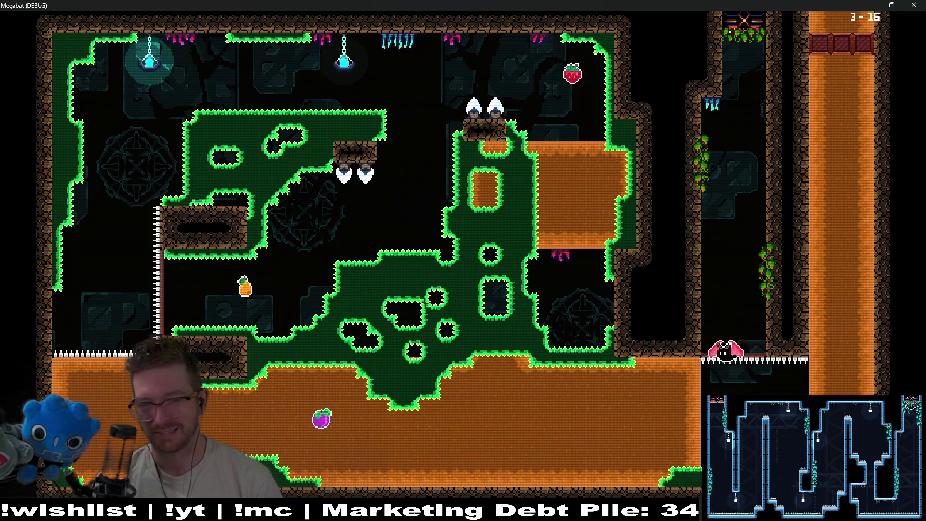
key(Left)
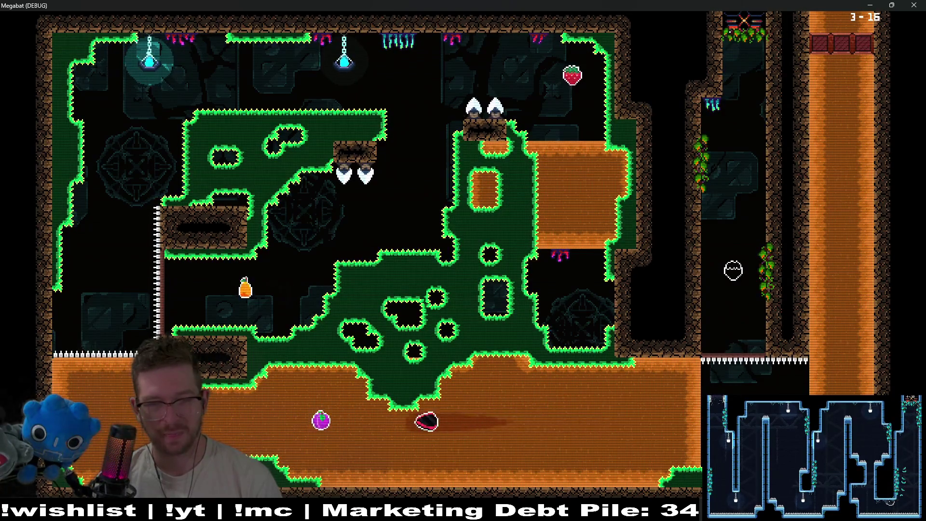
key(Left)
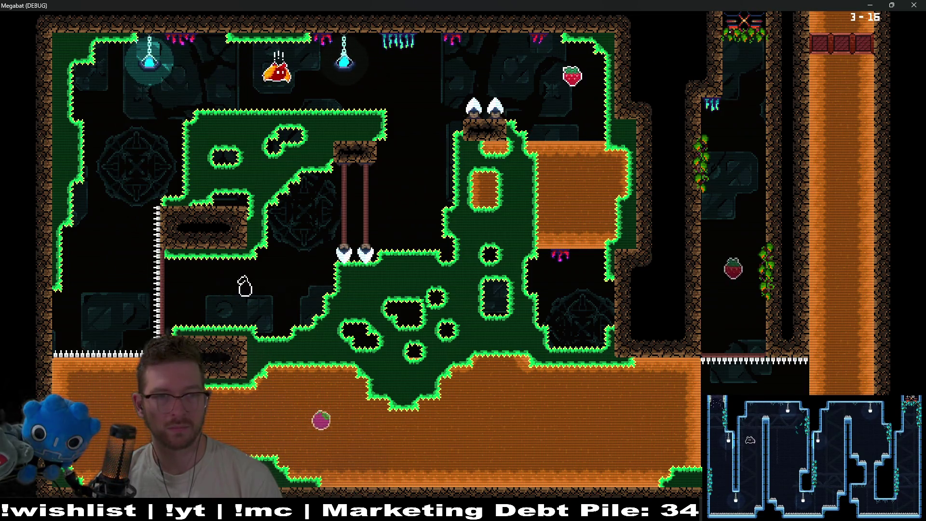
key(Right)
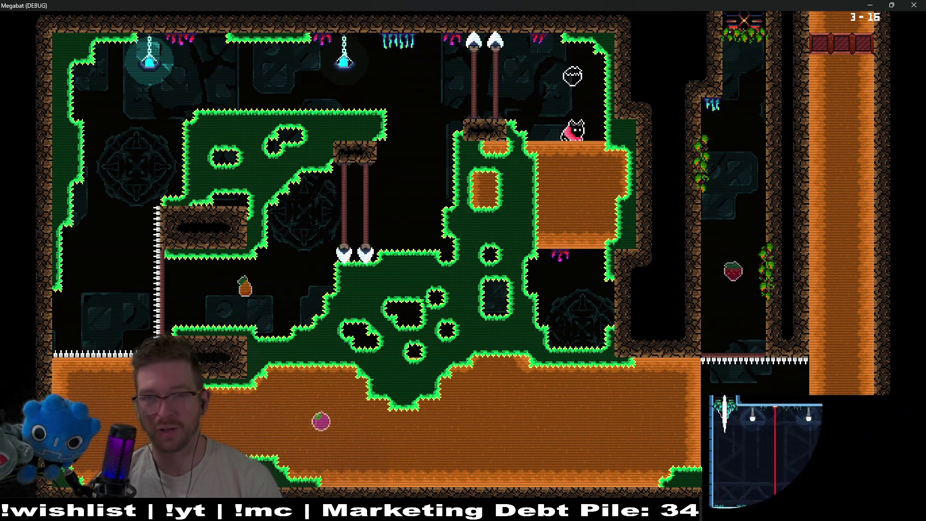
key(Down)
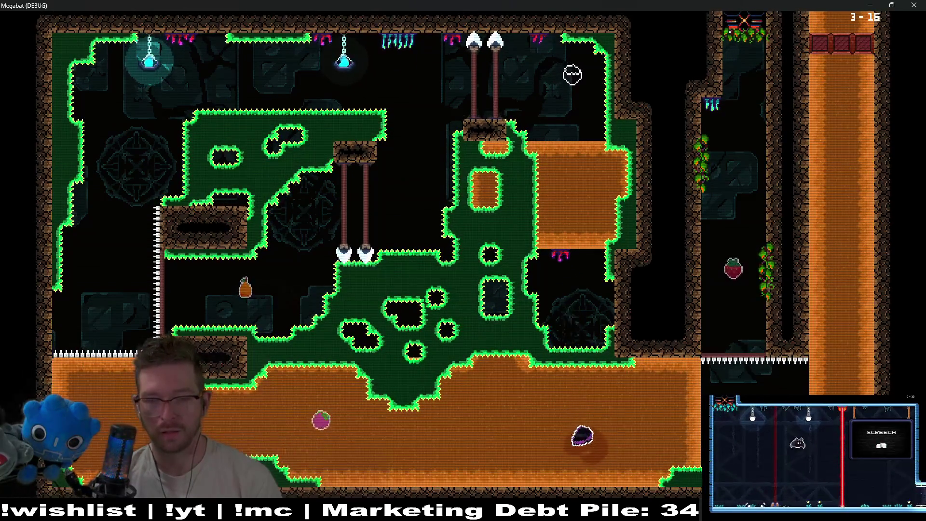
key(Right)
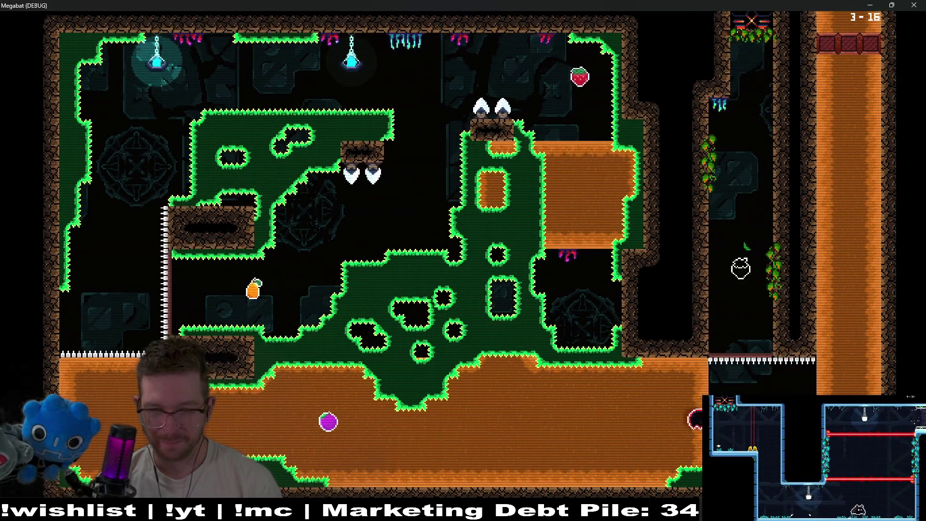
key(space)
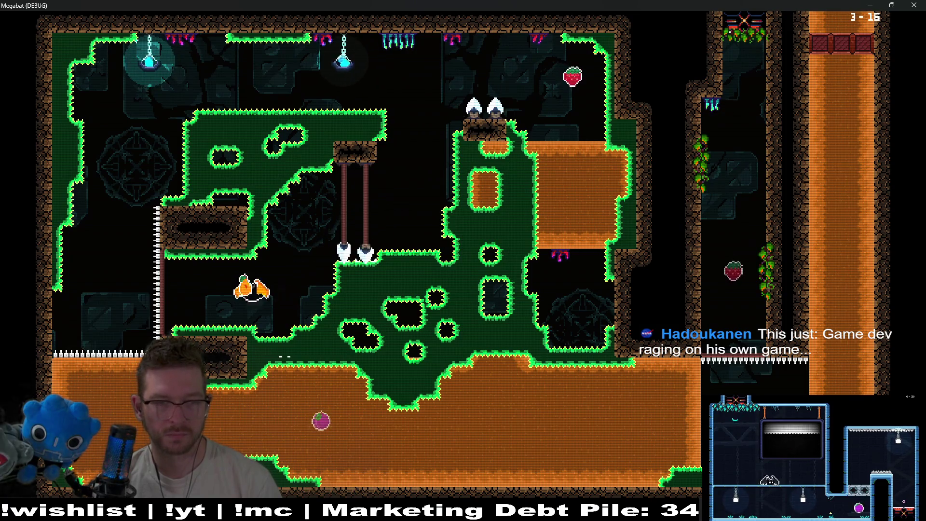
- Grab the strawberry, drop to the lower area, and climb the orange shaft to the top-right exit
key(Left)
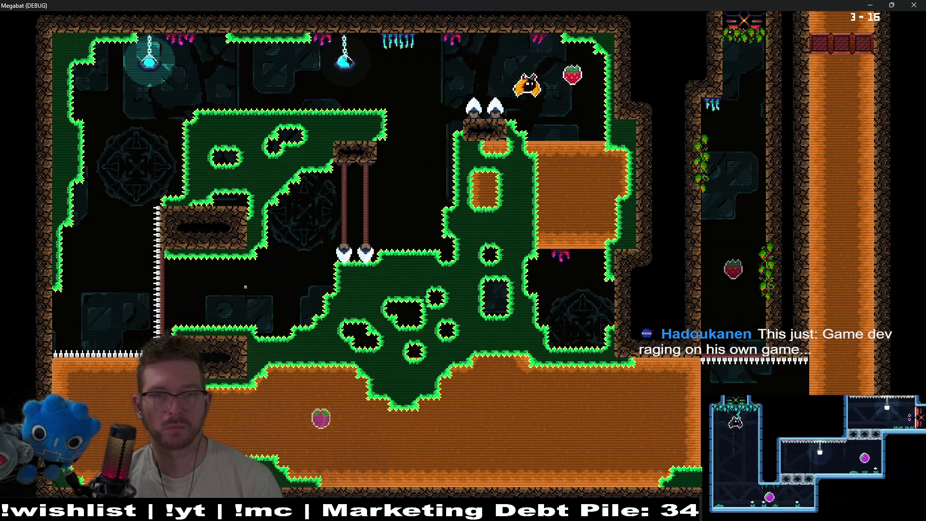
key(Right)
key(space)
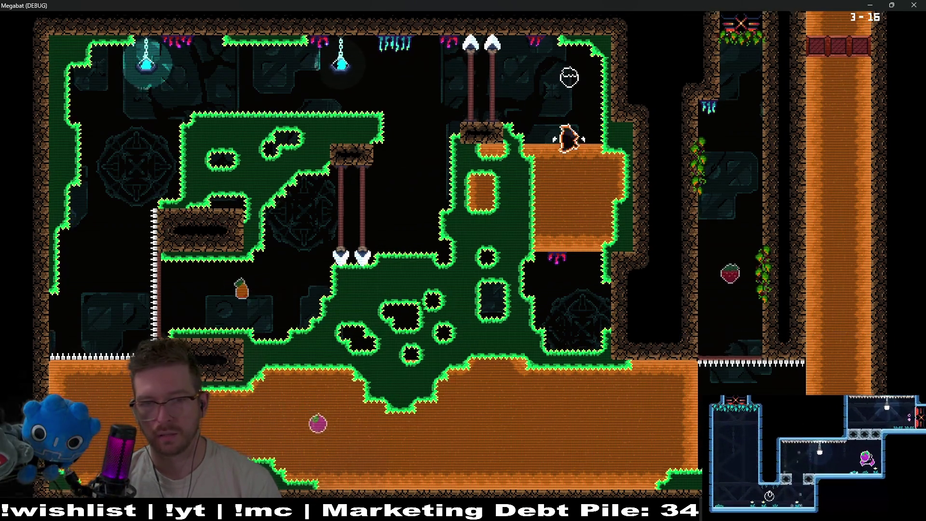
key(Down)
key(Left)
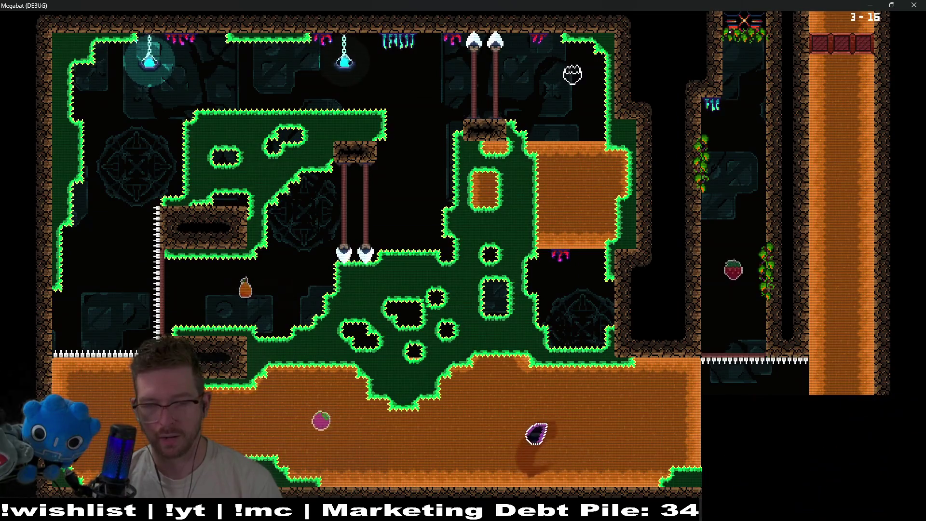
key(Right)
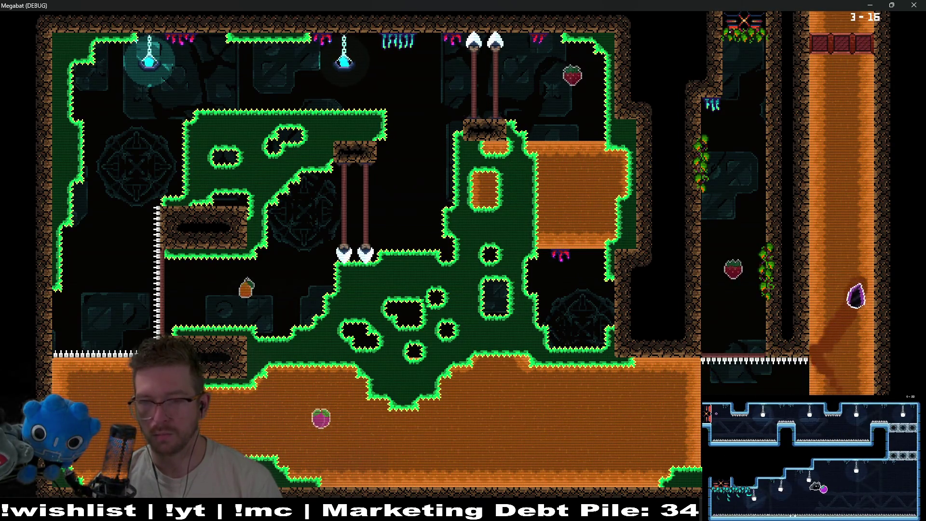
key(Up)
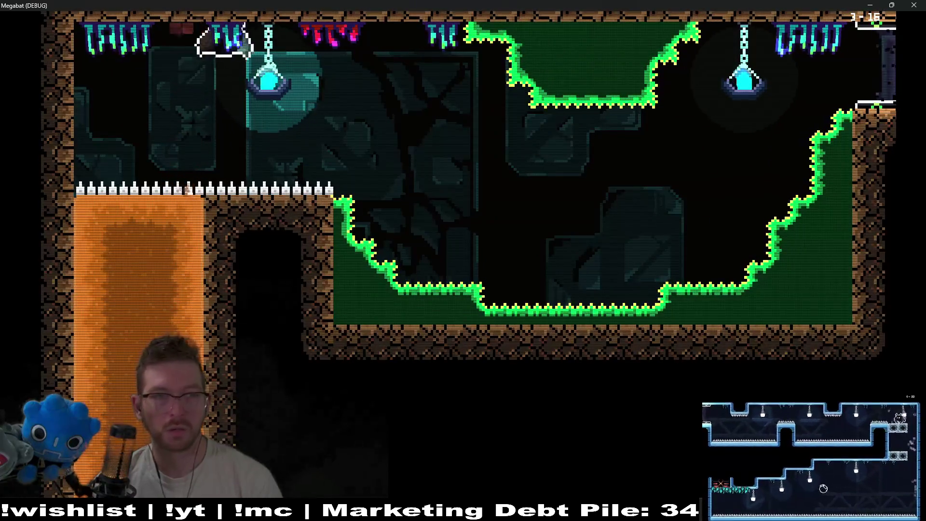
key(Right)
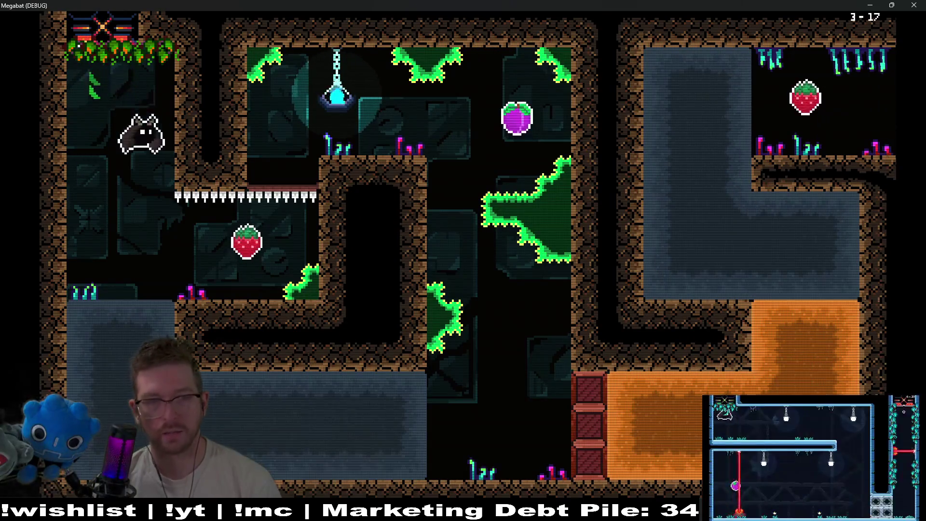
- Collect the lower strawberry and the plum up the middle shaft, then dash down the left shaft
key(Down)
key(Right)
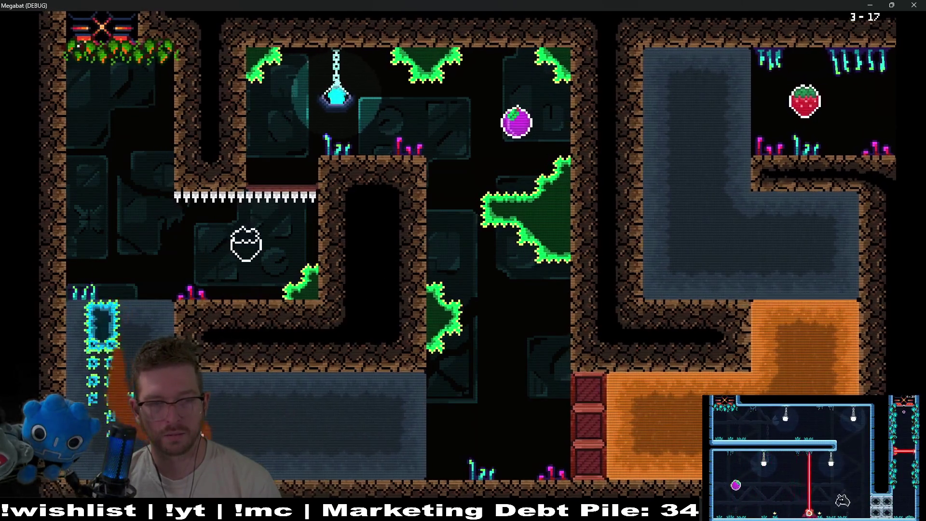
key(Right)
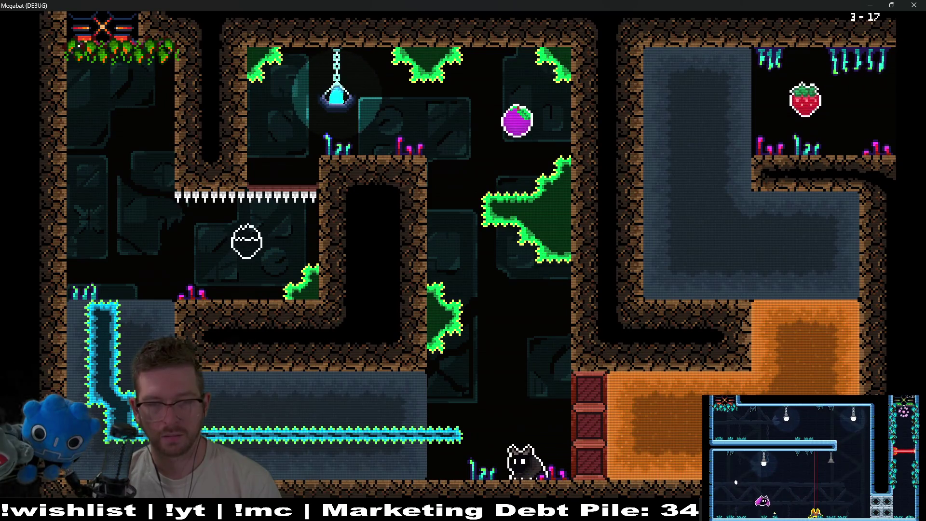
key(Up)
key(Left)
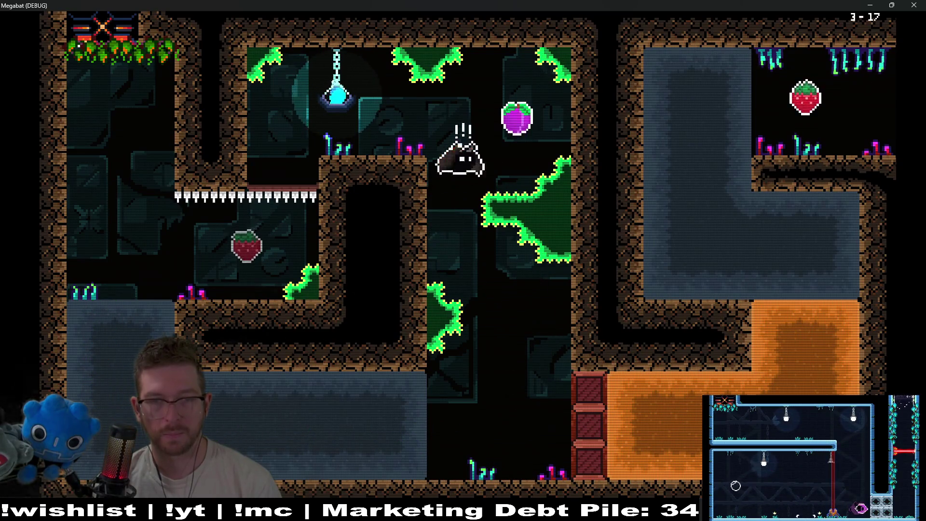
key(Left)
key(Left)
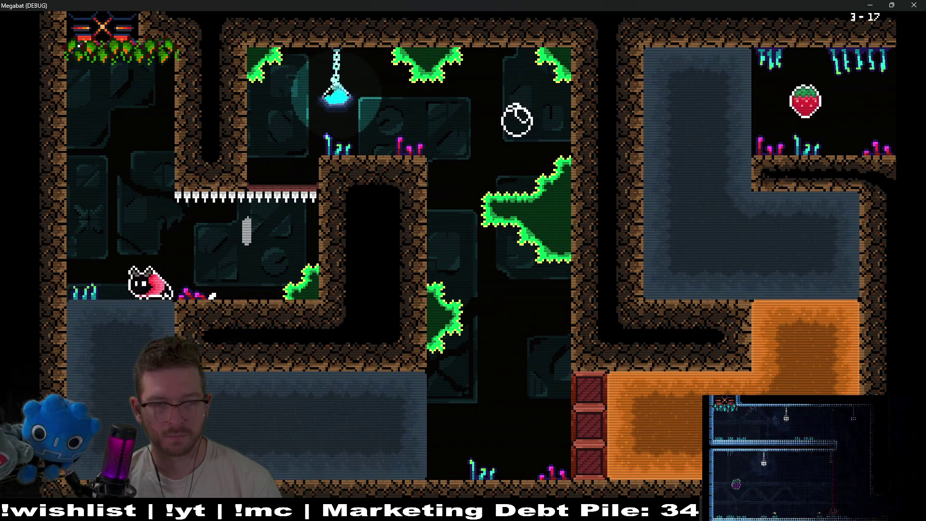
key(Right)
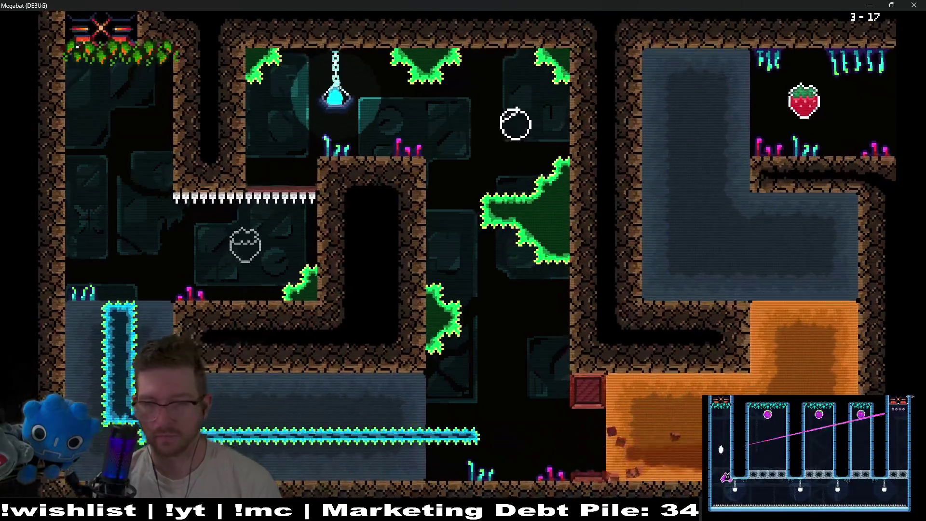
- After respawning, grab the strawberry and weave around the central pillar to finish 3-17
key(Left)
key(Right)
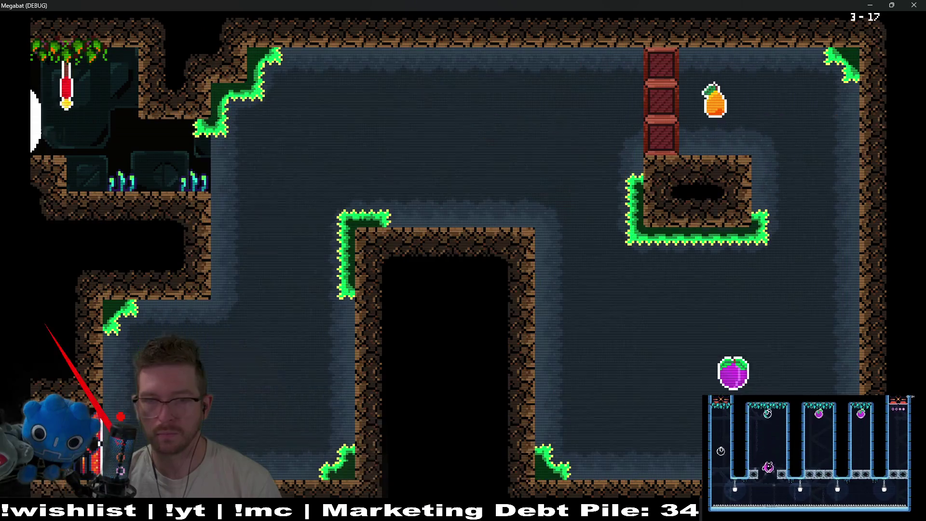
key(Right)
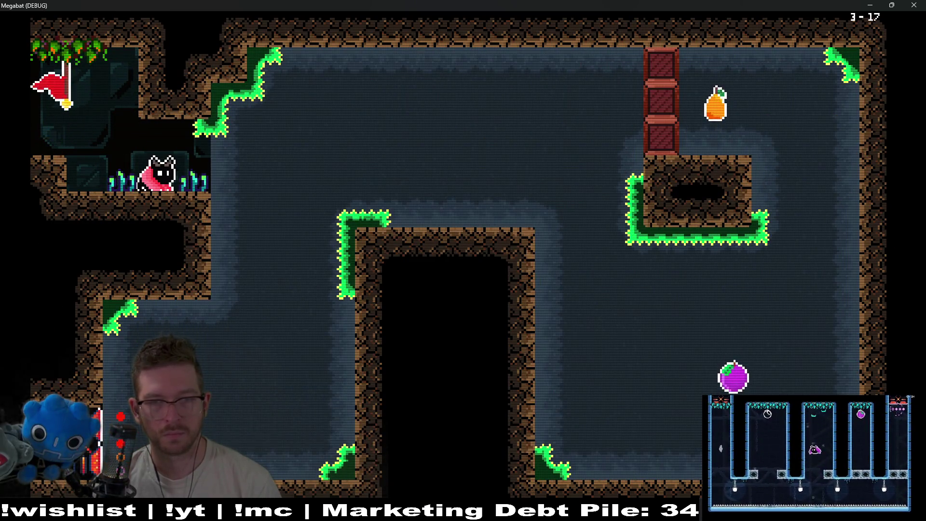
key(Right)
key(Down)
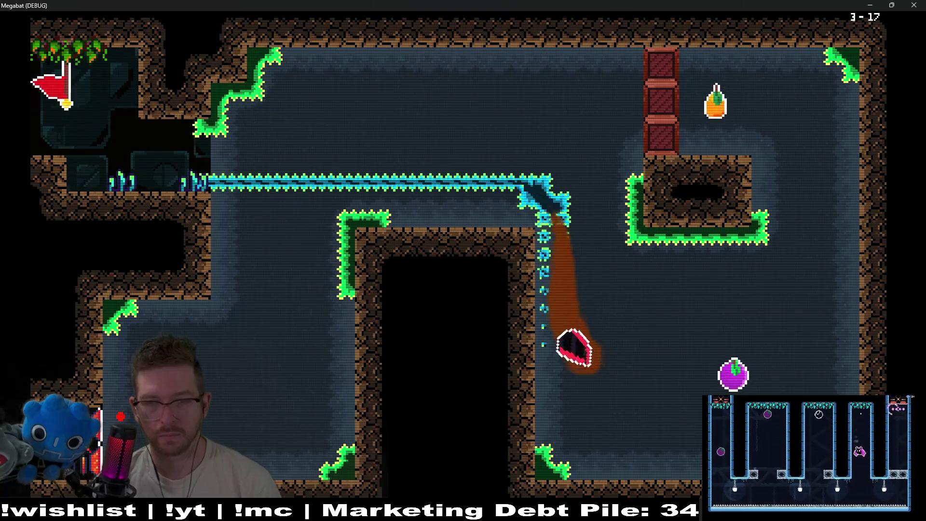
key(Right)
key(Up)
key(Left)
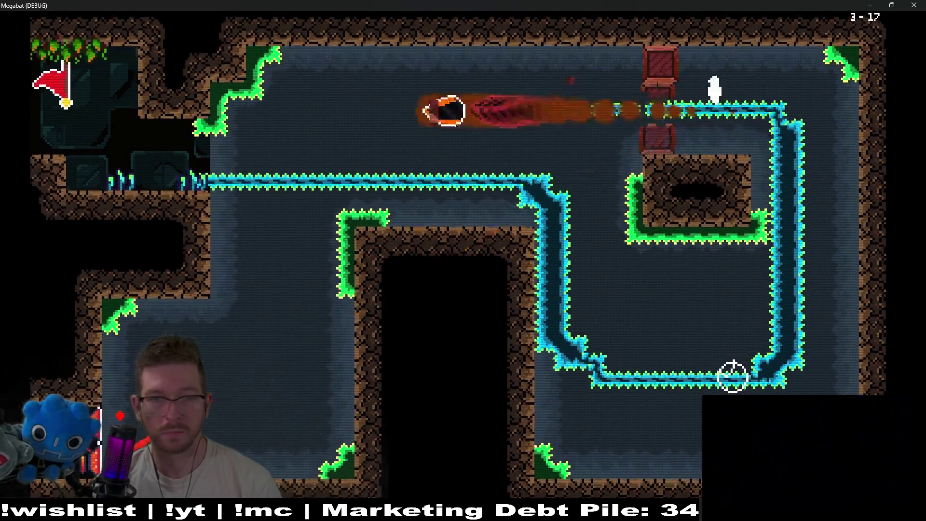
key(Down)
key(Left)
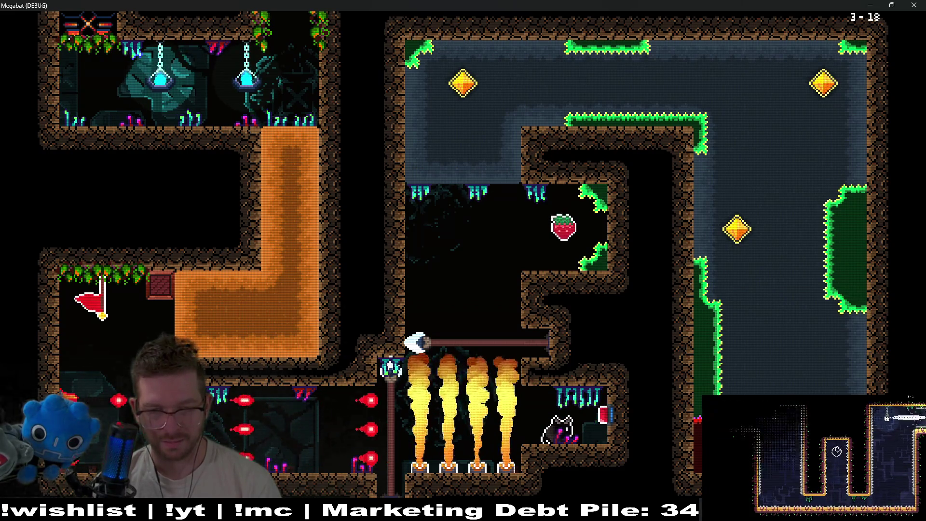
- Fly up-left for the 3-18 strawberry, then right along the upper corridor for the gems and down the right shaft
key(Left)
key(Up)
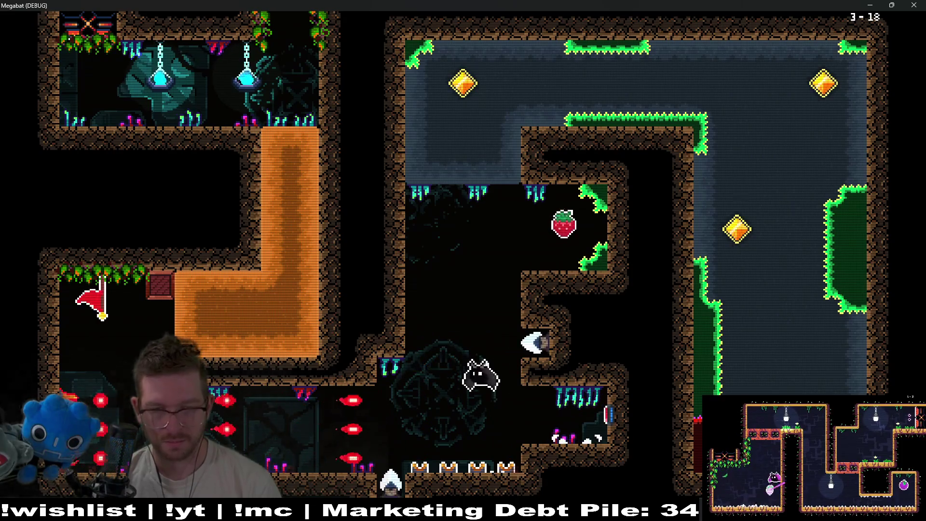
key(Up)
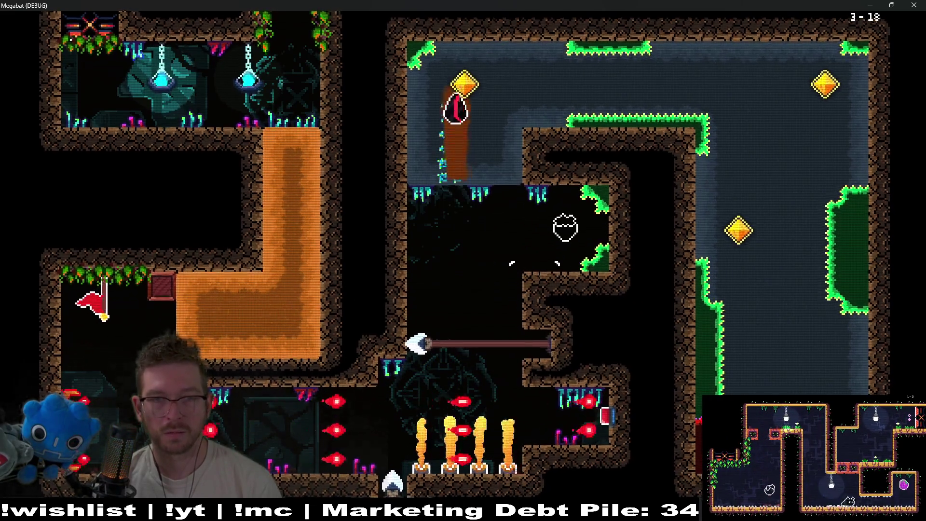
key(Right)
key(Down)
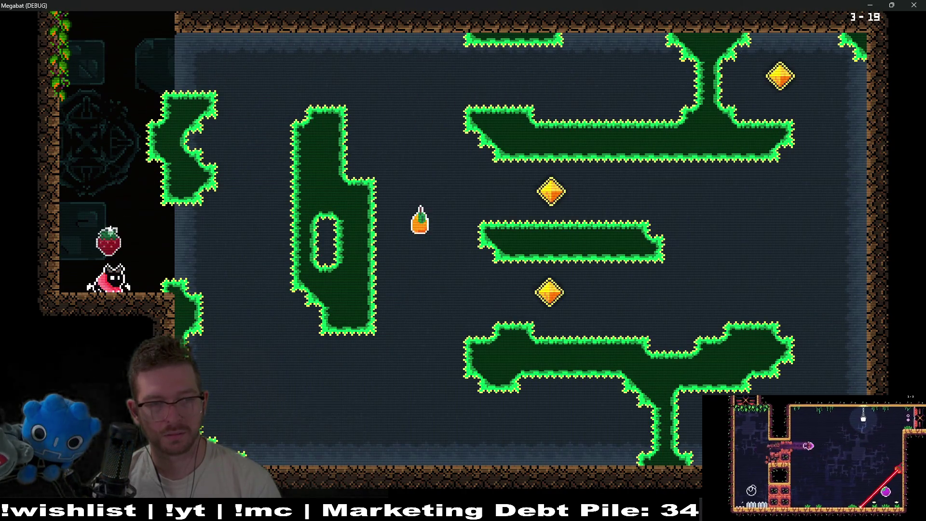
- Launch from the spawn and fly down, right, then left along the upper corridor
key(Right)
key(Down)
key(Right)
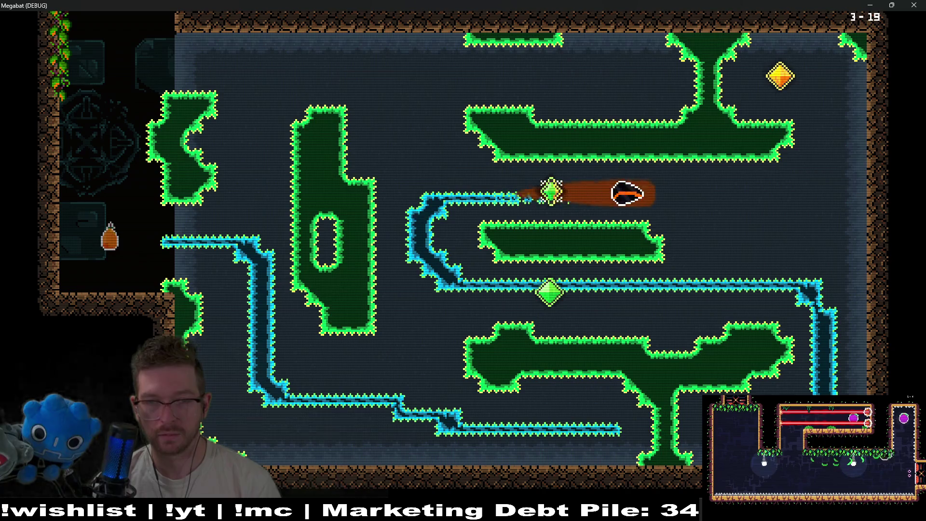
key(Left)
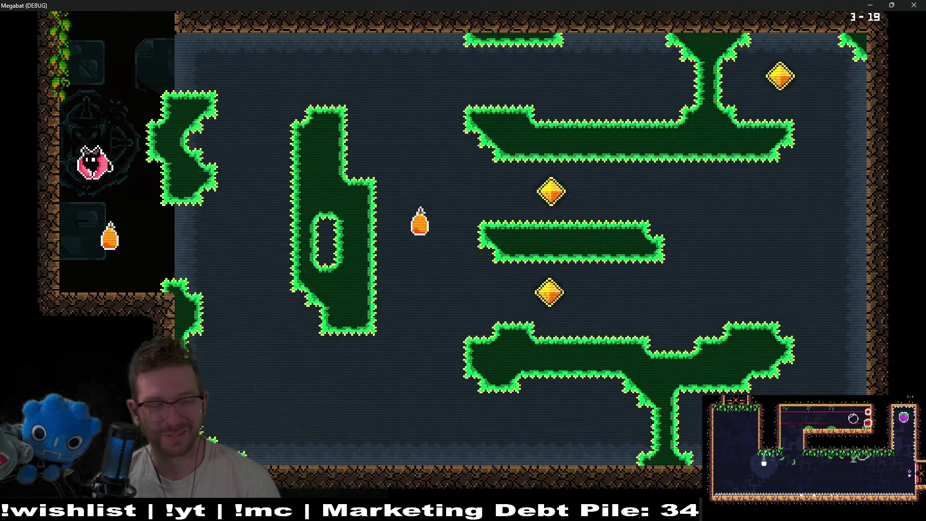
- Retry along the lower path, collect the yellow gem and climb onto the vines
key(Right)
key(Down)
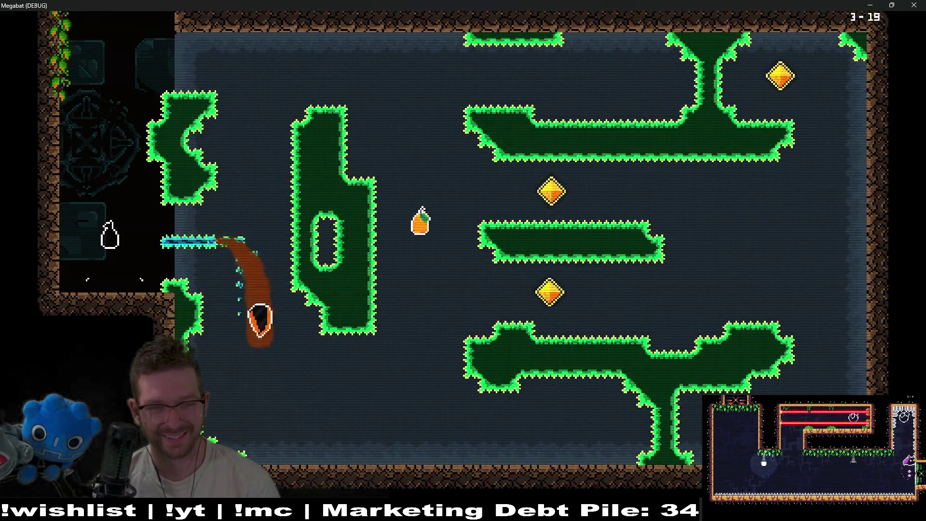
key(Right)
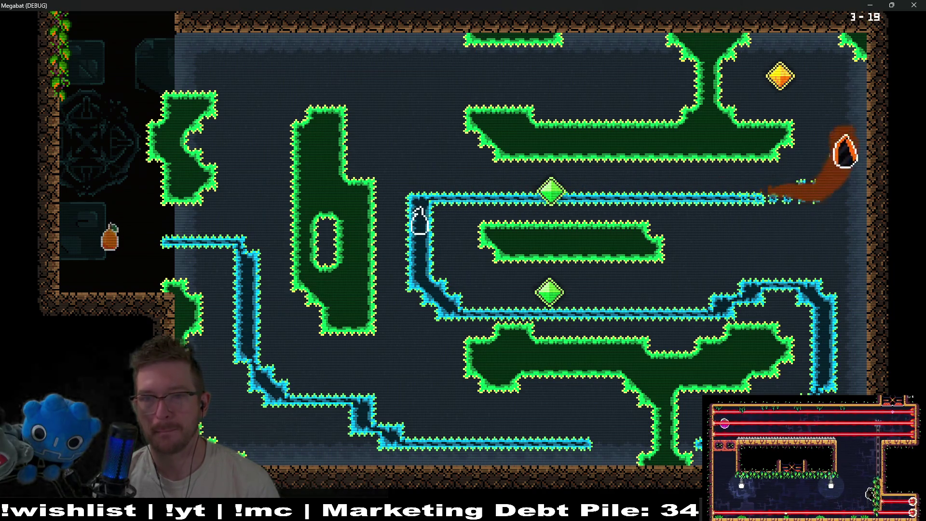
key(Left)
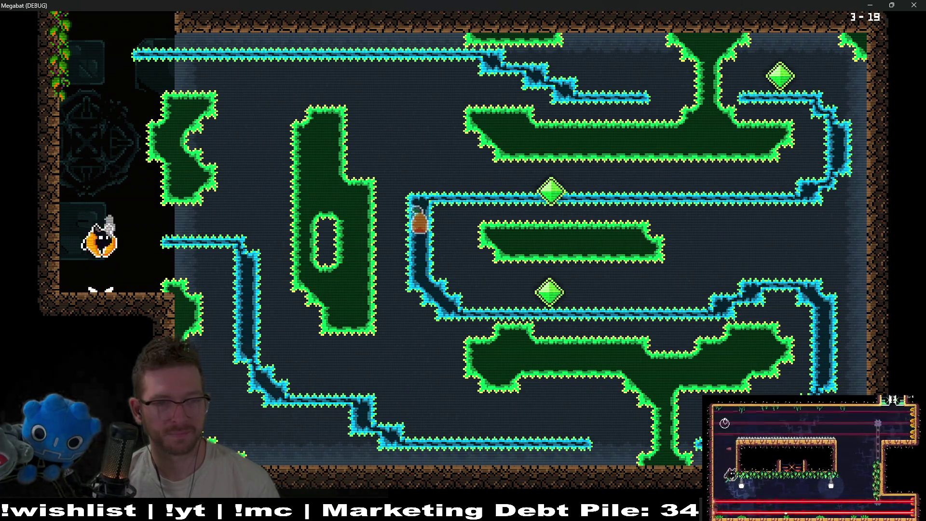
key(Up)
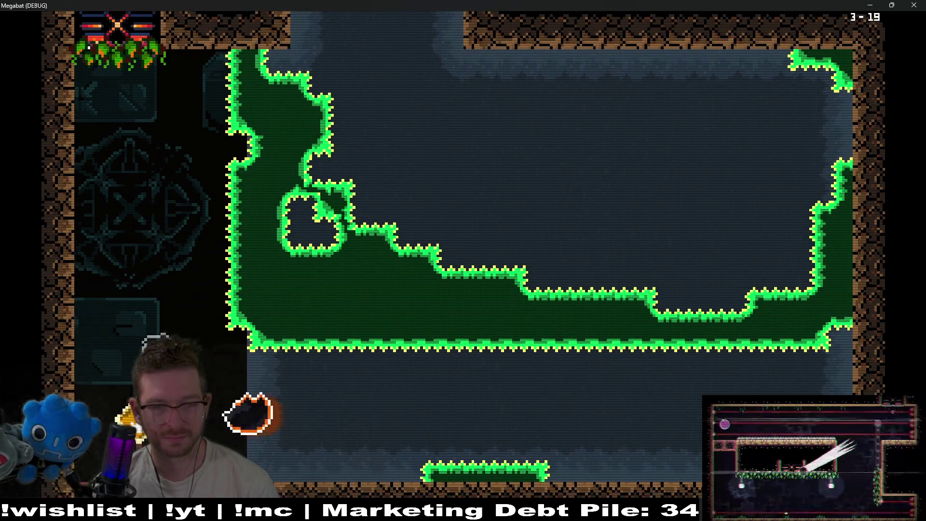
- Fly up the right wall, hatch the egg and exit through room 3-19's top-right opening
key(Right)
key(Up)
key(Left)
key(Up)
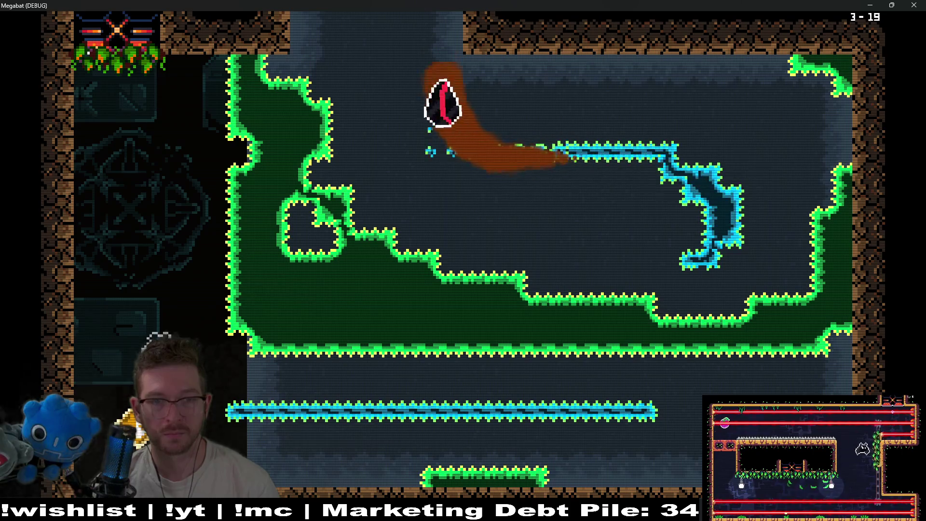
key(Up)
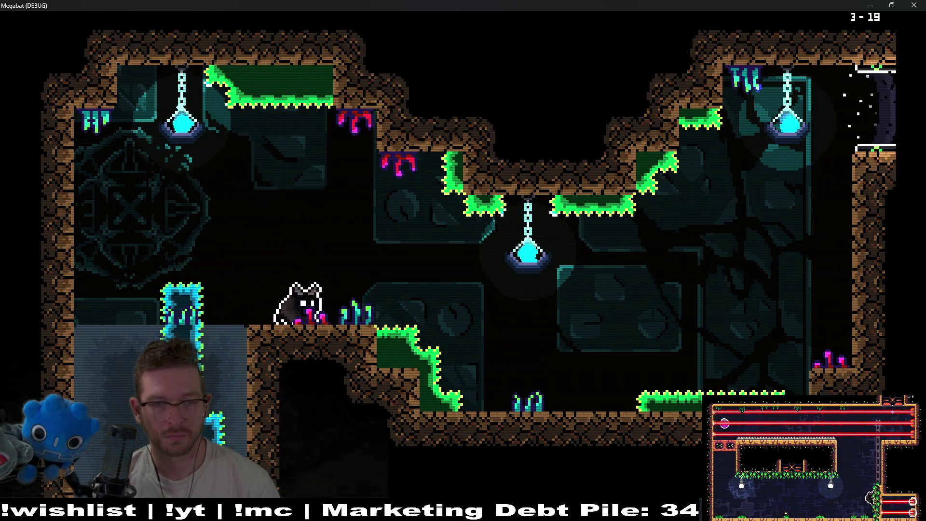
key(Up)
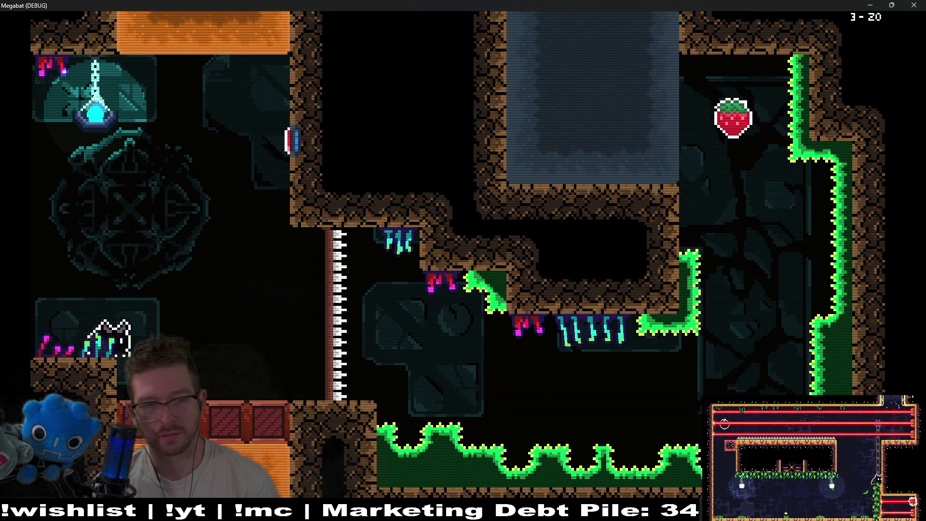
key(Up)
key(Right)
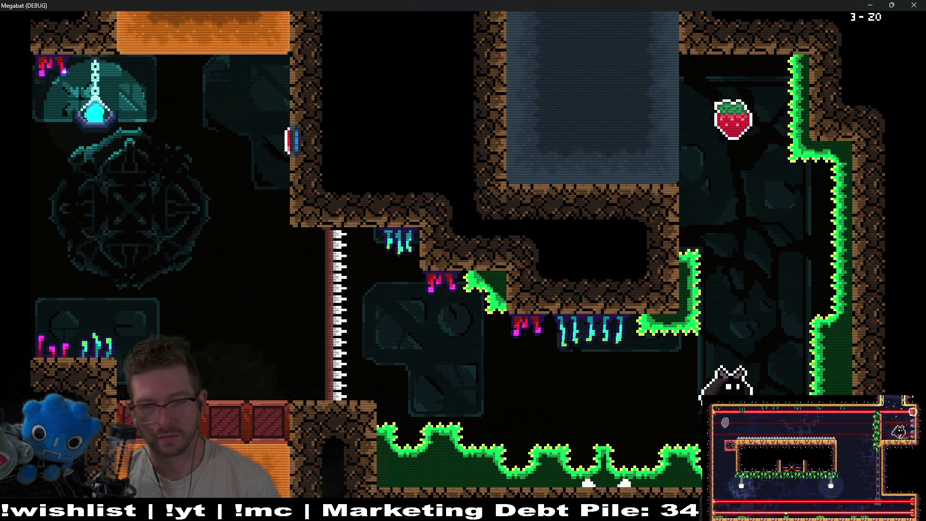
key(Up)
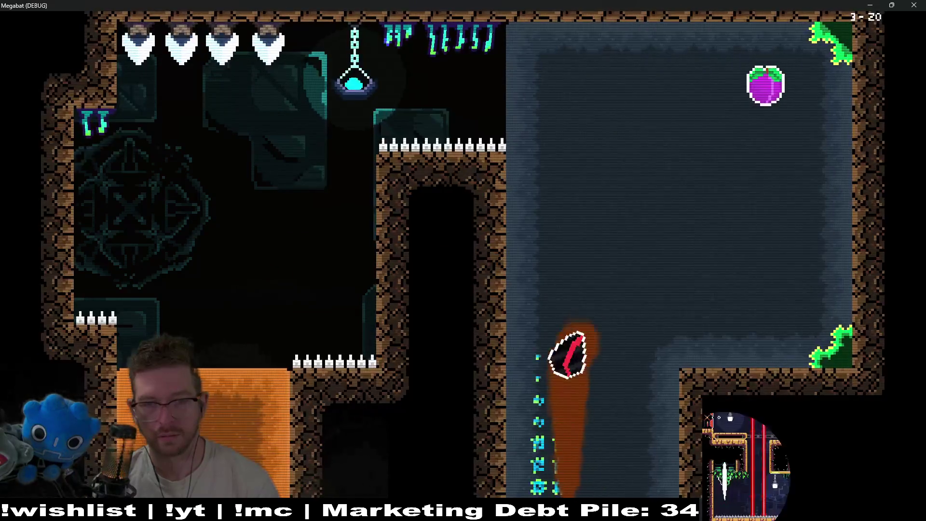
key(Right)
key(Up)
key(Left)
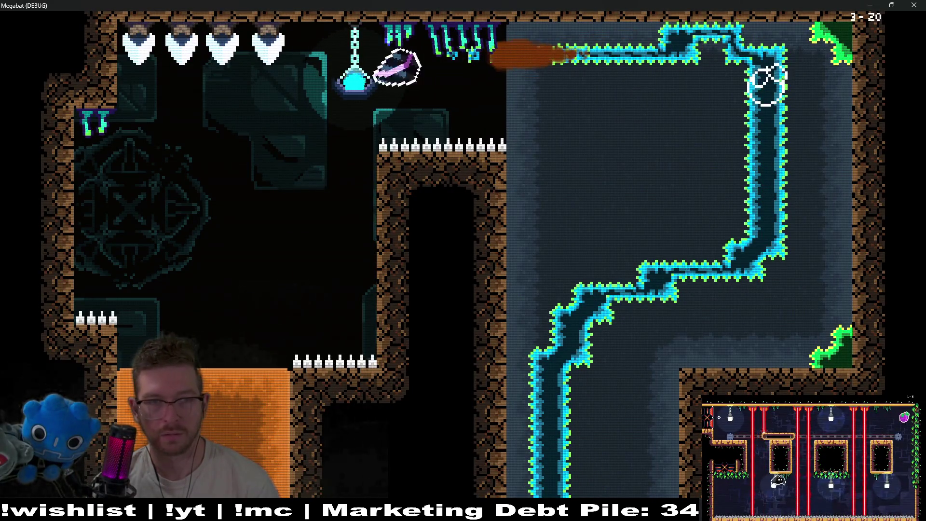
key(Down)
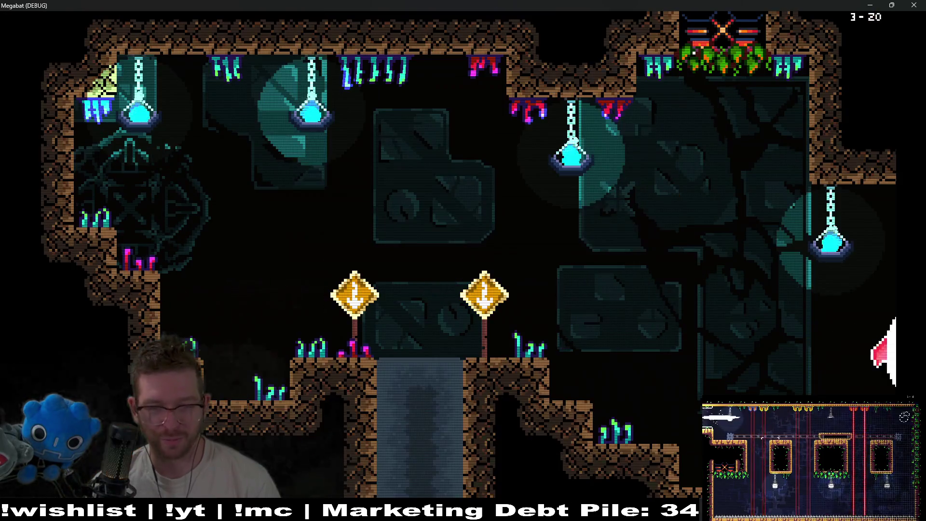
key(Left)
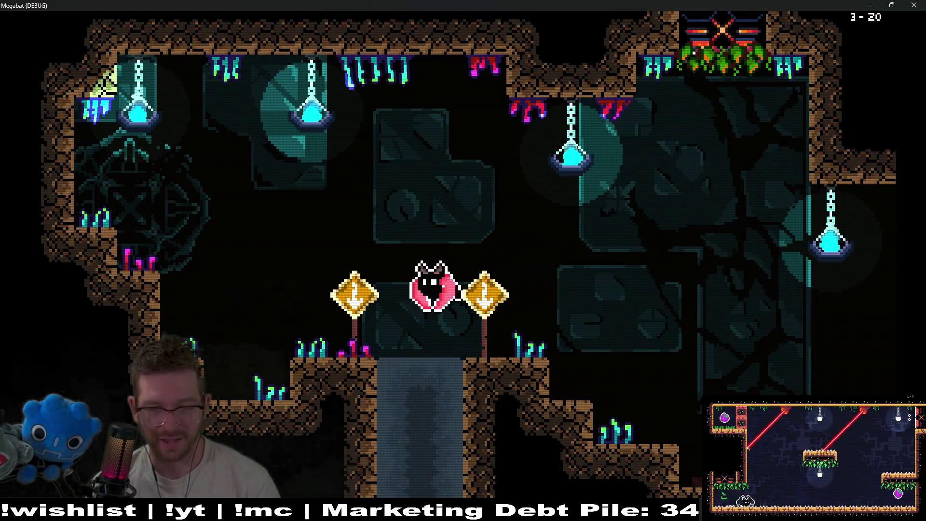
key(Down)
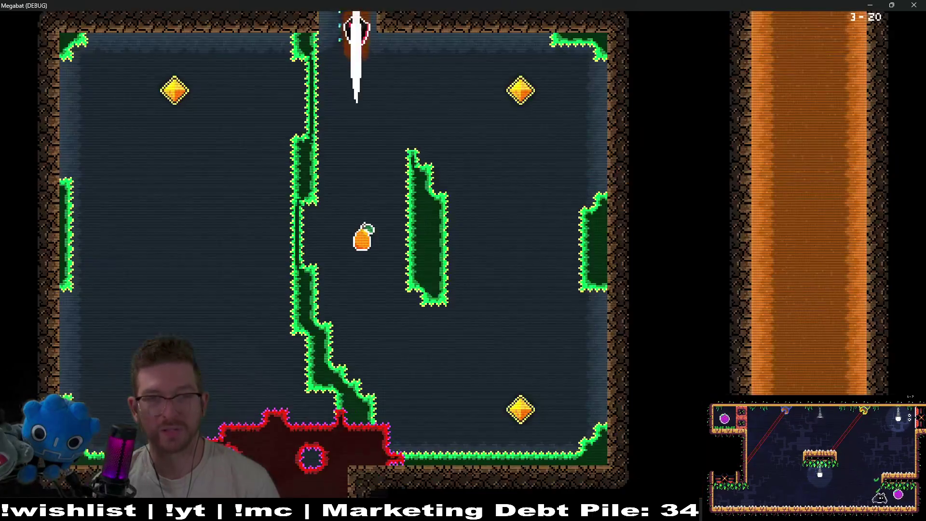
key(Right)
key(Up)
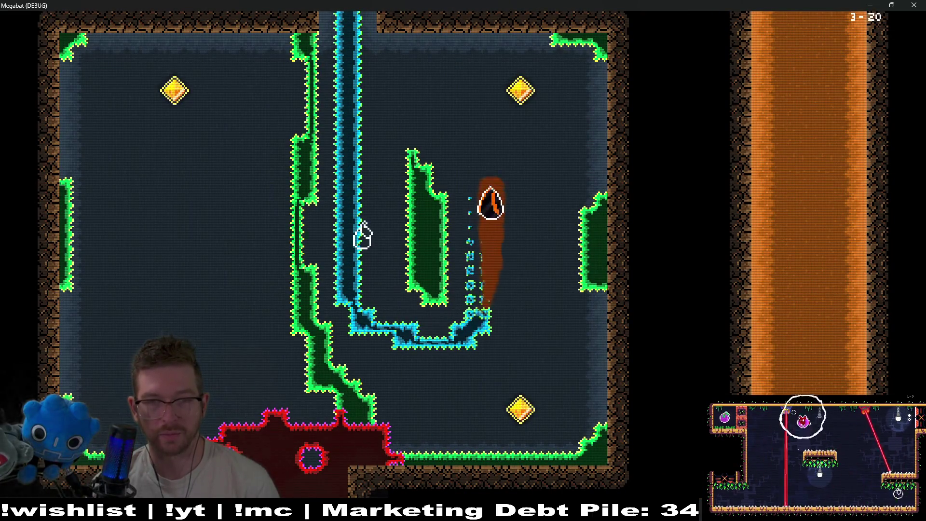
key(Down)
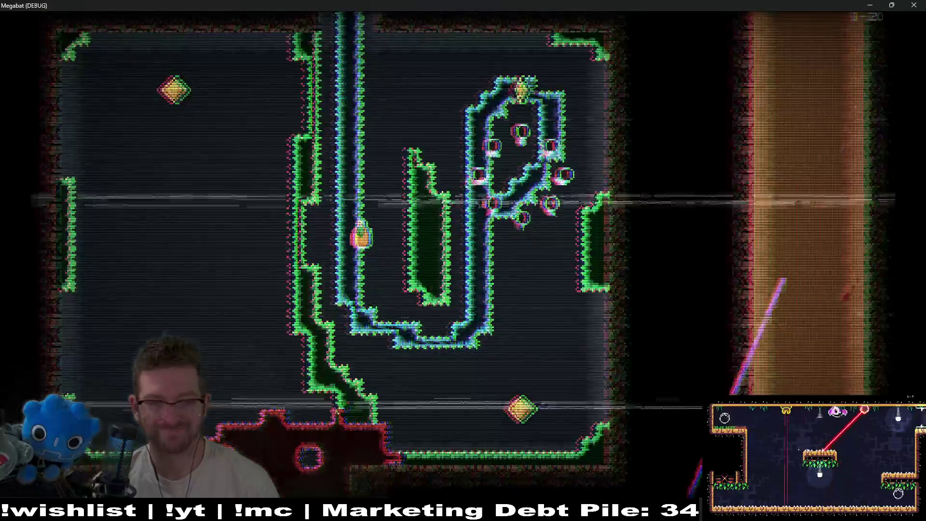
key(Down)
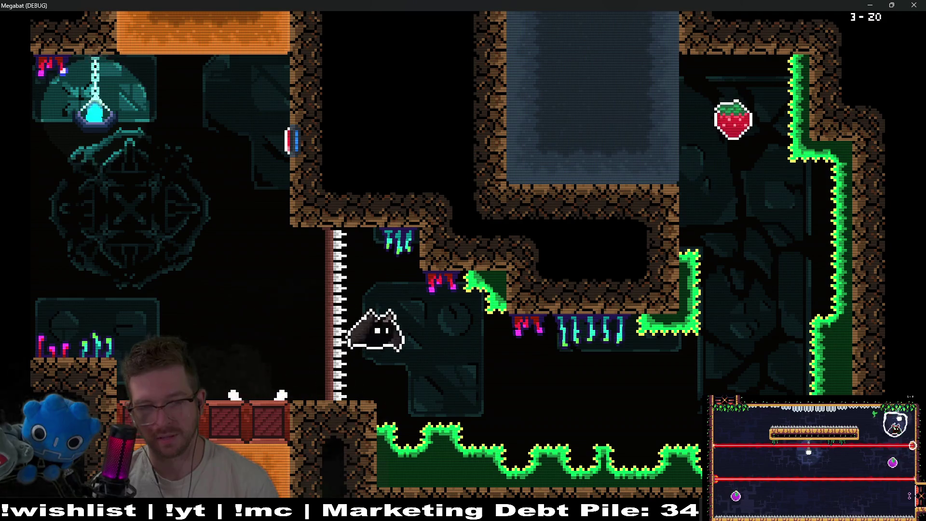
key(Up)
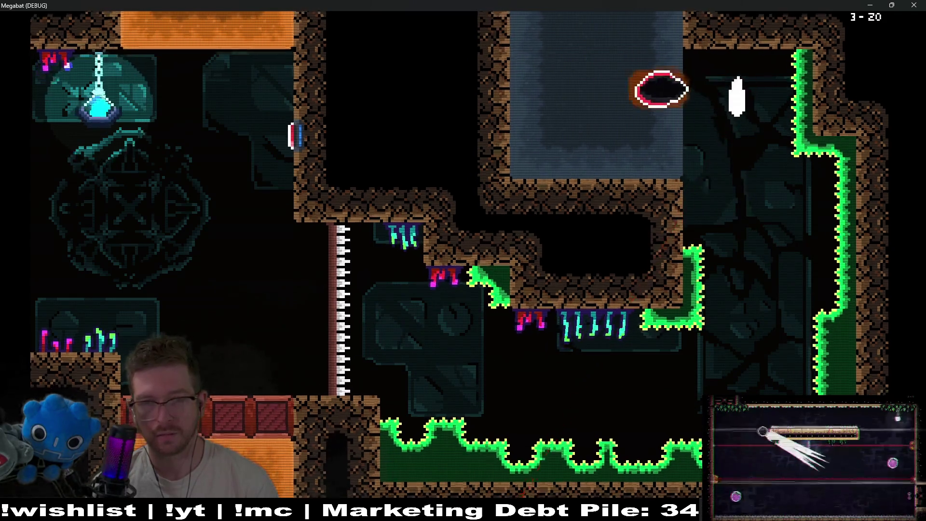
key(Right)
key(Up)
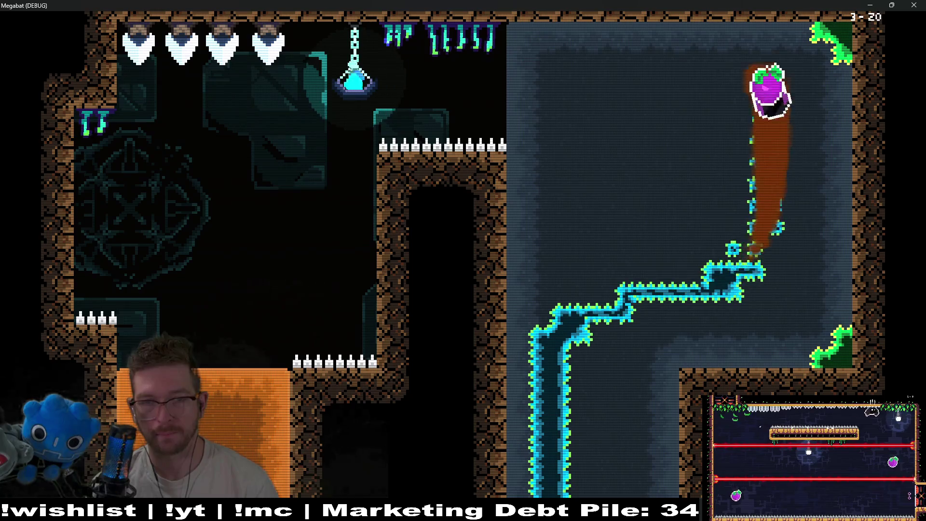
key(Left)
key(Down)
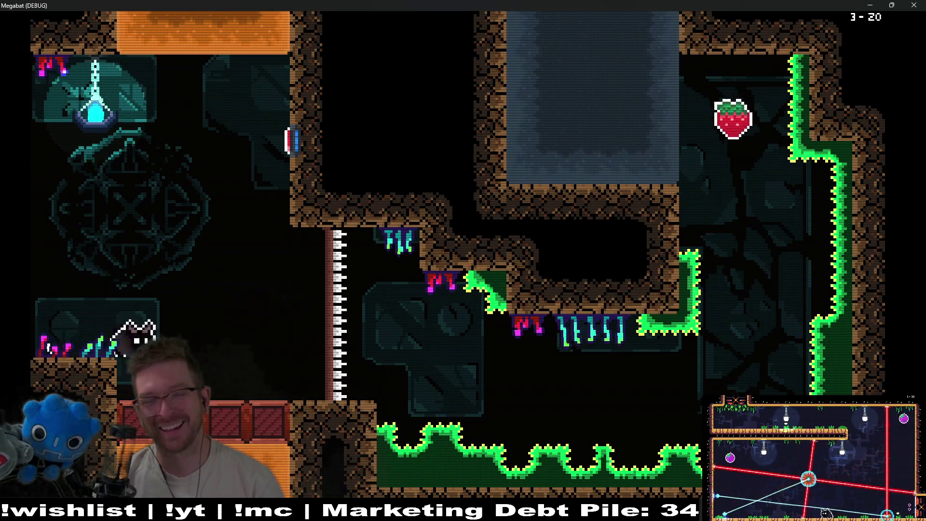
- Fly across room 3-20 and curve up to collect the strawberry
key(Right)
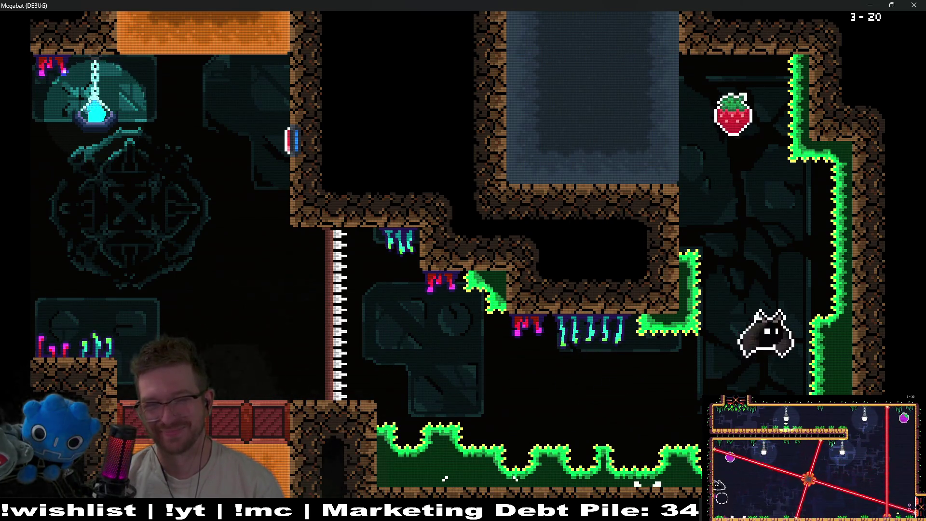
key(Left)
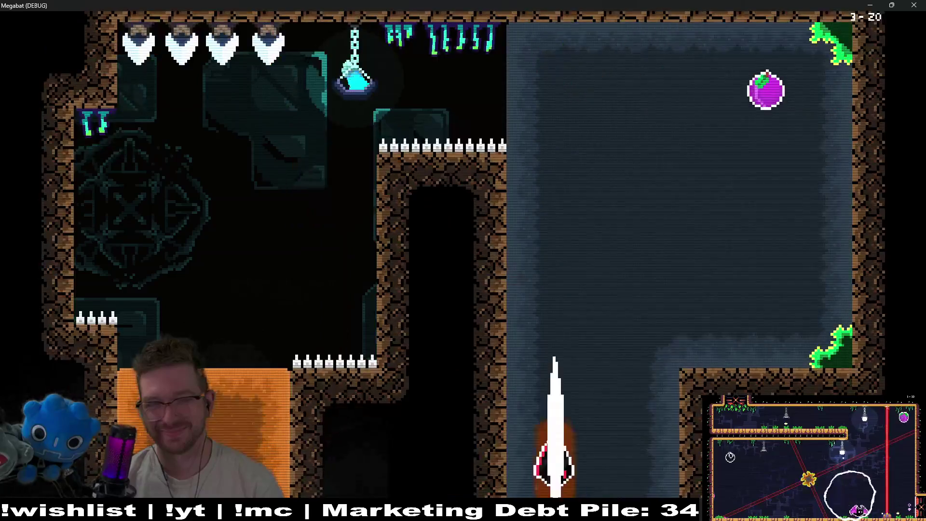
key(Up)
key(Left)
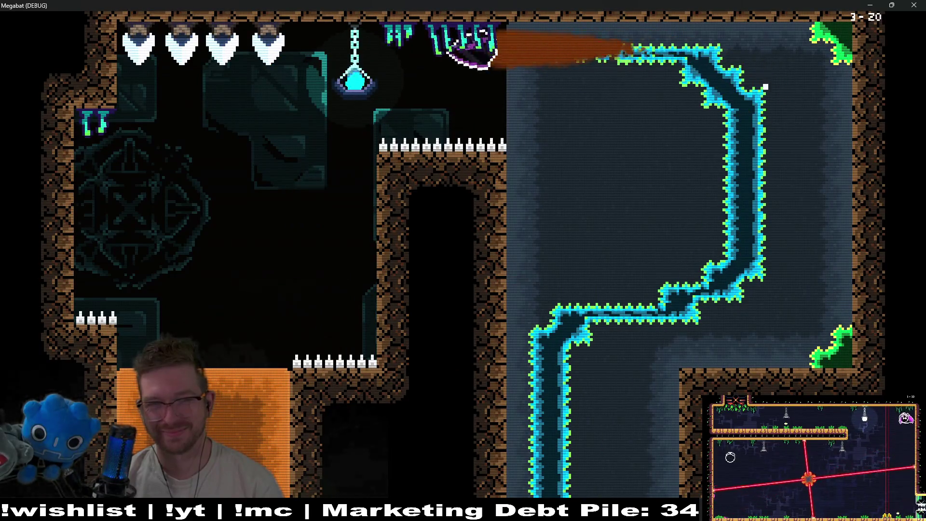
key(Down)
key(Down)
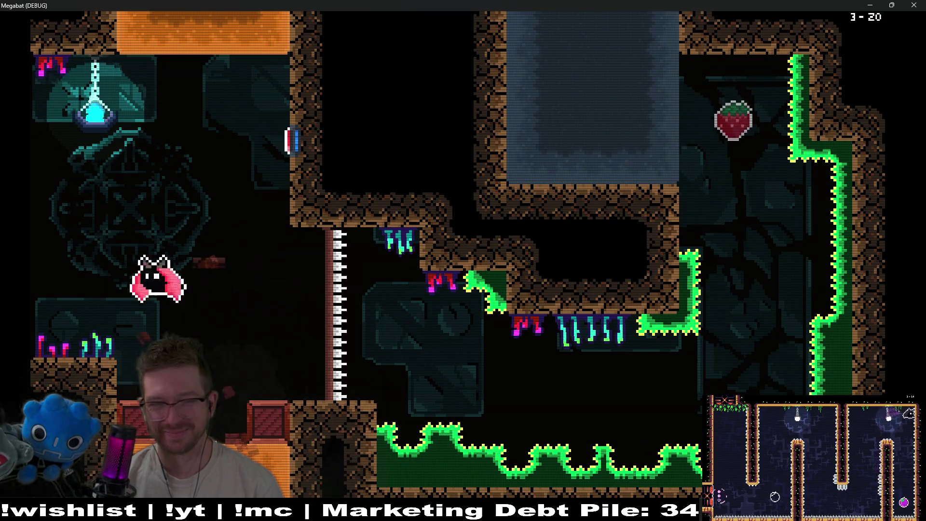
- Drop down the shaft into the gem room and collect both gems to finish
key(Left)
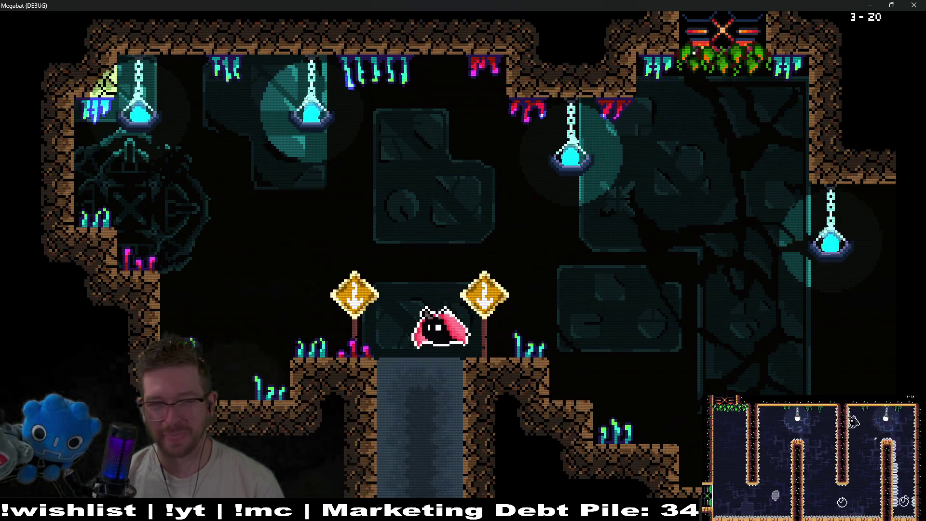
key(Down)
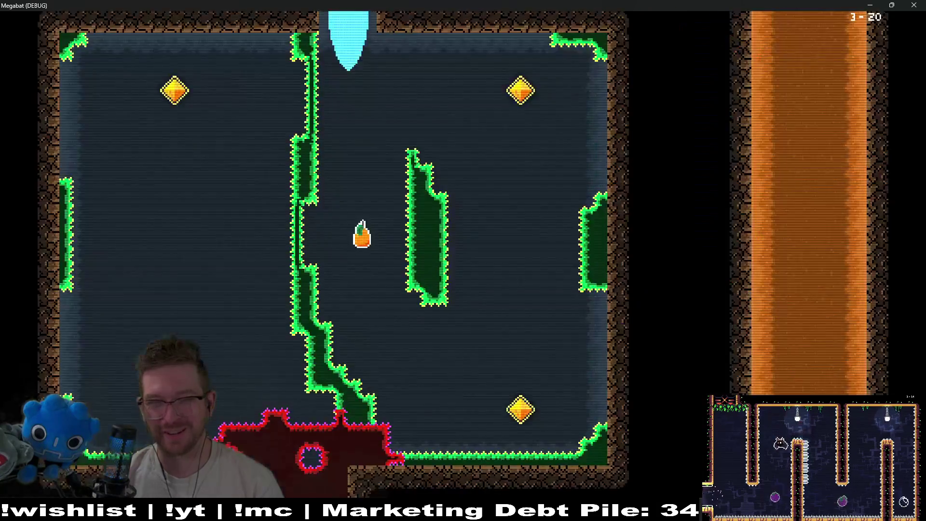
key(Down)
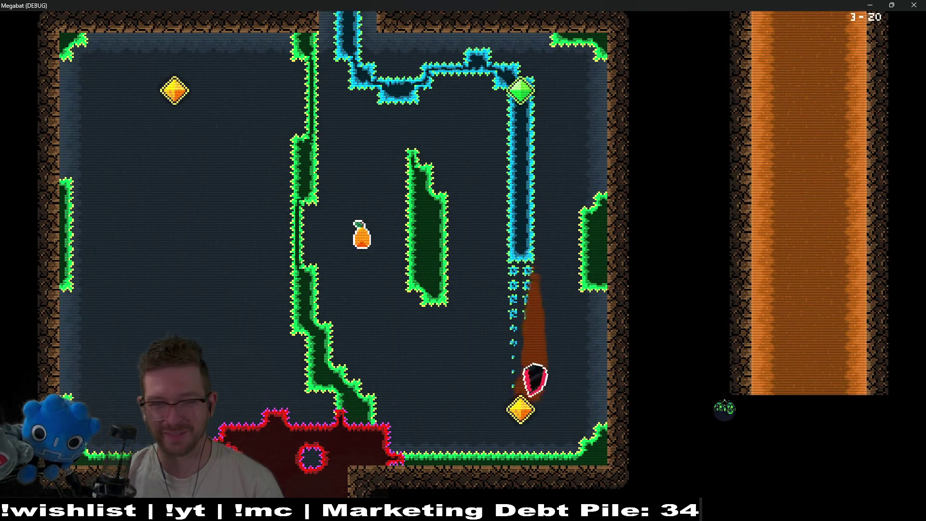
key(Up)
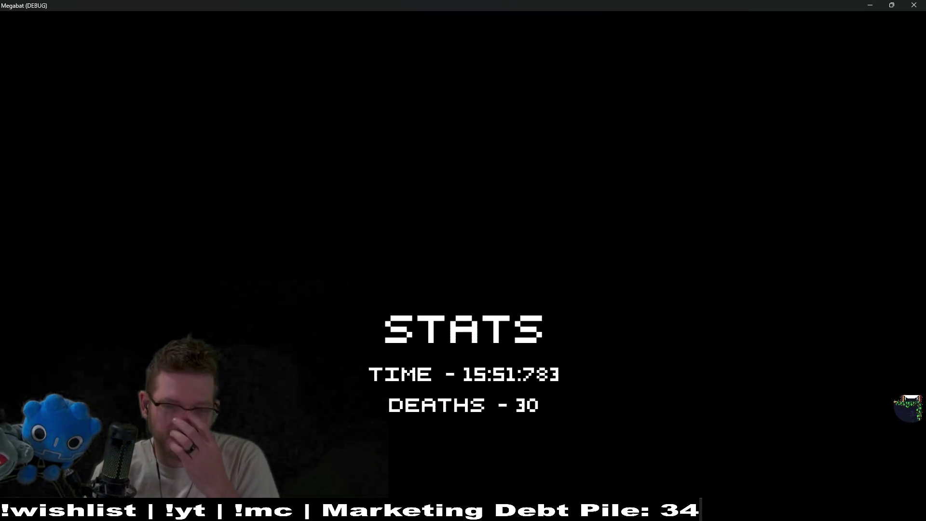
- Press Escape to close the Megabat (DEBUG) game window
key(Escape)
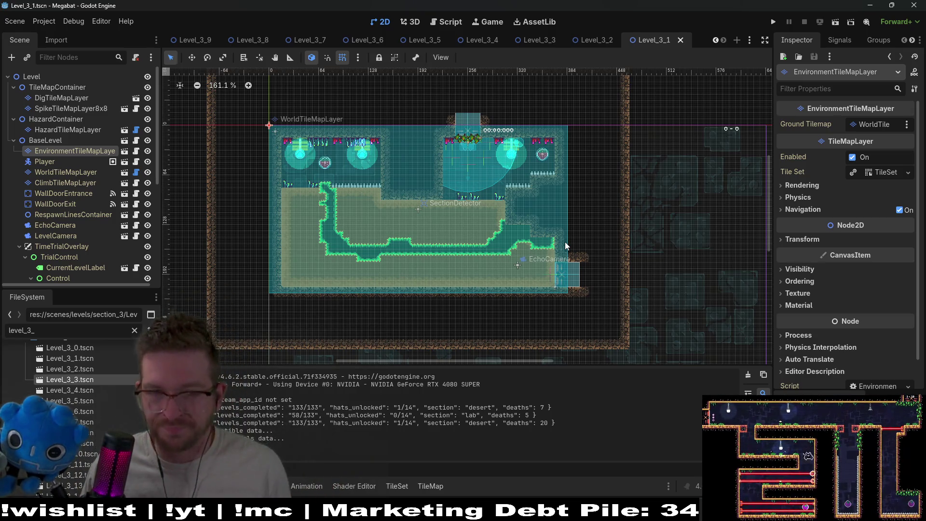
- Close the open scene tabs, including Level_3_1 to Level_3_9, AimPointer, GrowingTileSprite and Player
middle_click(645, 41)
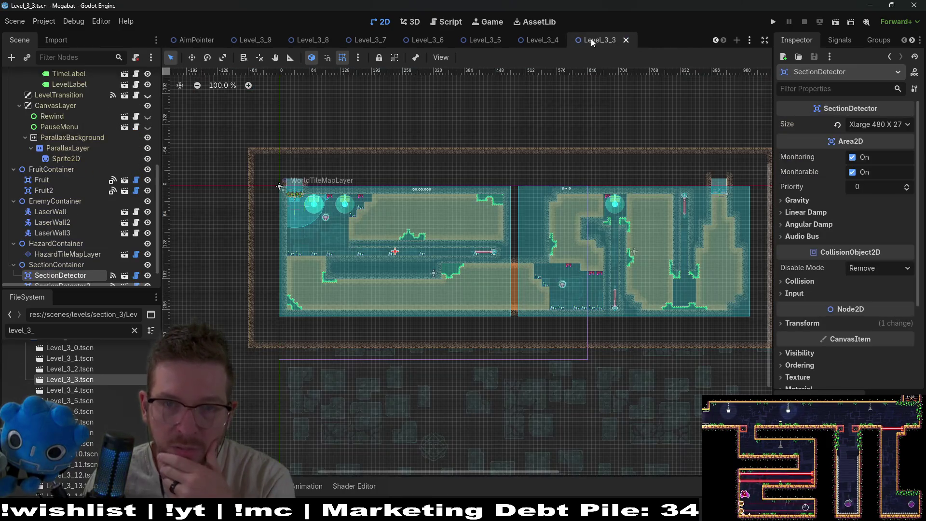
middle_click(593, 43)
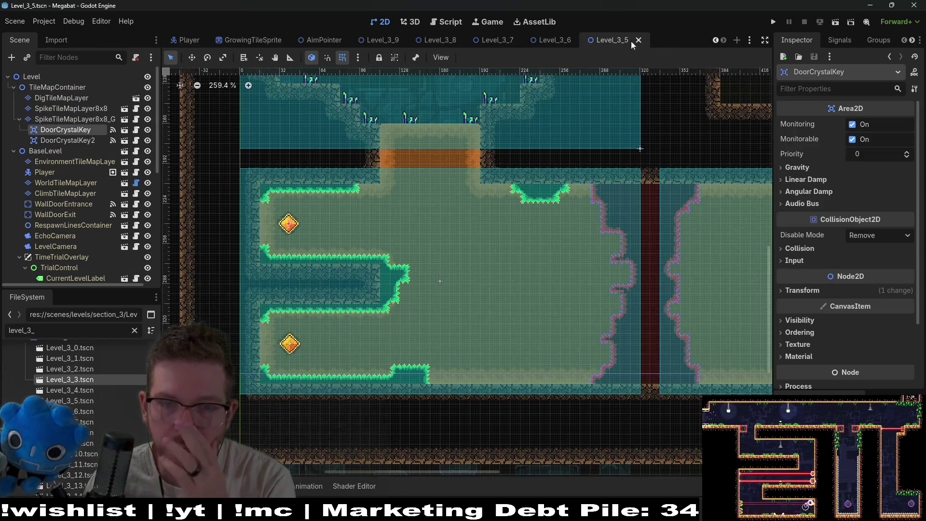
middle_click(610, 41)
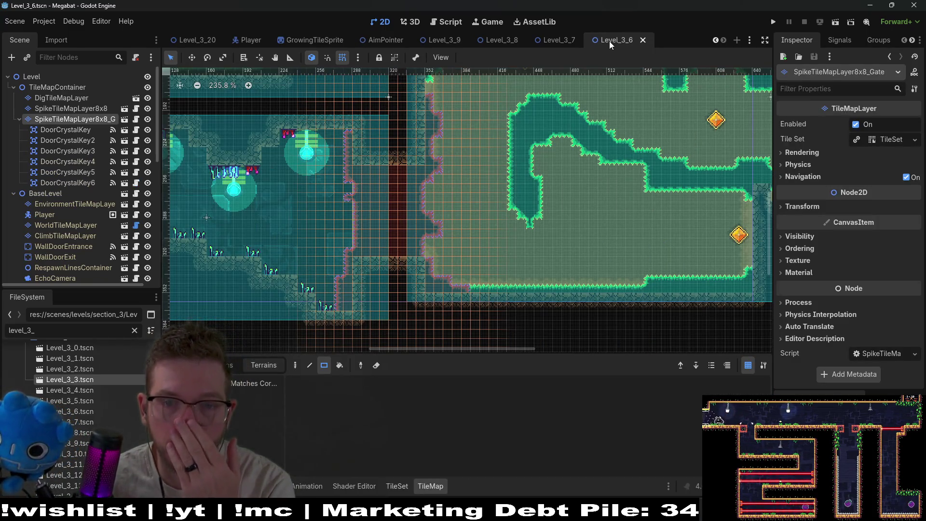
middle_click(609, 41)
middle_click(606, 40)
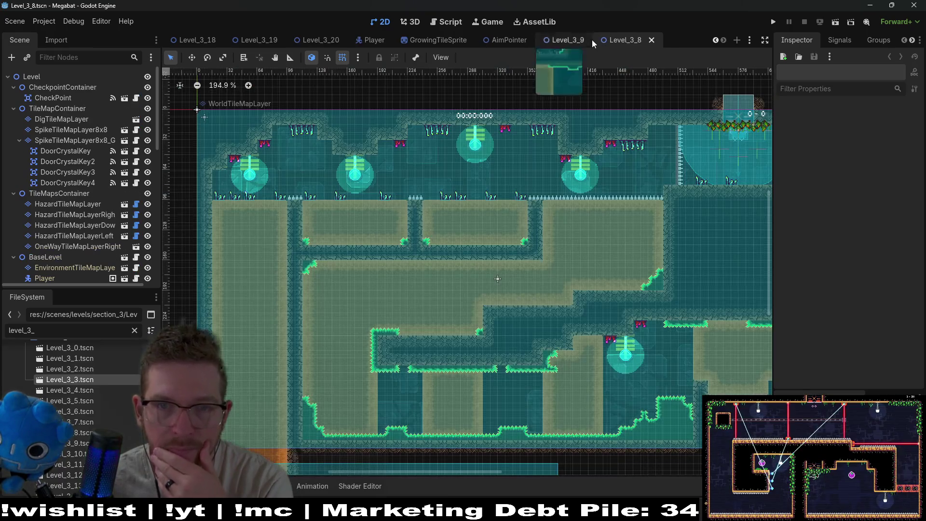
middle_click(609, 39)
middle_click(610, 38)
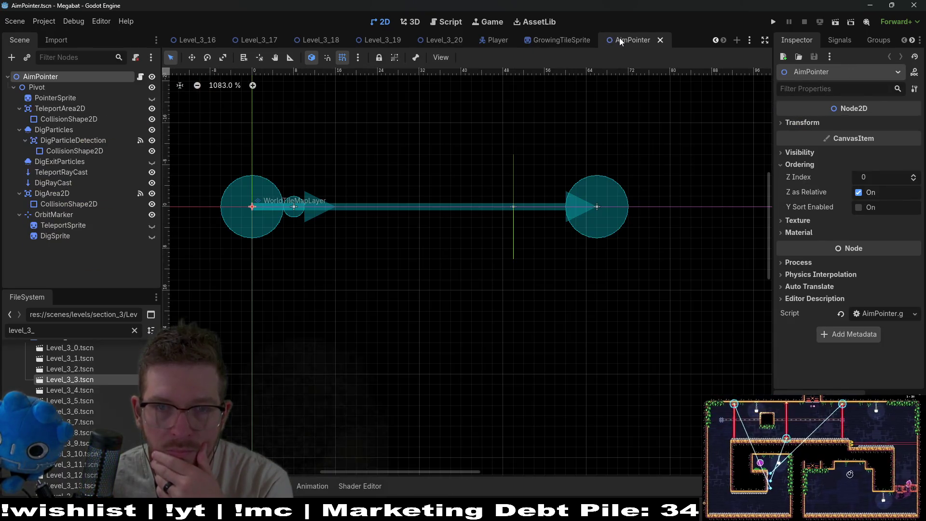
middle_click(620, 38)
middle_click(620, 40)
middle_click(619, 39)
middle_click(619, 39)
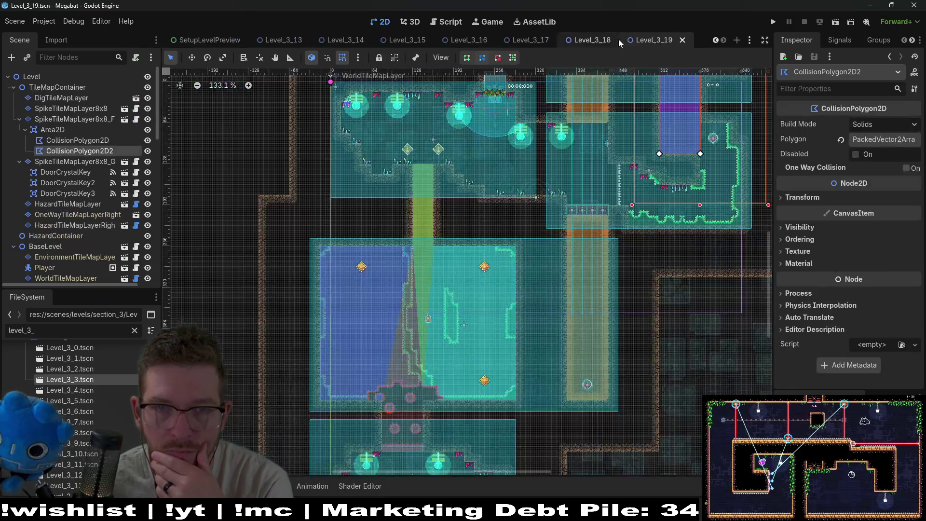
middle_click(619, 39)
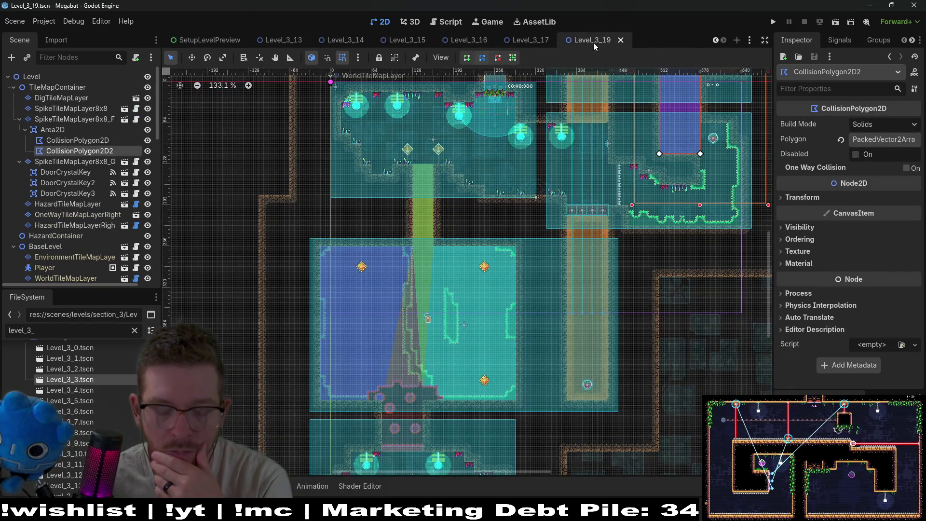
- Quick-open Level_3_20.tscn by searching 'level_3_20', then select its DoorCrystalKey node
key(alt+shift+o)
text(l)
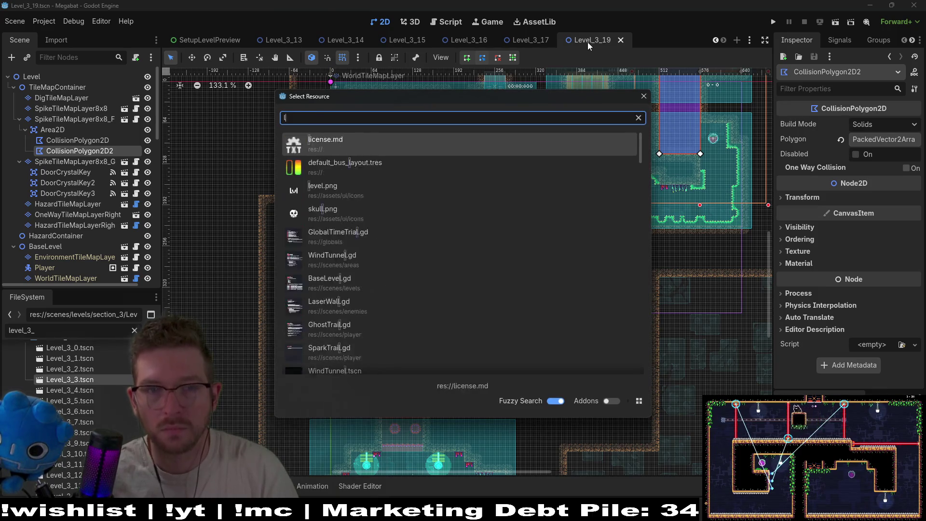
text(evel_3_)
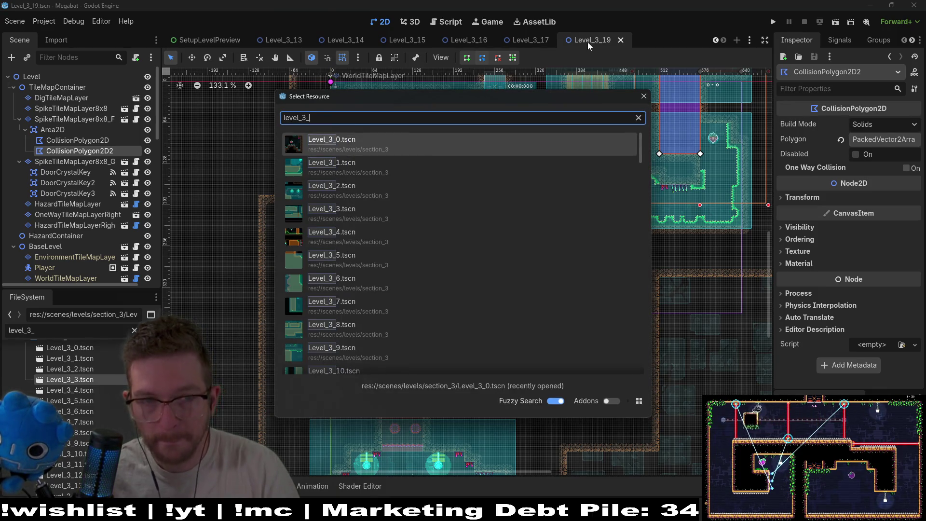
text(20)
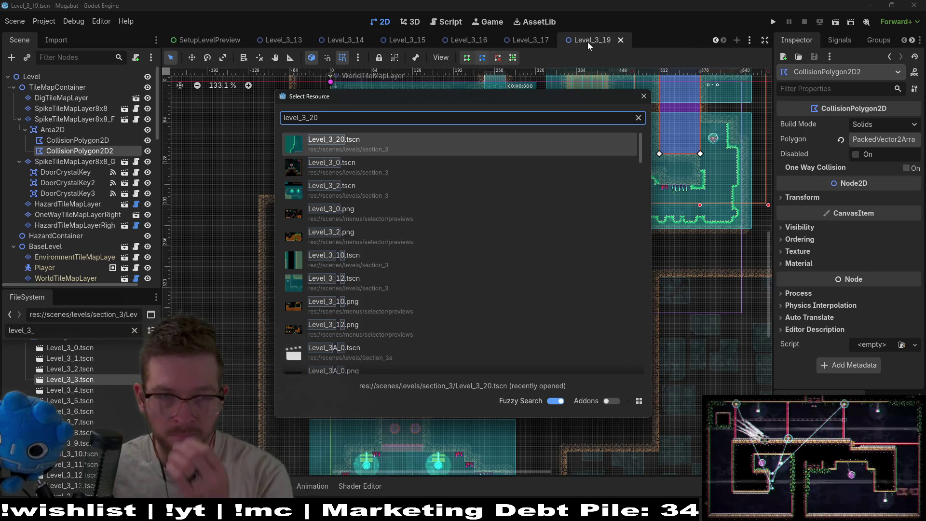
key(Return)
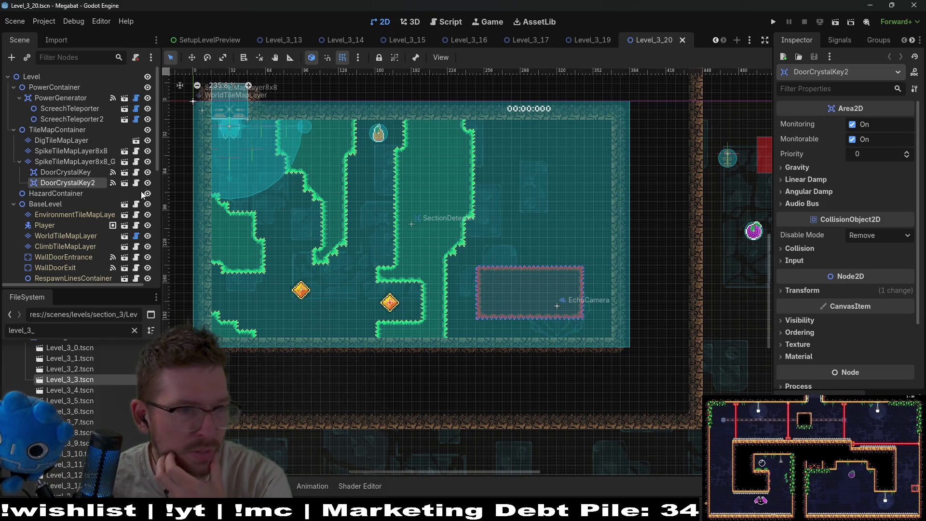
click(64, 173)
- Select the SpikeTileMapLayer8x8_Gate layer and drag across the cave on the canvas
click(77, 159)
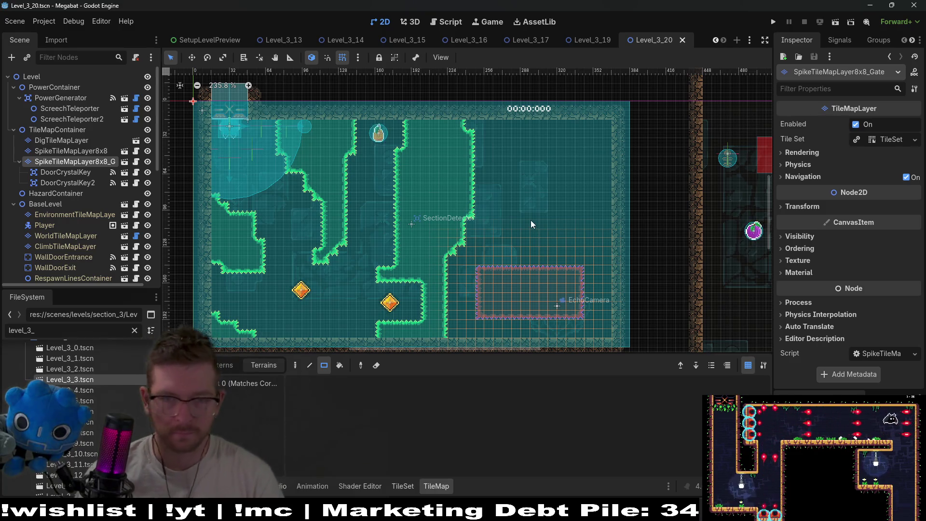
drag(398, 211, 481, 191)
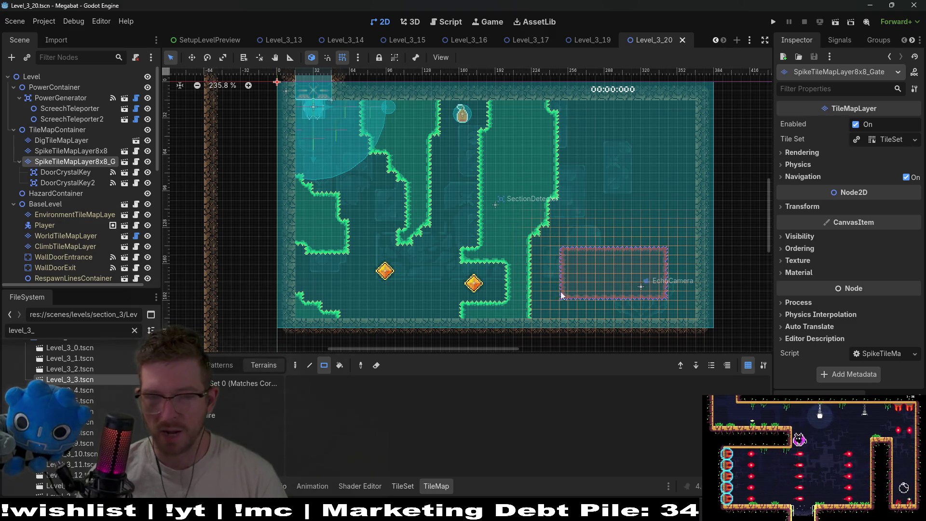
- Zoom out on the canvas and select the DoorCrystalKey node
scroll(566, 272, down, 3)
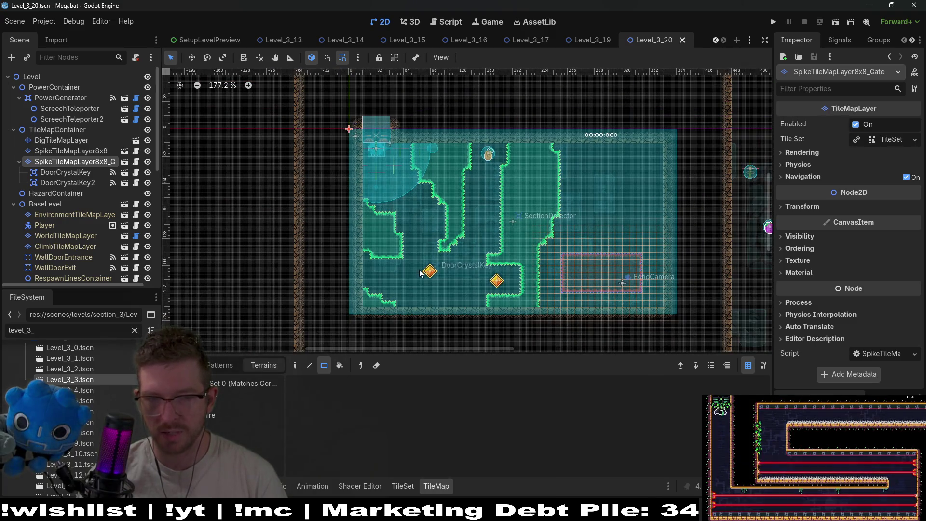
click(62, 171)
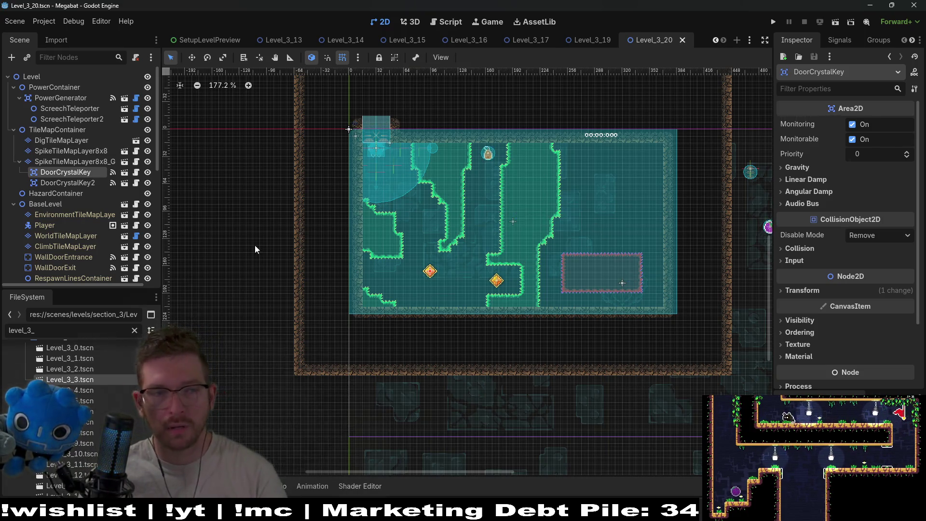
scroll(665, 238, up, 4)
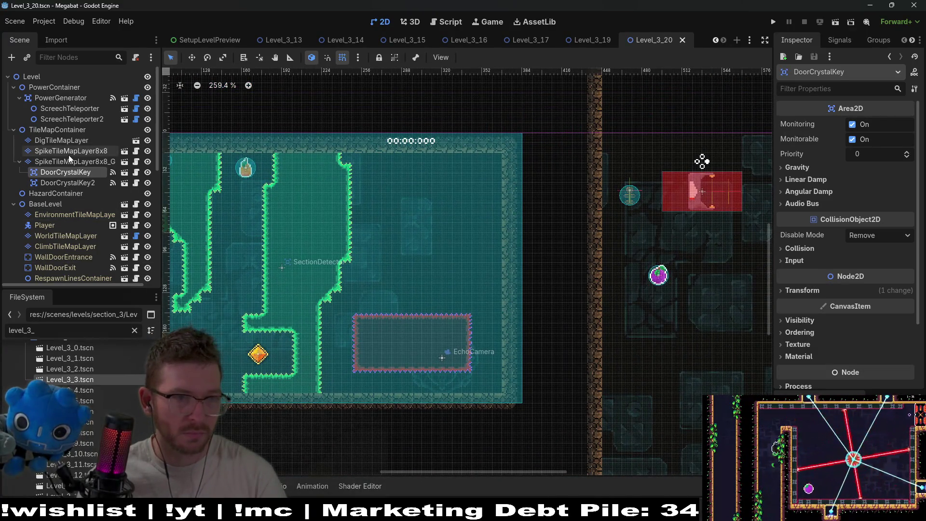
scroll(69, 155, down, 3)
scroll(68, 155, up, 3)
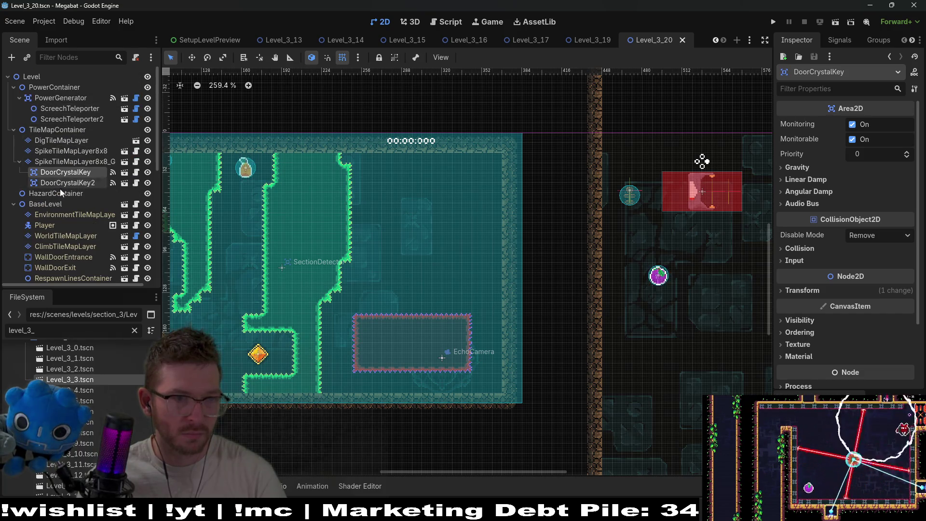
scroll(61, 191, down, 10)
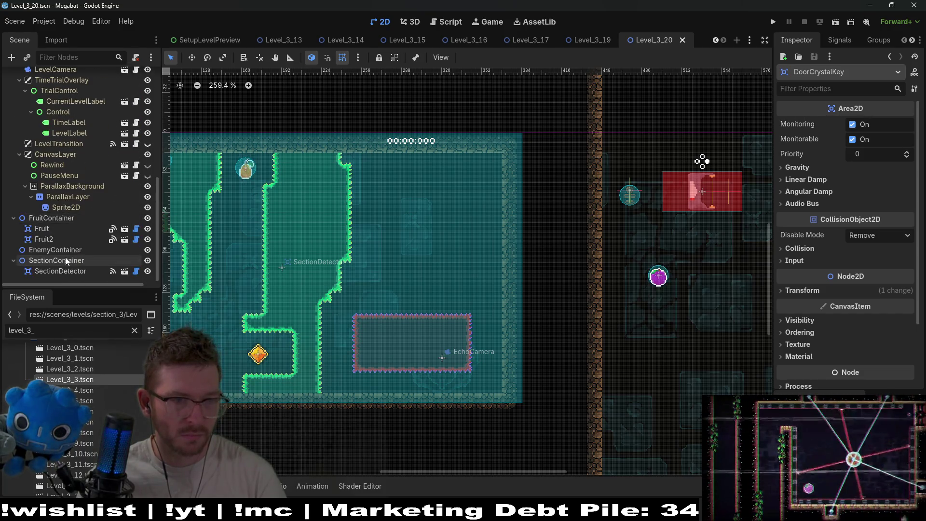
scroll(65, 228, up, 10)
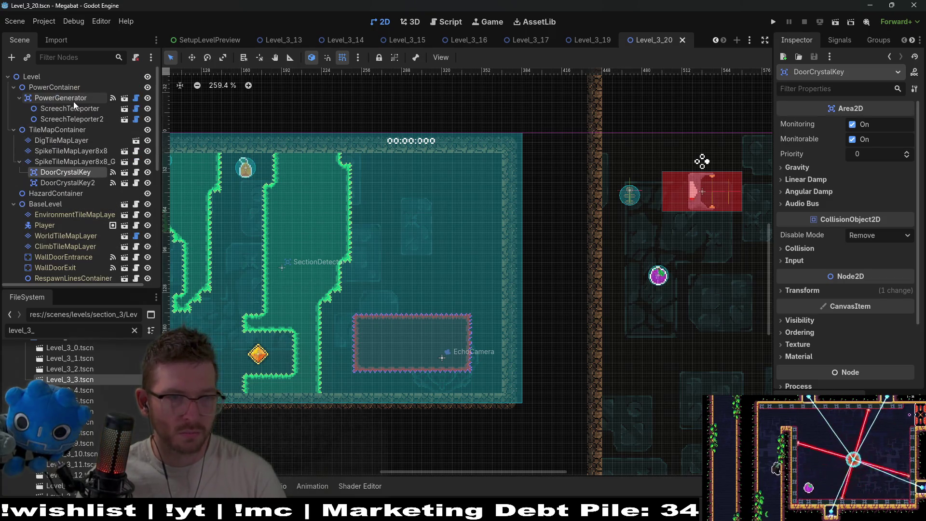
- Move the PowerGenerator into the top of the room and enable Is on Wall and Is Flipped
click(61, 98)
key(w)
mouse_move(687, 199)
mouse_down()
mouse_move(427, 215)
mouse_move(393, 215)
mouse_move(382, 202)
mouse_up()
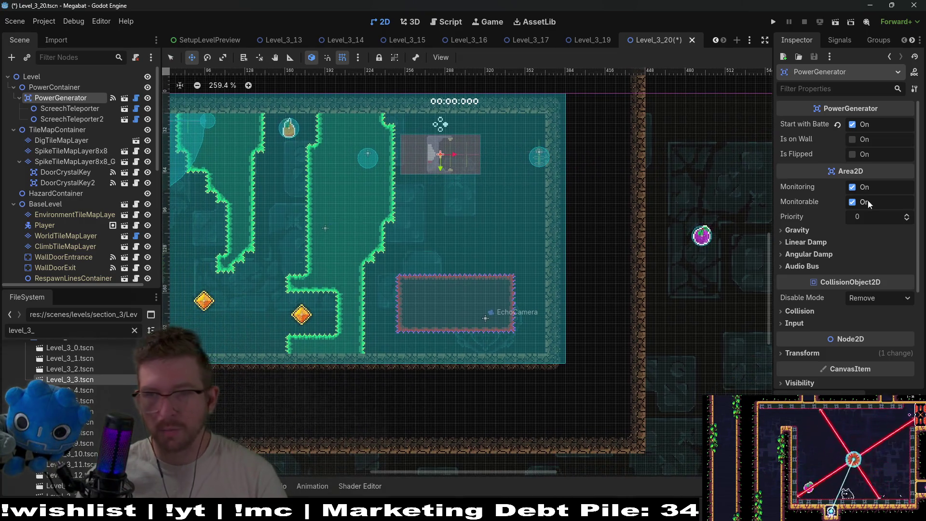
click(852, 140)
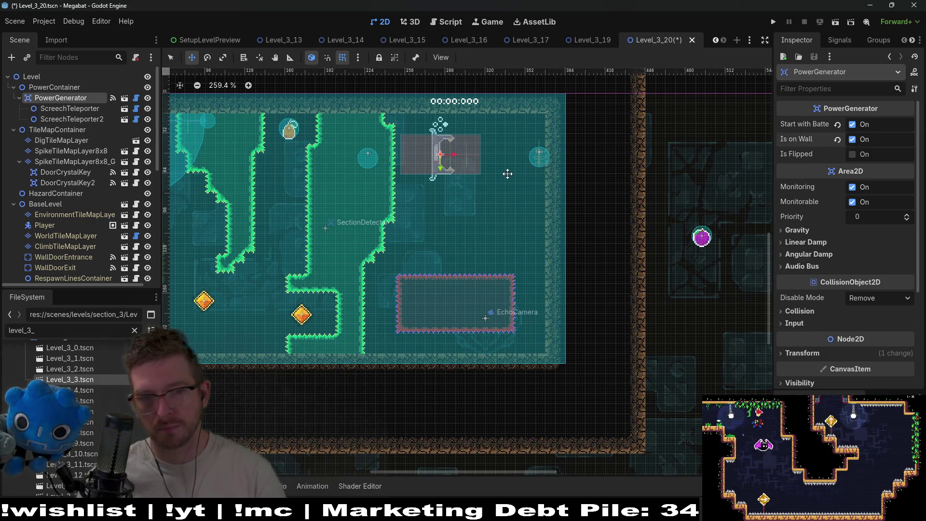
click(852, 154)
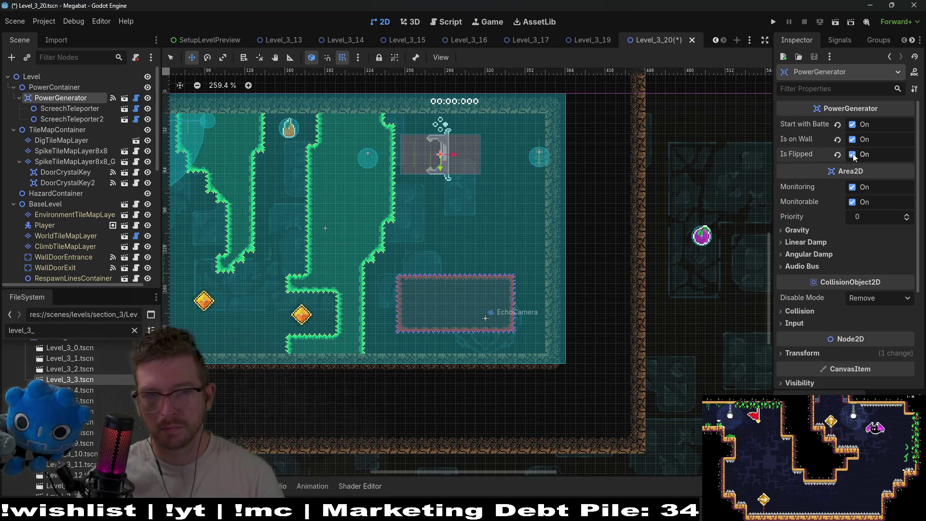
- Drag the PowerGenerator against the right wall and nudge it into place pixel by pixel
scroll(460, 158, up, 5)
mouse_move(434, 161)
mouse_down()
mouse_move(591, 170)
mouse_move(594, 155)
mouse_move(603, 166)
mouse_up()
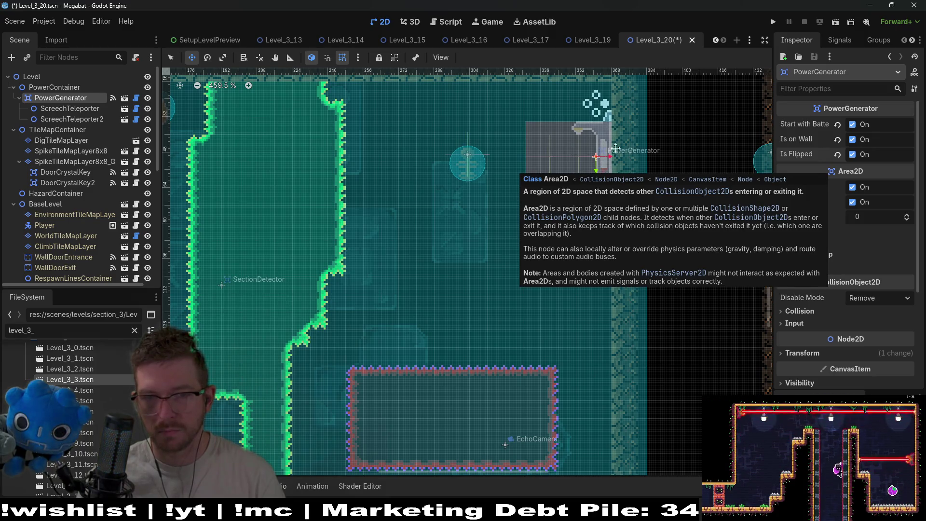
scroll(615, 148, up, 5)
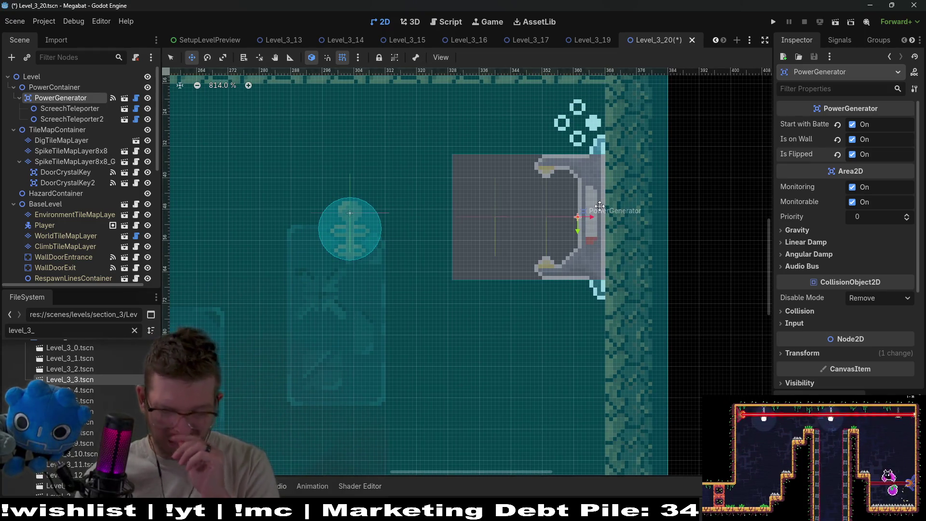
key(Up)
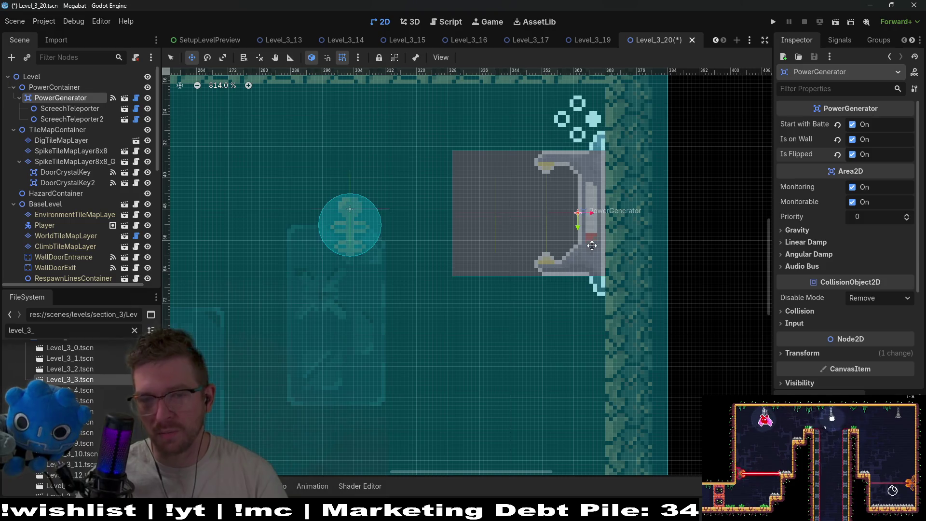
key(Up)
key(Left)
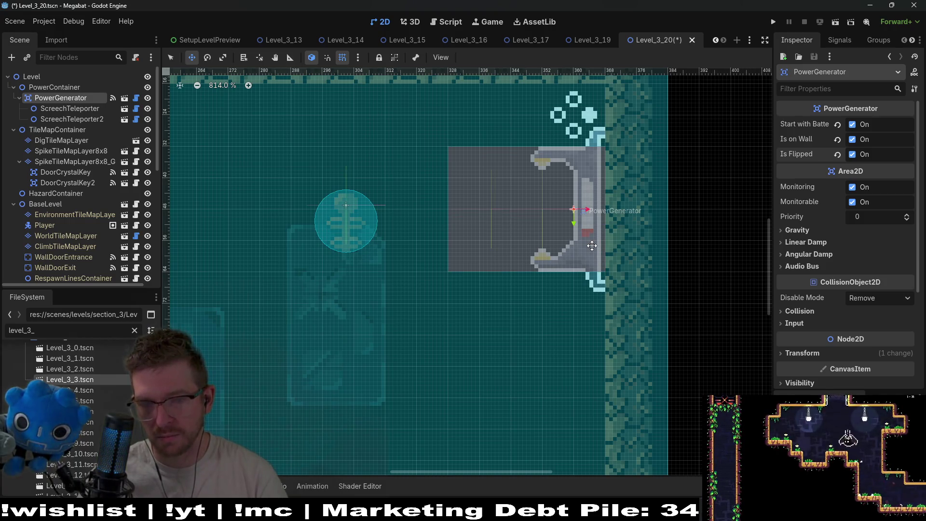
key(Right)
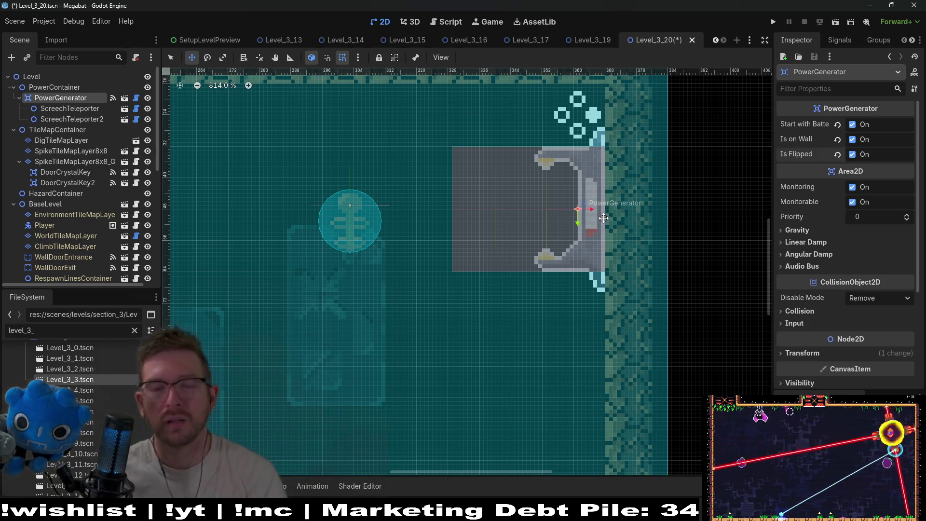
scroll(552, 202, down, 4)
scroll(552, 202, down, 3)
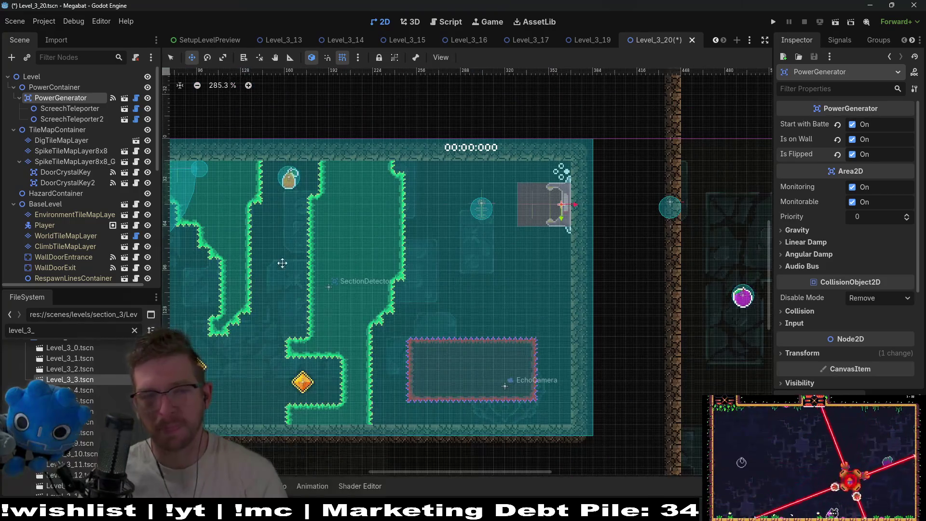
- Move the first ScreechTeleporter up beside the wall-mounted PowerGenerator
click(73, 107)
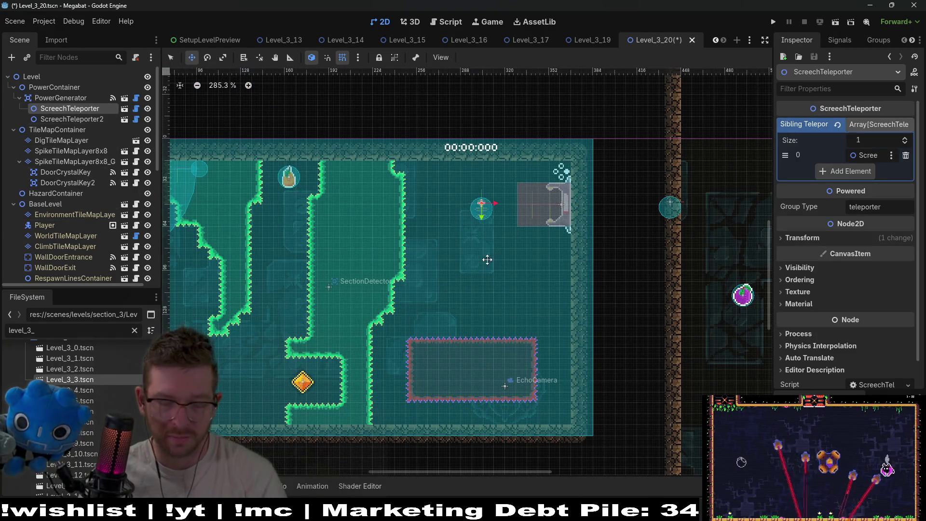
scroll(526, 256, down, 2)
mouse_move(526, 256)
mouse_down()
mouse_move(520, 403)
mouse_move(504, 173)
mouse_up()
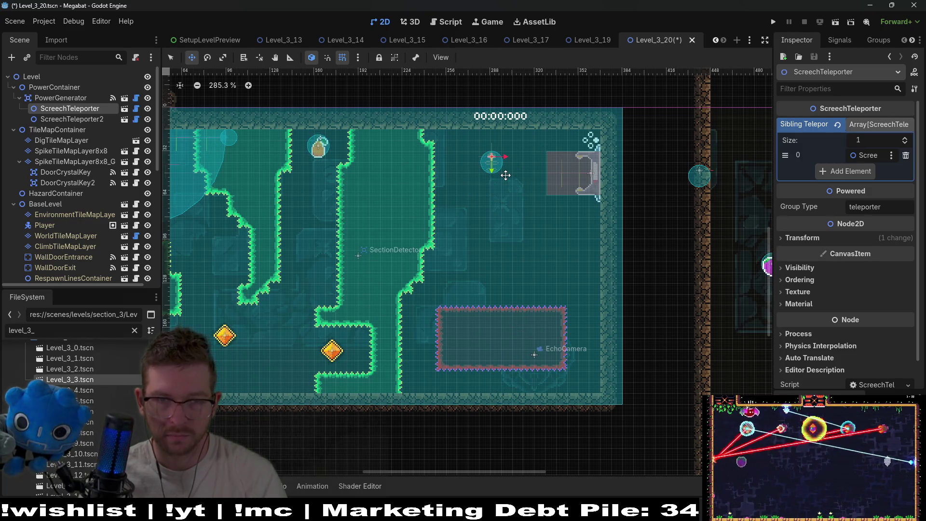
scroll(576, 234, up, 2)
scroll(581, 232, right, 3)
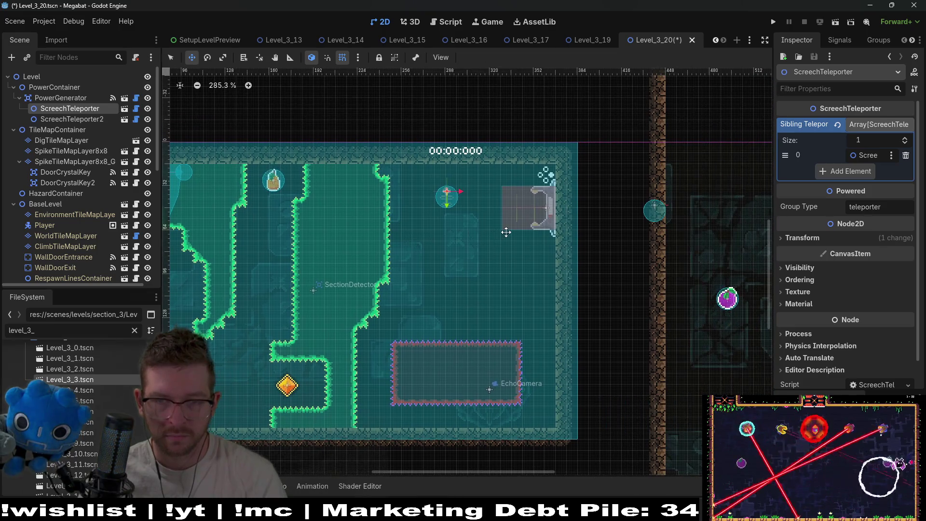
scroll(603, 241, left, 3)
scroll(603, 242, up, 1)
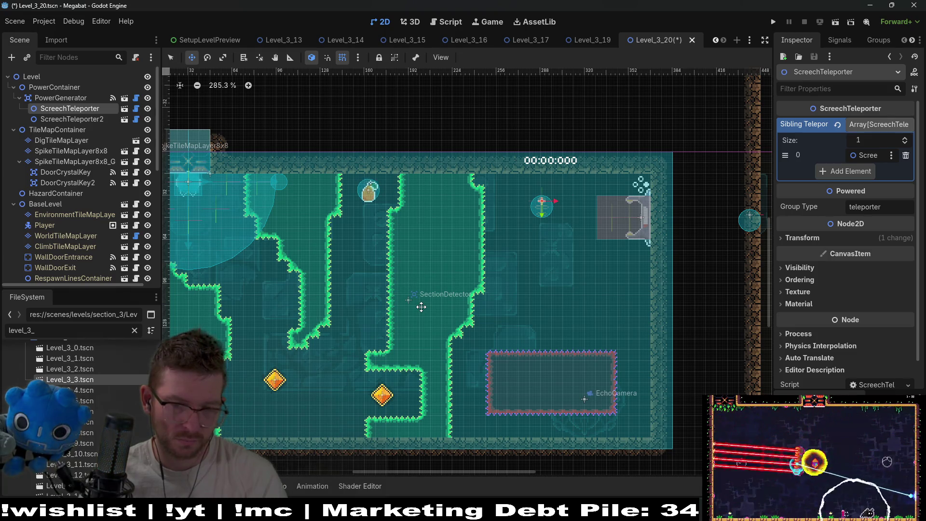
click(82, 160)
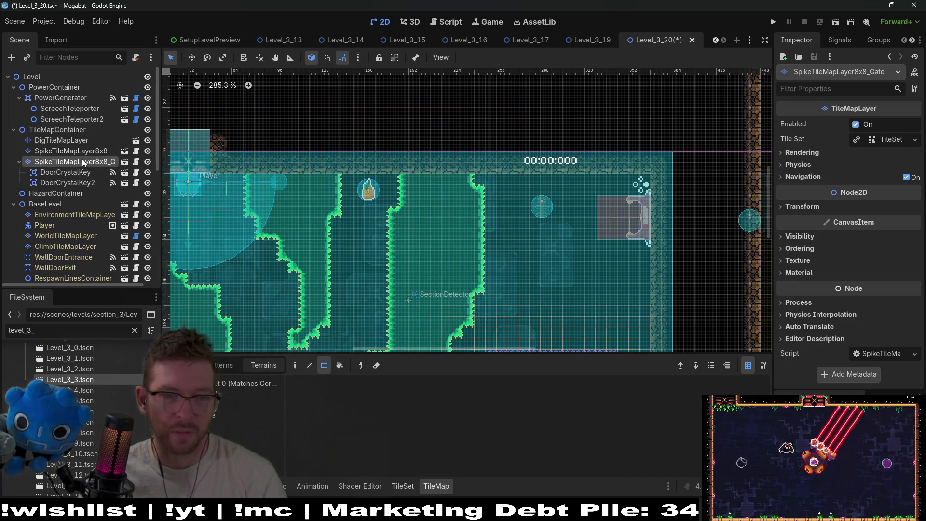
scroll(434, 335, down, 5)
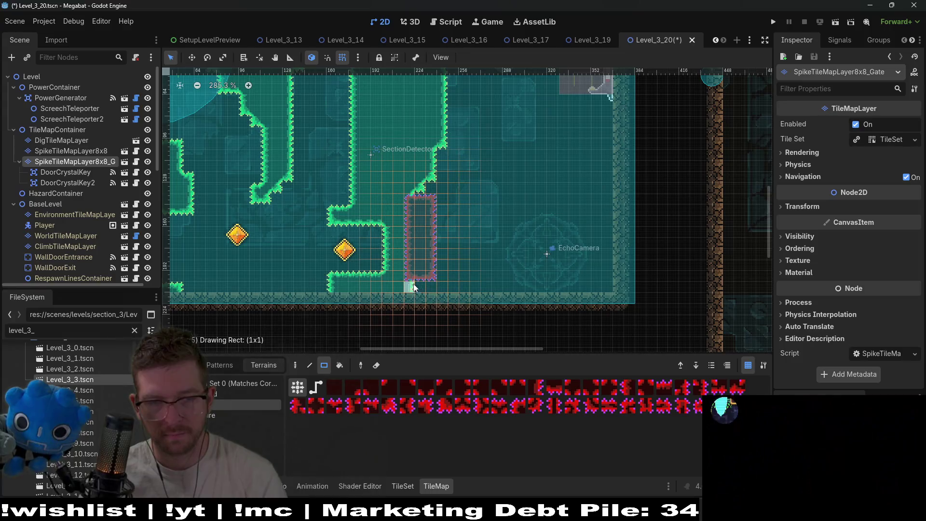
click(422, 197)
click(437, 173)
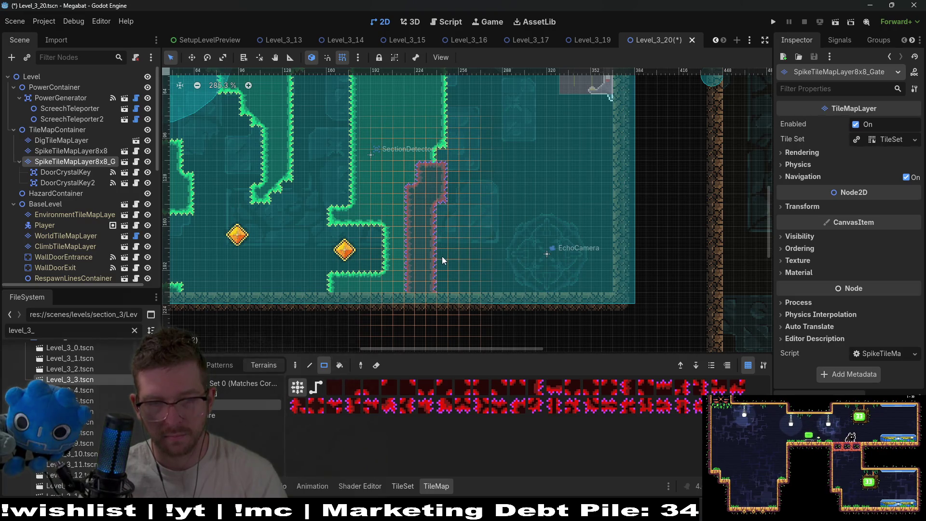
mouse_move(429, 289)
mouse_down()
mouse_move(470, 306)
mouse_move(475, 289)
mouse_move(446, 204)
mouse_up()
drag(448, 270, 459, 181)
scroll(466, 259, left, 3)
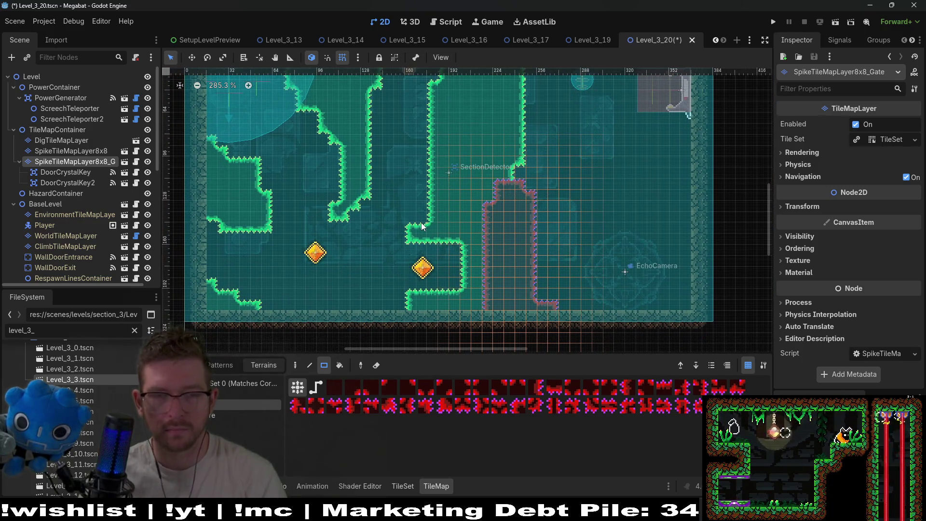
scroll(422, 226, down, 2)
scroll(424, 227, up, 2)
scroll(424, 226, right, 1)
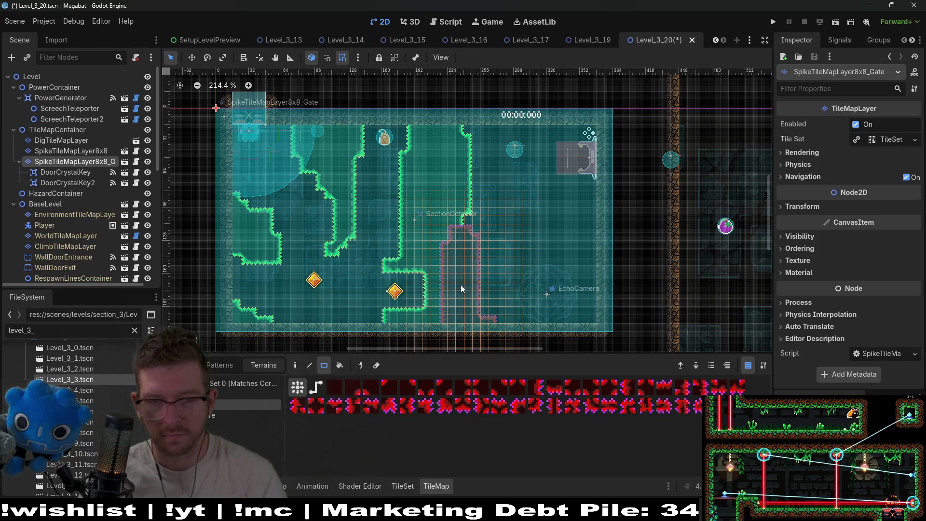
drag(462, 285, 499, 246)
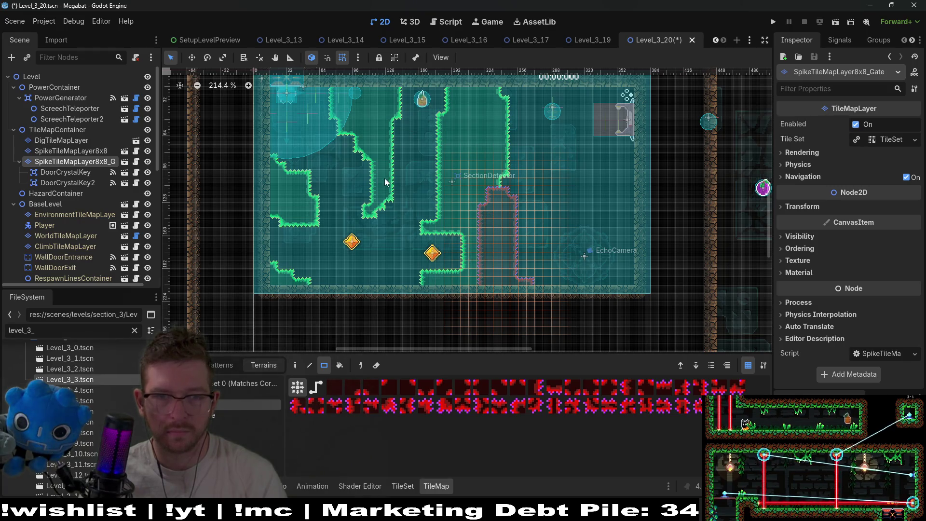
click(96, 120)
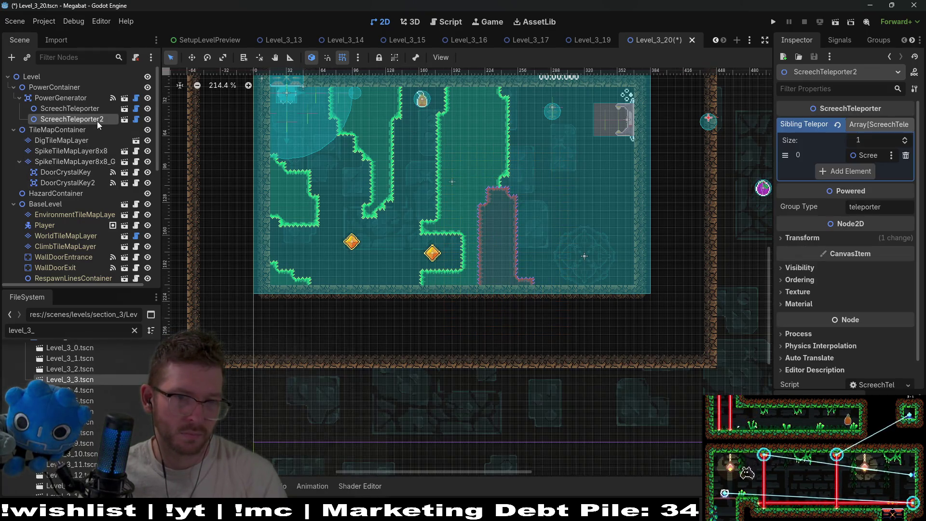
- Move DoorCrystalKey up into the upper-left pocket of the level
click(77, 108)
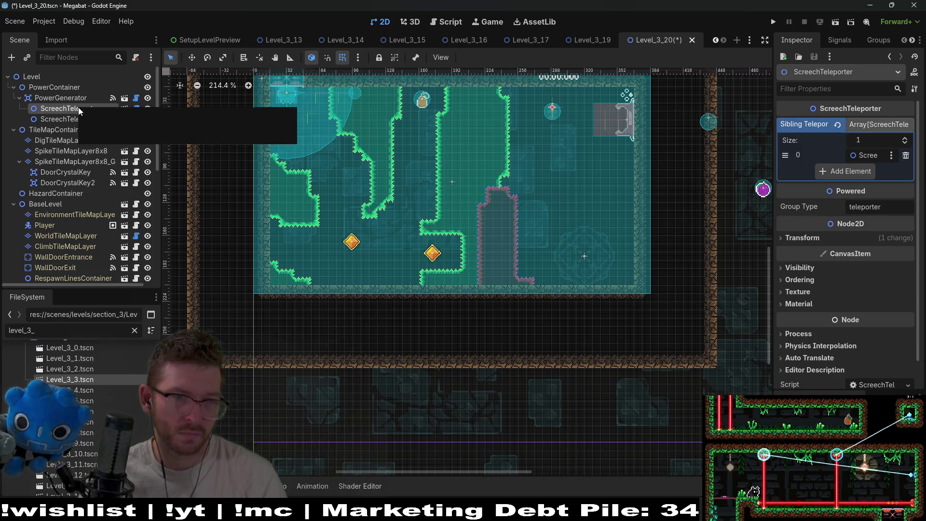
click(70, 141)
click(74, 152)
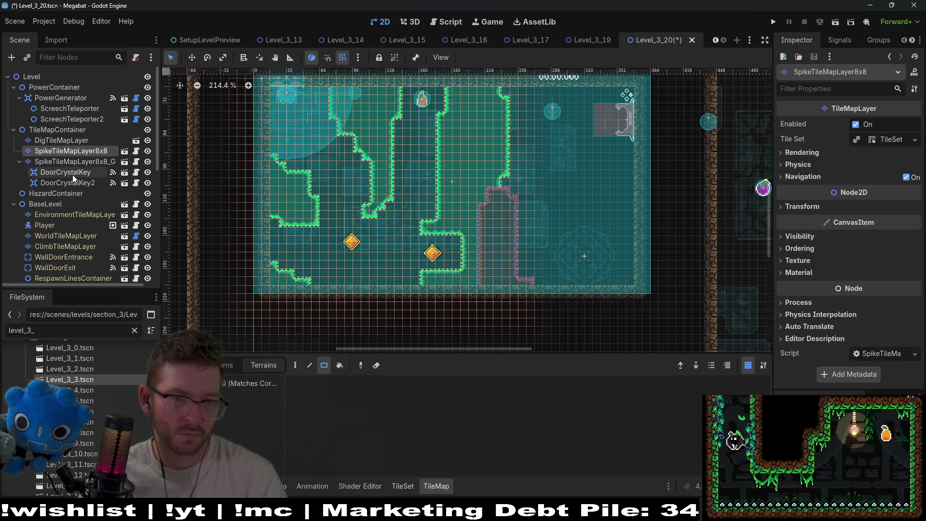
click(72, 172)
key(w)
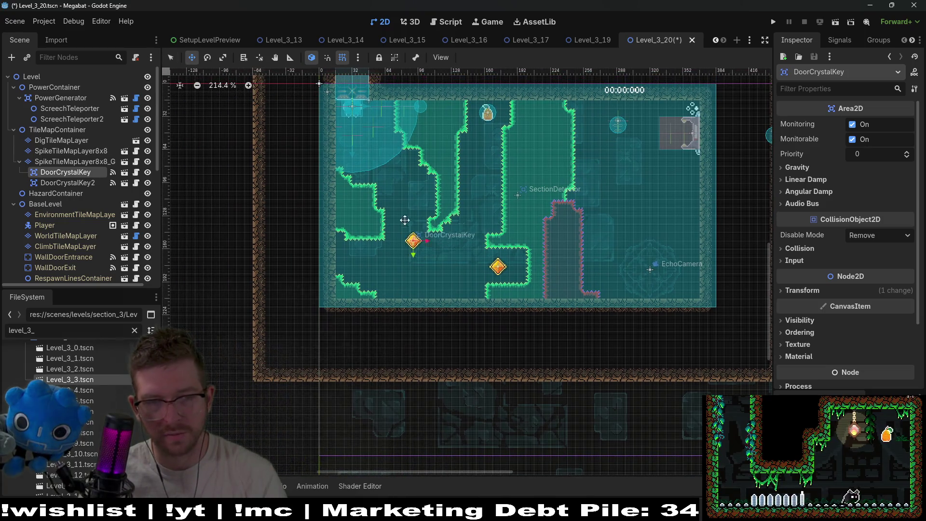
drag(405, 220, 399, 173)
scroll(431, 206, up, 5)
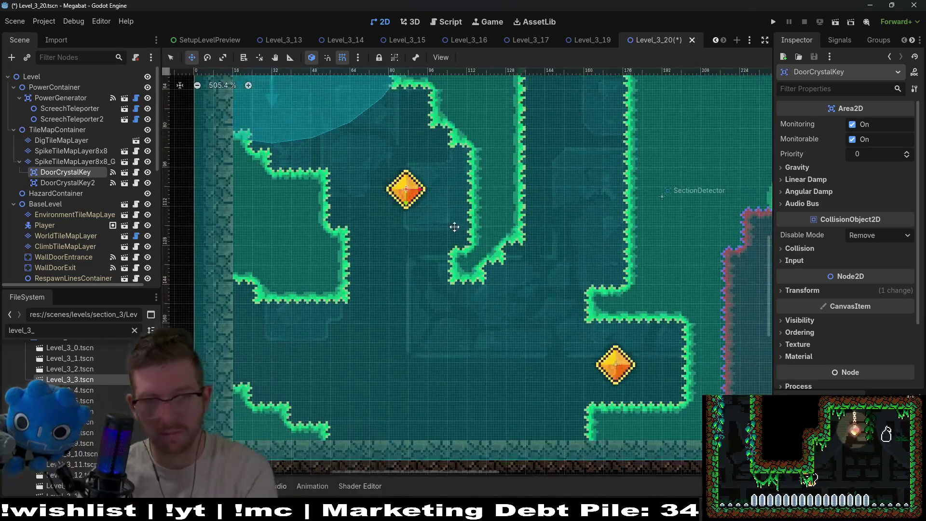
scroll(526, 249, down, 3)
drag(585, 264, 534, 257)
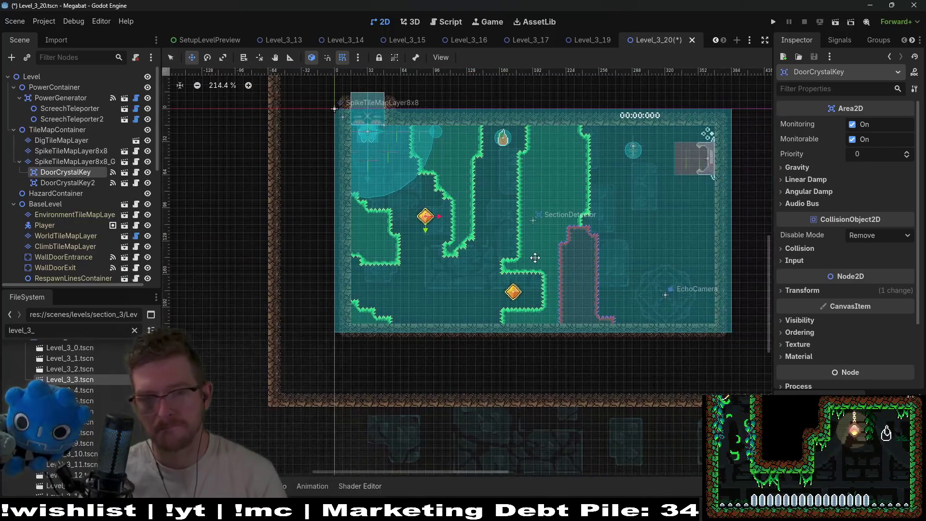
- Move DoorCrystalKey2 into the lower-left corner, nudging it right and down
click(77, 182)
drag(499, 296, 362, 292)
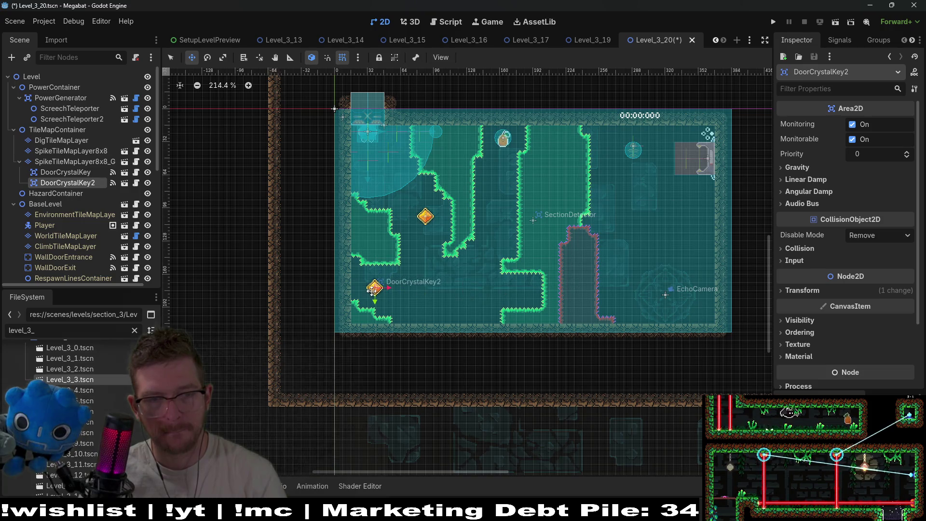
scroll(379, 289, up, 4)
key(Right)
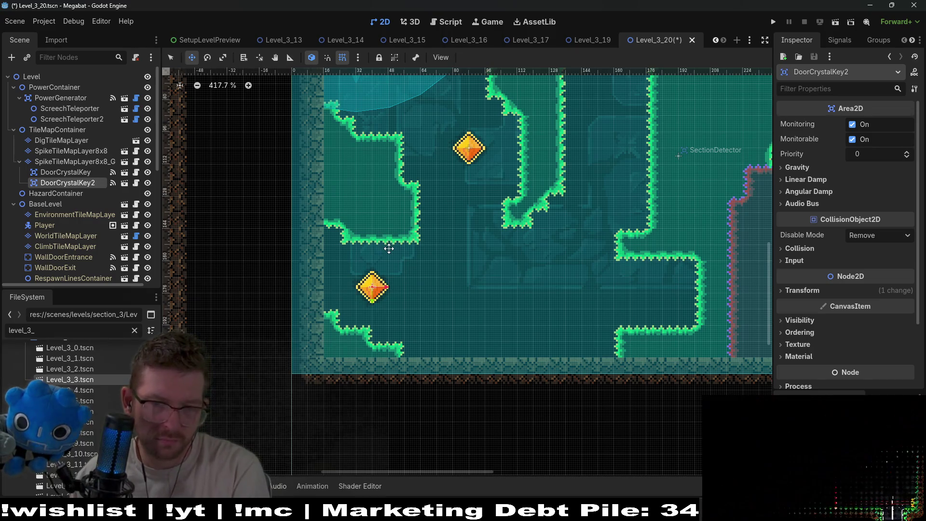
key(Down)
key(Down)
key(Down)
scroll(434, 247, down, 4)
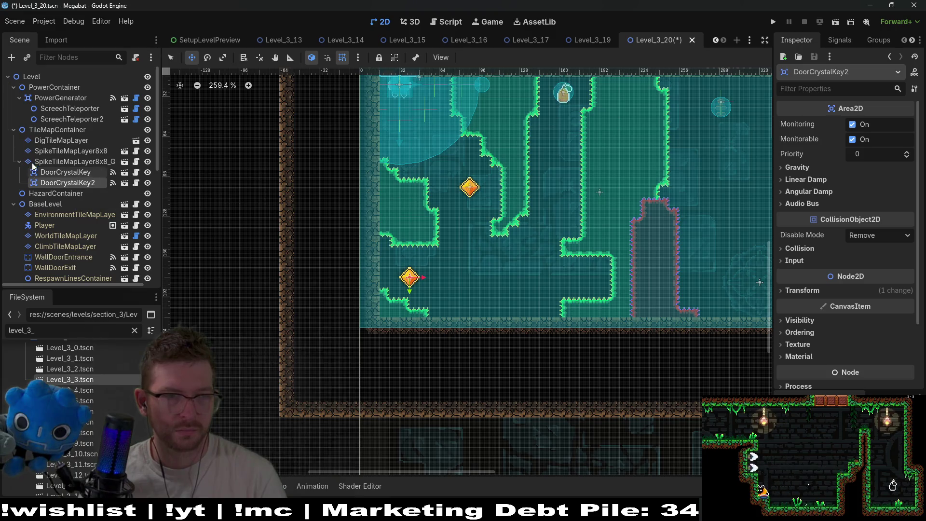
- Paint a row of spike tiles along the floor on SpikeTileMapLayer8x8, then save and playtest
click(76, 149)
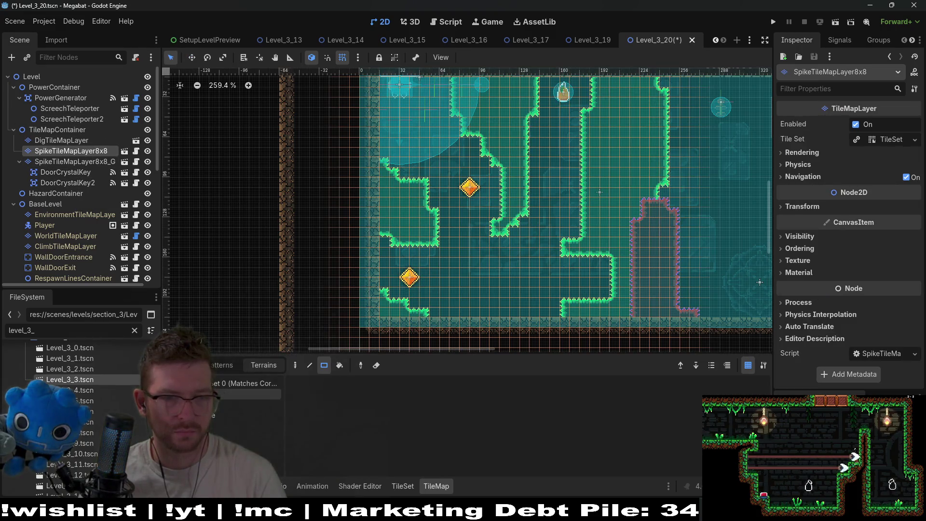
drag(405, 318, 567, 321)
scroll(574, 240, down, 3)
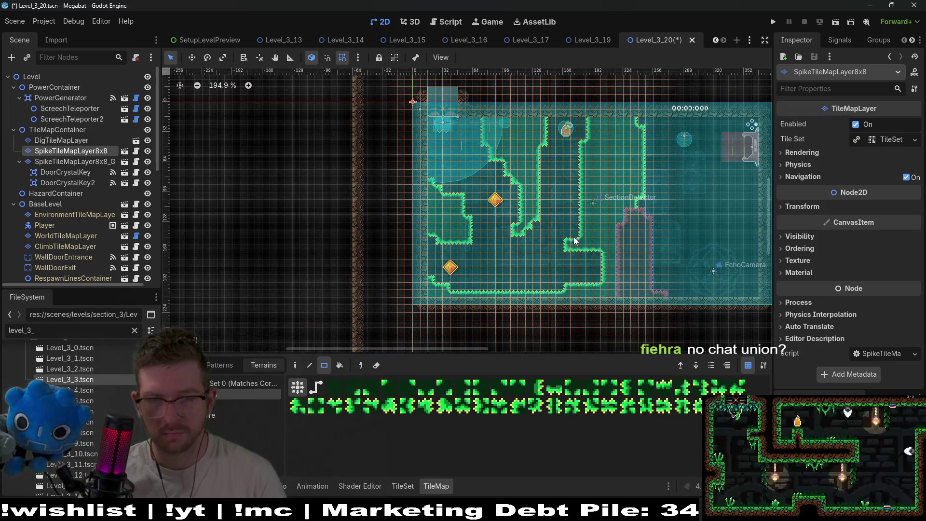
drag(578, 209, 529, 228)
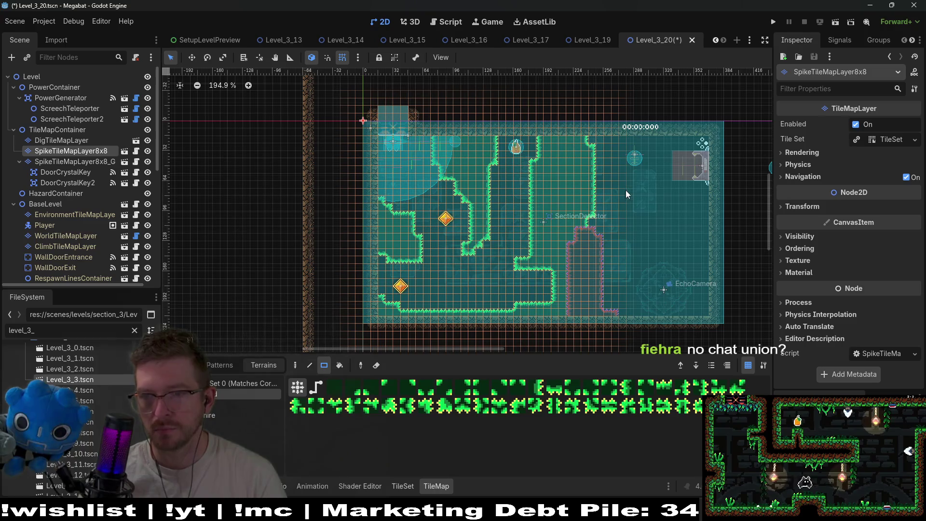
click(835, 22)
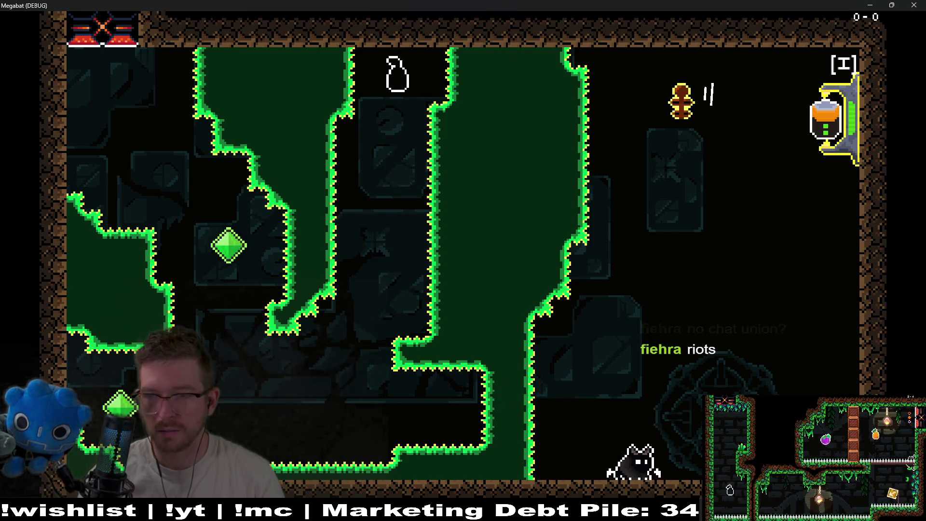
- End the playtest by closing the Megabat (DEBUG) window and return to Level_3_20 in the editor
click(914, 5)
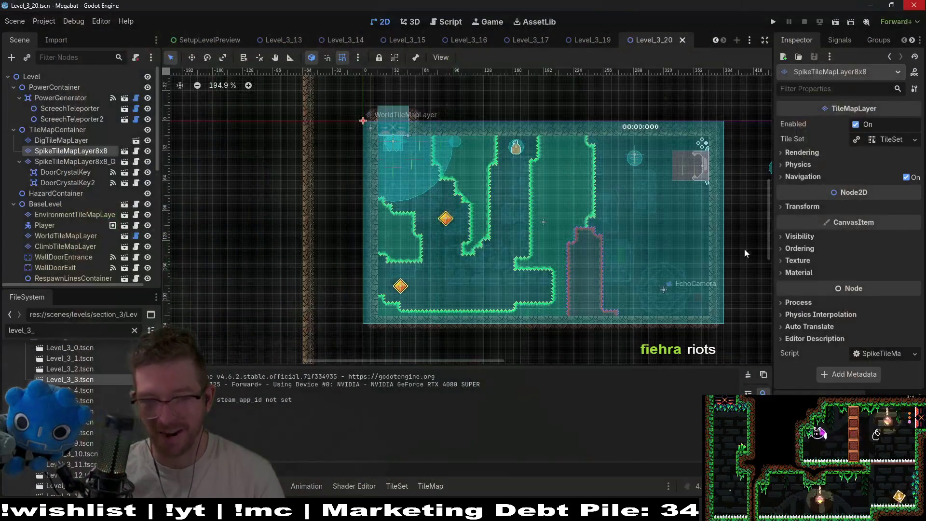
scroll(628, 226, right, 3)
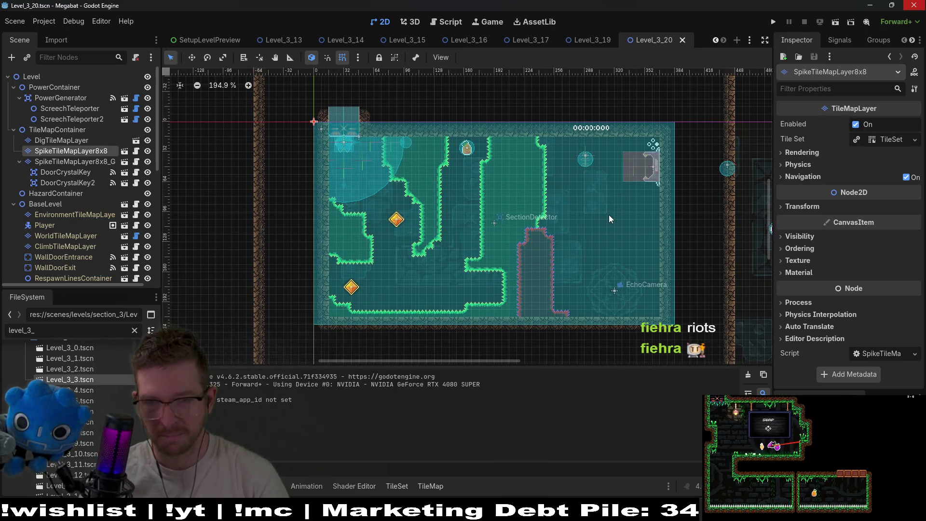
scroll(646, 220, right, 3)
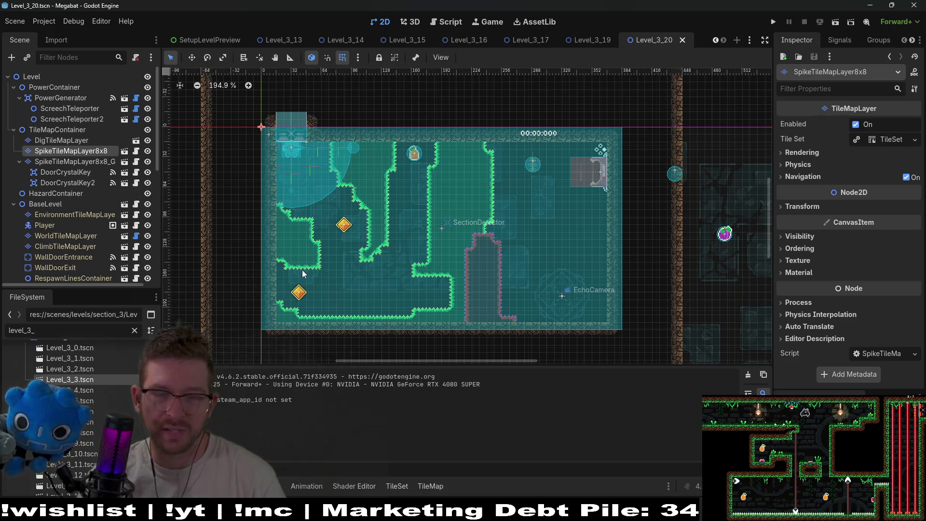
- Shift the PowerGenerator from the top-right corner to just outside the level's right wall
click(76, 161)
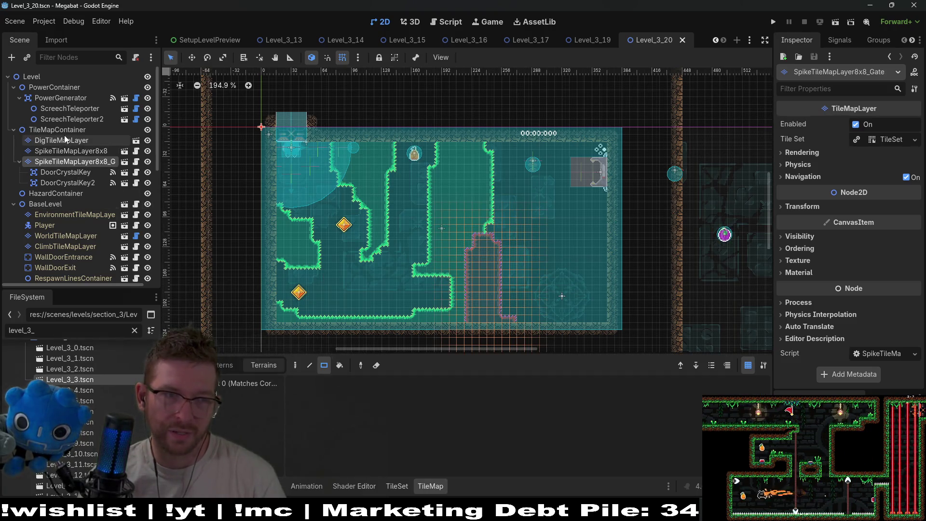
click(68, 98)
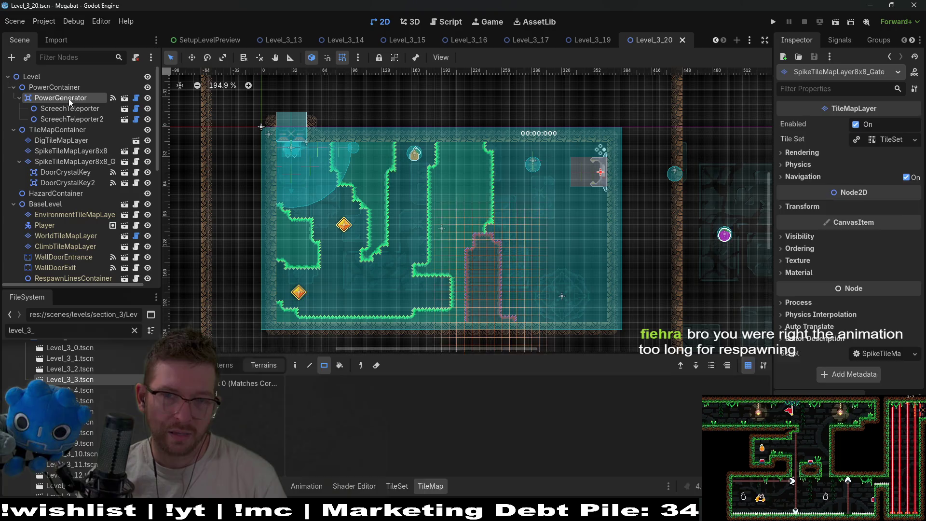
key(f)
key(w)
drag(485, 173, 704, 196)
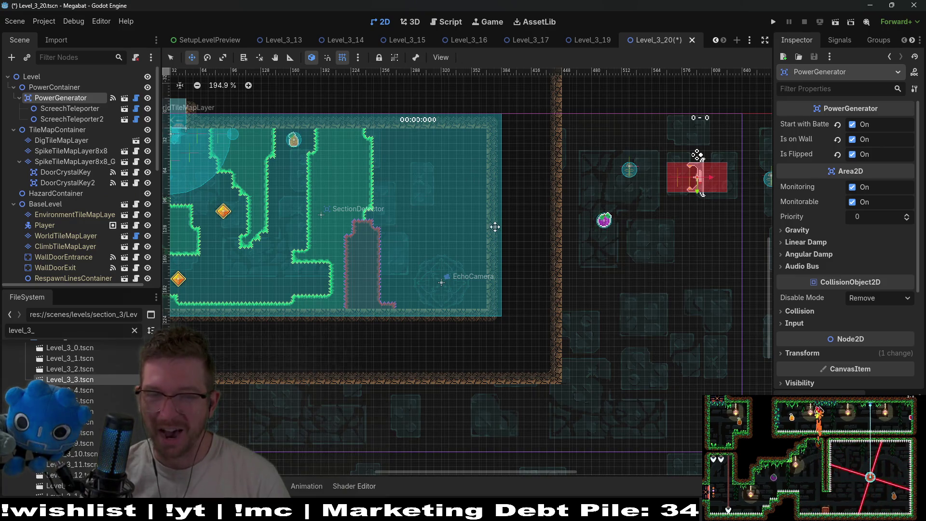
drag(429, 261, 529, 245)
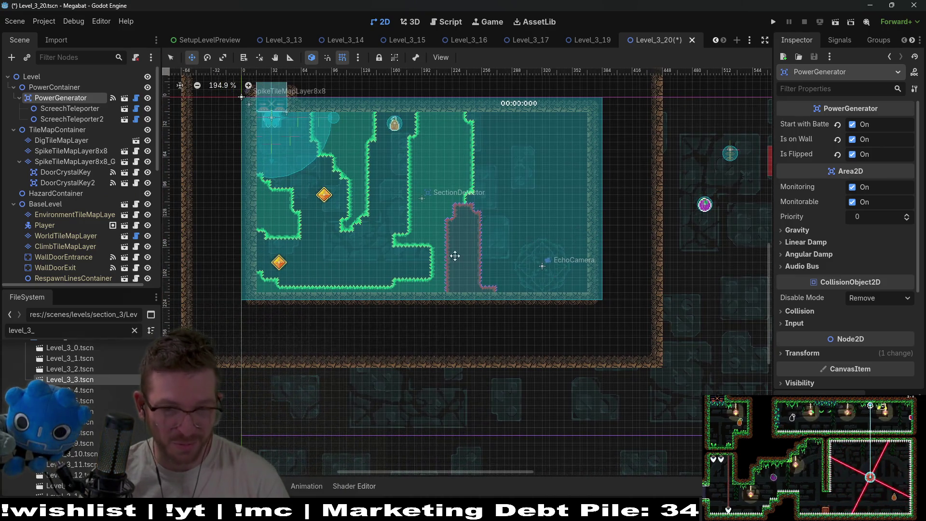
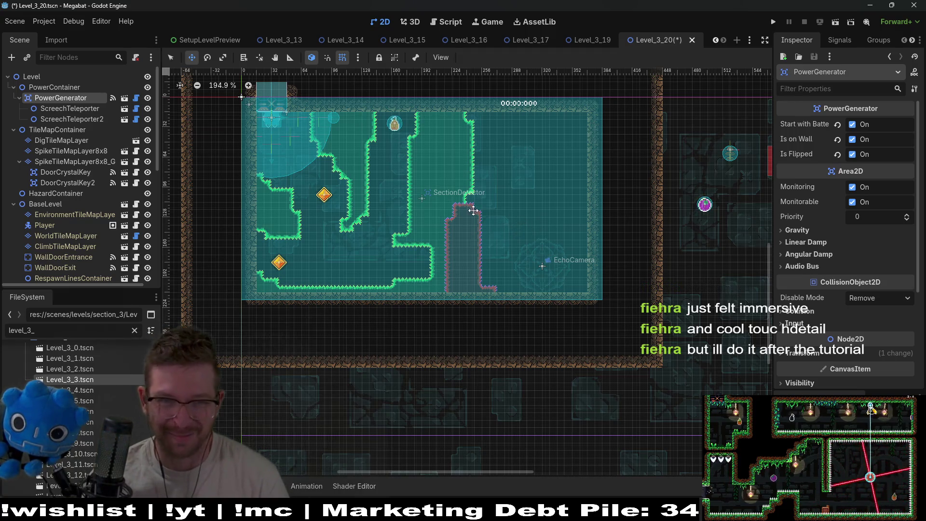
- Zoom into the level and select SpikeTileMapLayer8x8 so its tile palette shows
scroll(462, 165, up, 2)
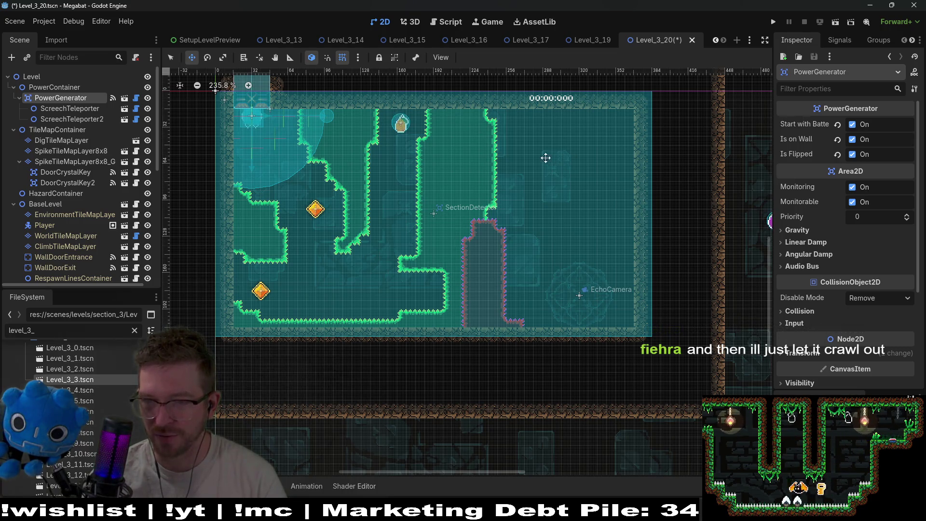
scroll(497, 151, up, 1)
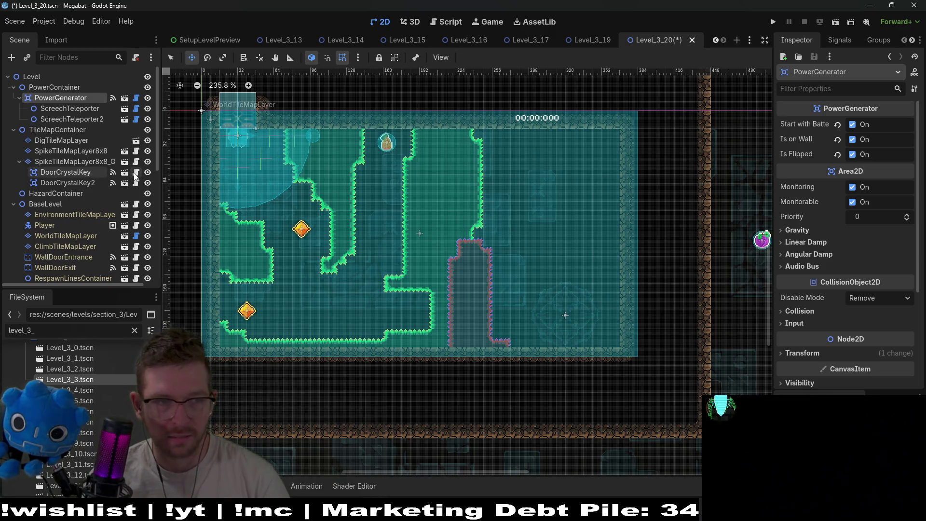
click(98, 151)
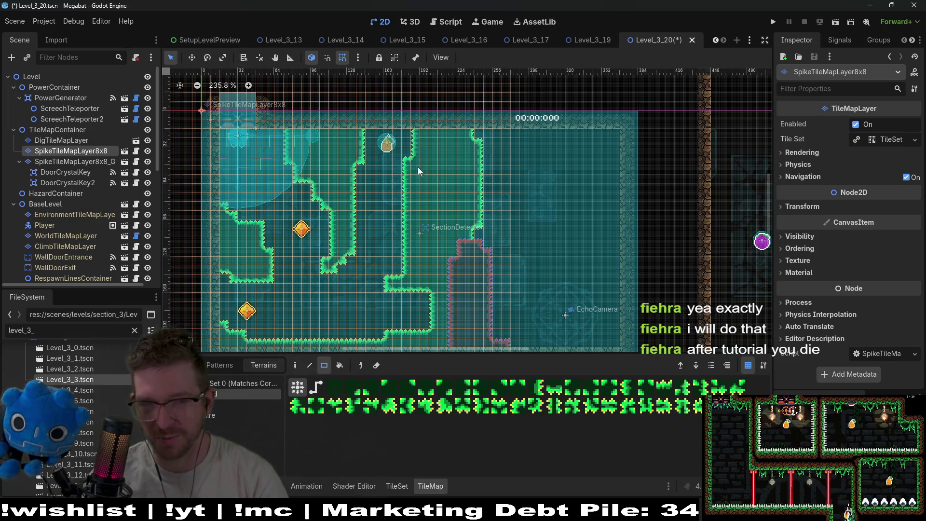
- Paint a rectangle of spikes across the top of the middle passage, then open TileMapContainer's context menu
drag(401, 129, 502, 178)
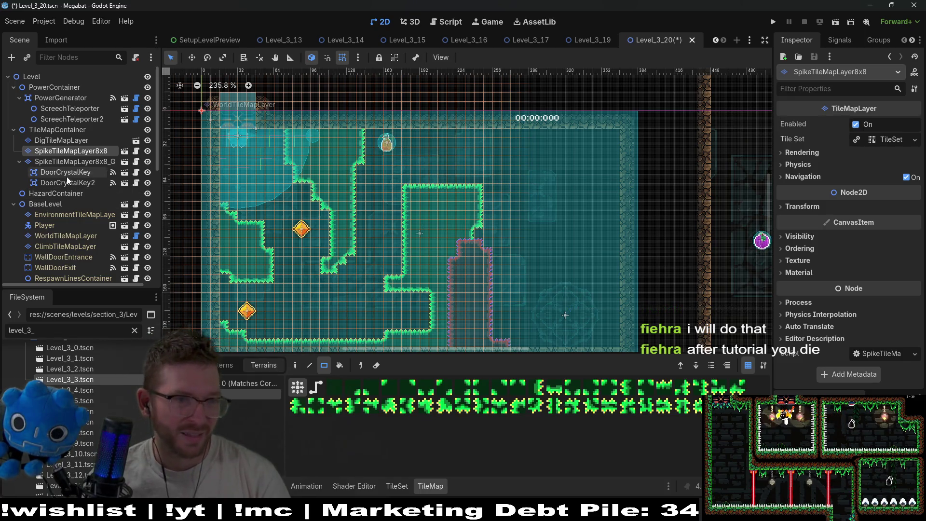
right_click(56, 129)
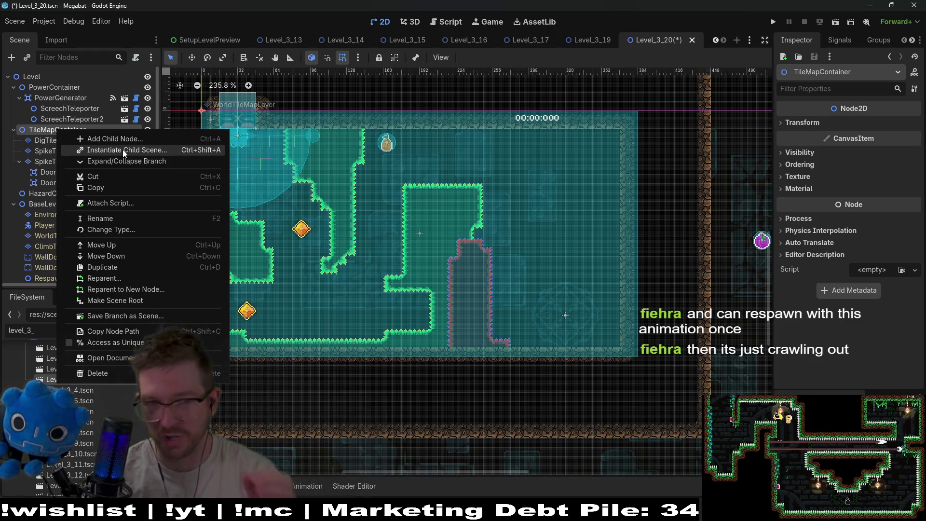
- Duplicate SpikeTileMapLayer8x8_Gate, with its crystal keys, into SpikeTileMapLayer8x8_Gate2
click(123, 149)
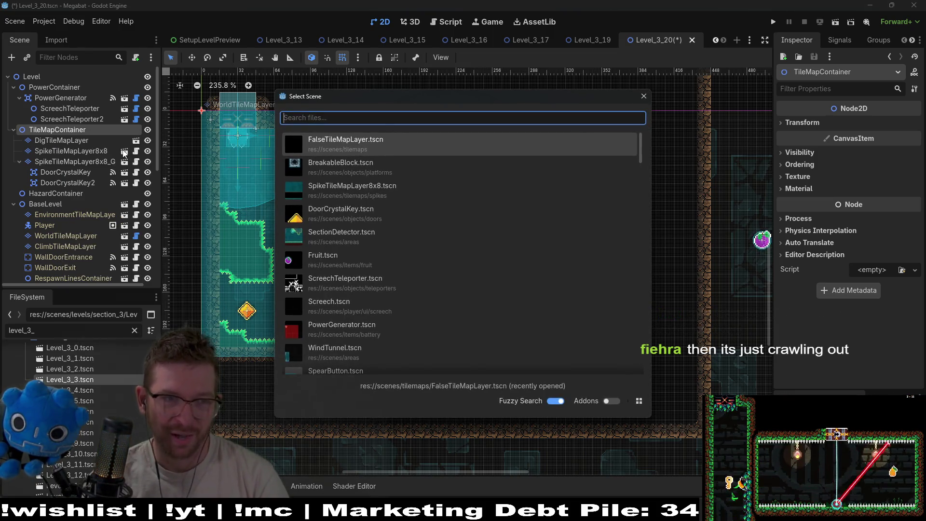
key(Escape)
click(92, 159)
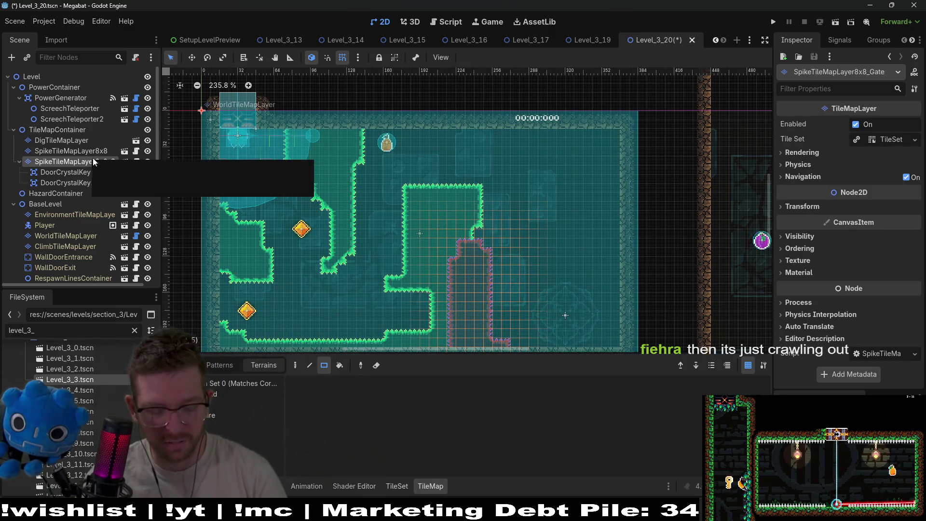
key(ctrl+d)
key(w)
mouse_move(480, 304)
mouse_down()
mouse_move(548, 269)
mouse_move(542, 255)
mouse_move(492, 269)
mouse_up()
key(Escape)
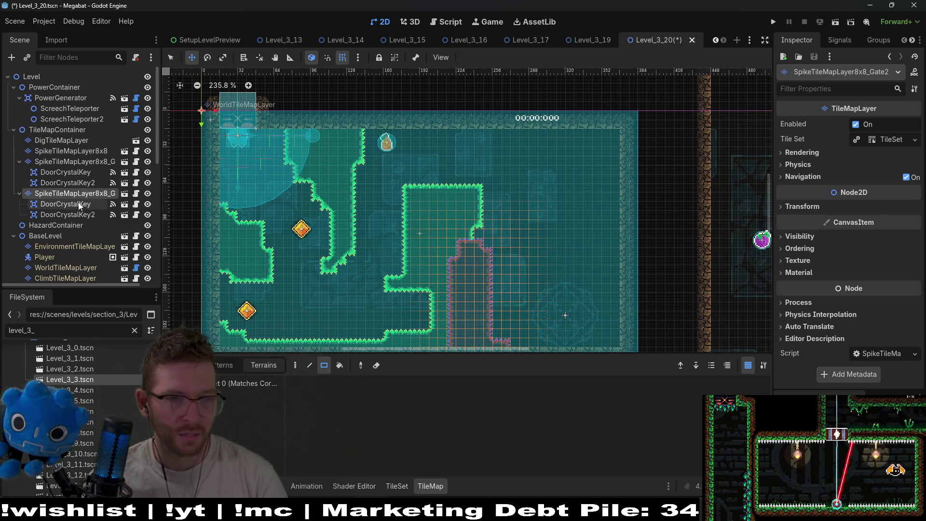
- Move Gate2's two crystal keys to the room's right side and select the Gate2 layer
click(66, 204)
shift+click(68, 214)
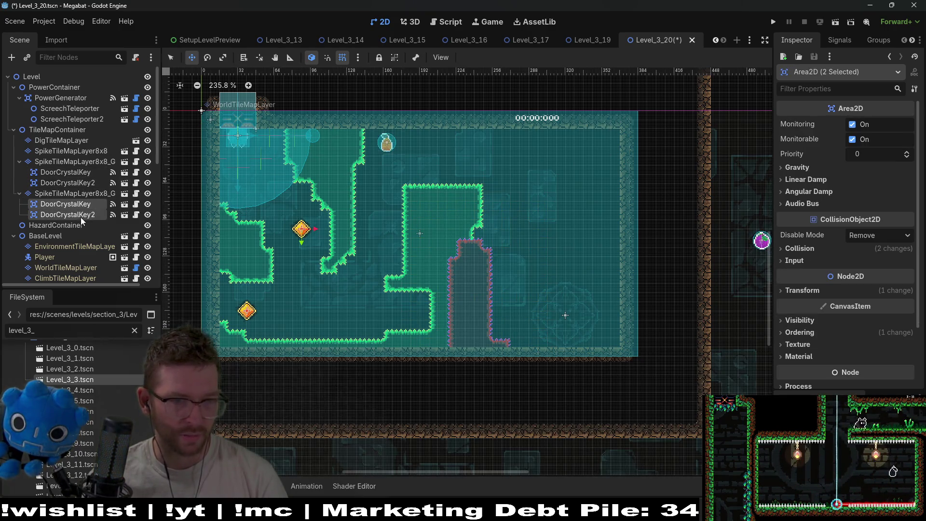
drag(310, 269, 627, 206)
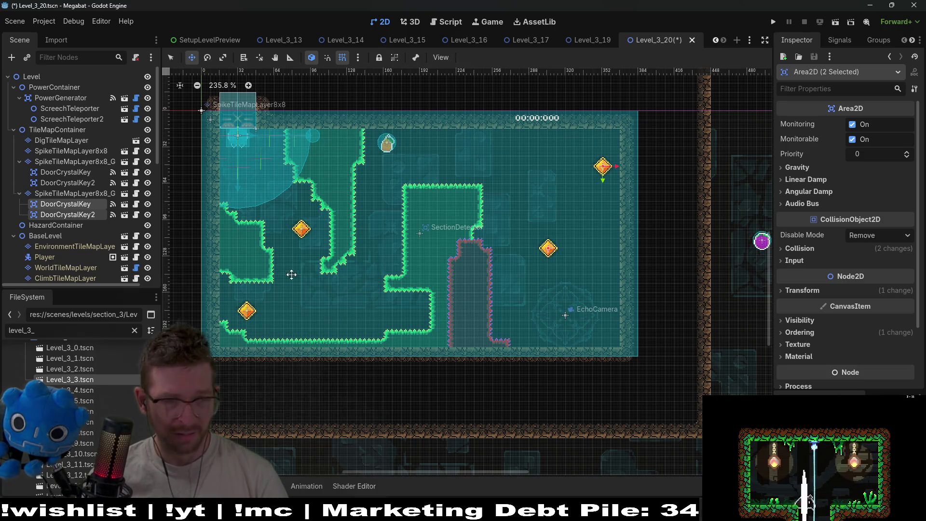
click(70, 193)
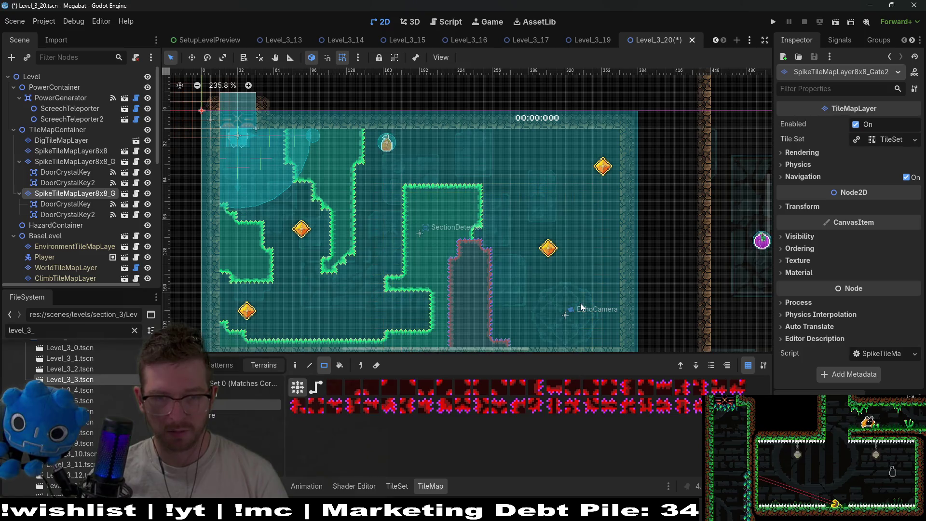
- Paint a red gate-spike block near the top middle, trimming its left edge and shaping its bottom
scroll(581, 306, right, 3)
drag(364, 130, 442, 194)
scroll(425, 212, up, 4)
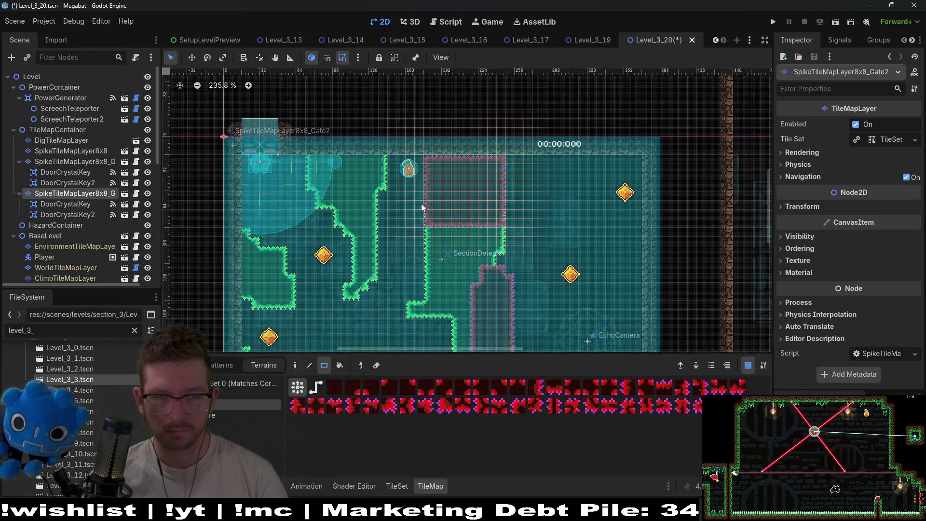
right_click(436, 198)
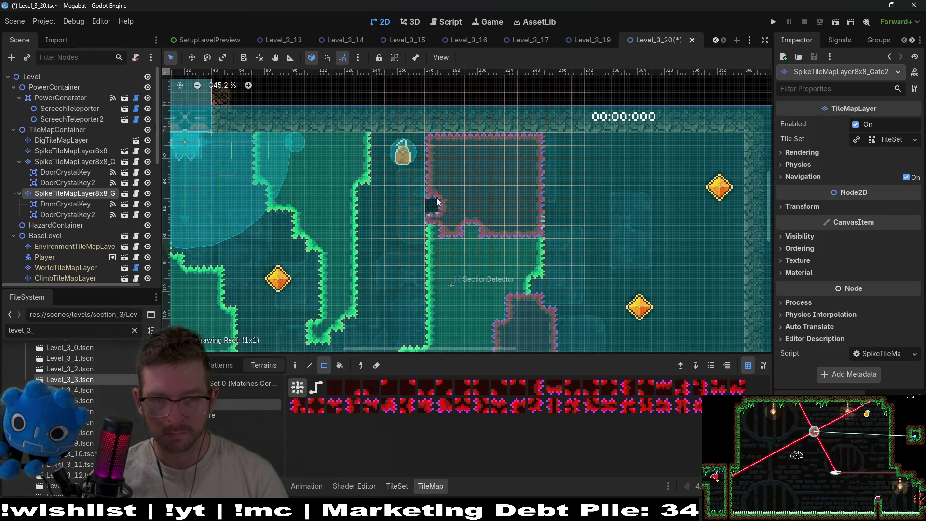
right_click(469, 231)
mouse_move(478, 226)
mouse_down()
mouse_move(482, 253)
mouse_move(492, 242)
mouse_up()
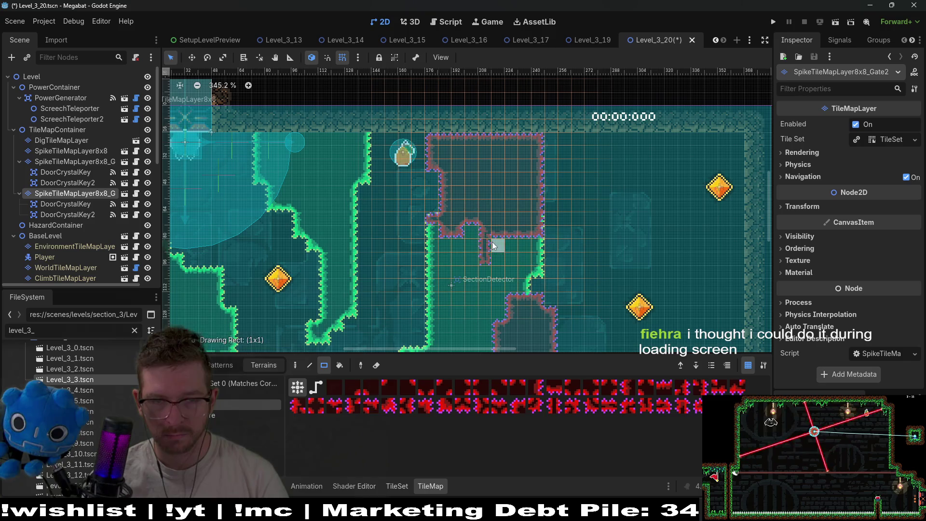
click(471, 233)
- Erase the block's top row and right edge, extend the top spike row rightward, and review the room
drag(443, 135, 540, 137)
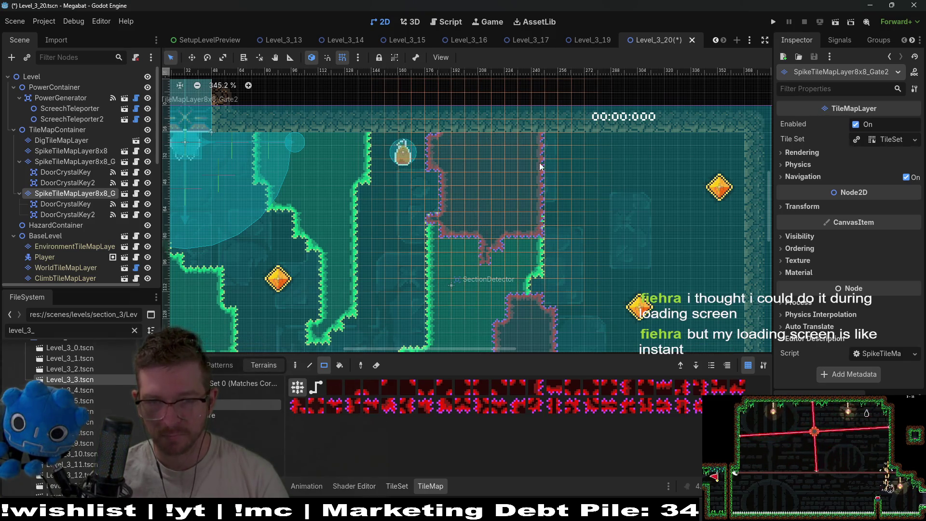
drag(531, 145, 535, 201)
drag(550, 134, 598, 136)
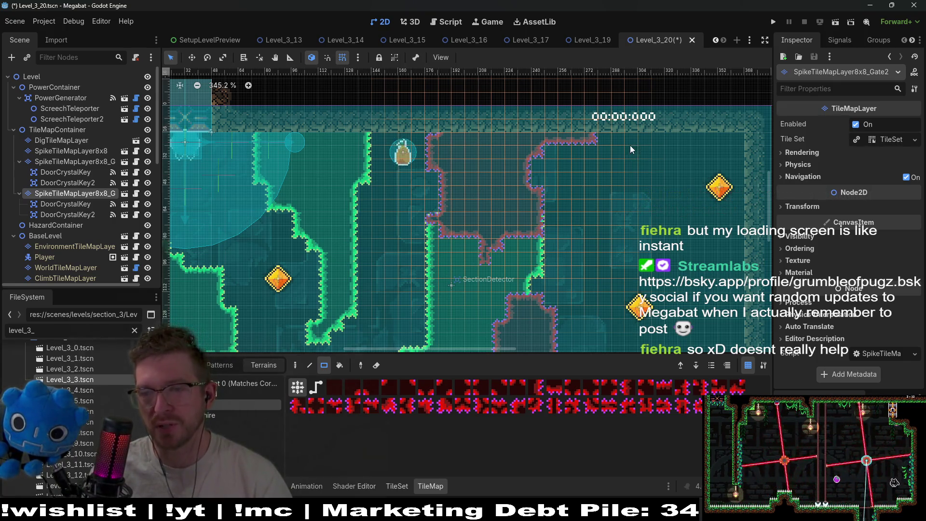
drag(632, 193, 623, 169)
scroll(623, 169, down, 3)
drag(652, 210, 553, 144)
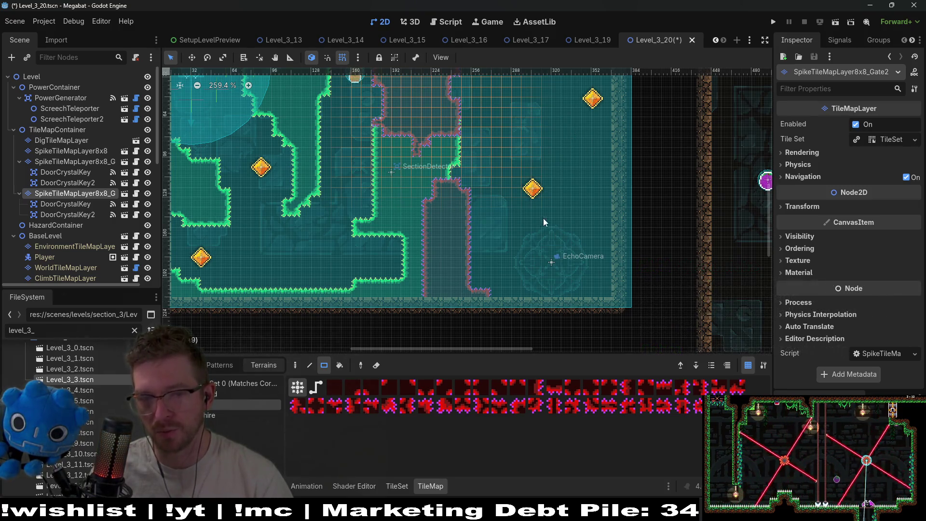
scroll(590, 222, up, 2)
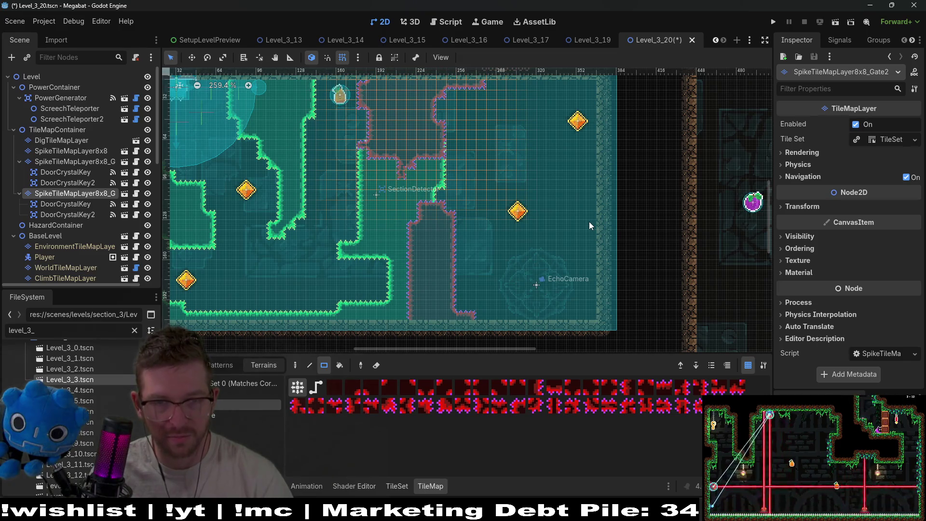
scroll(549, 239, left, 2)
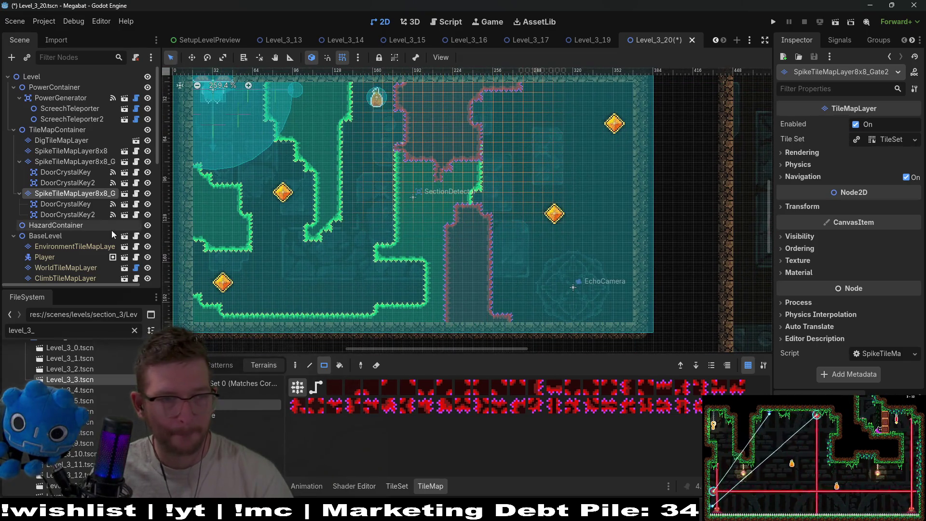
click(94, 217)
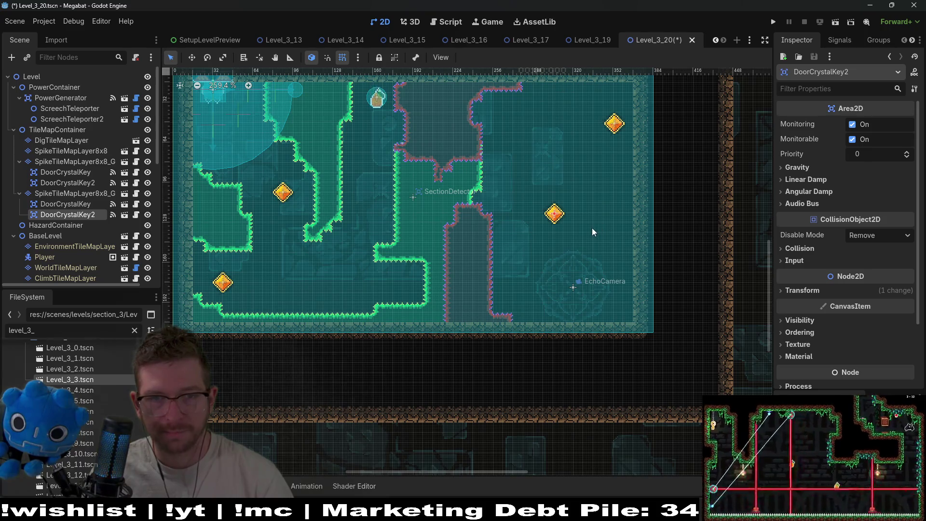
- Move DoorCrystalKey2 down to the room's lower right corner, then zoom out over the room
key(w)
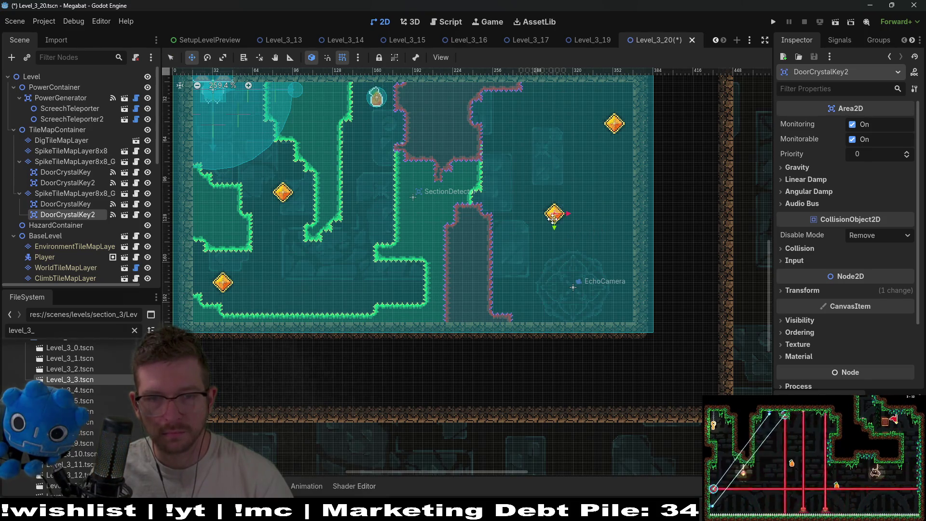
drag(552, 220, 598, 287)
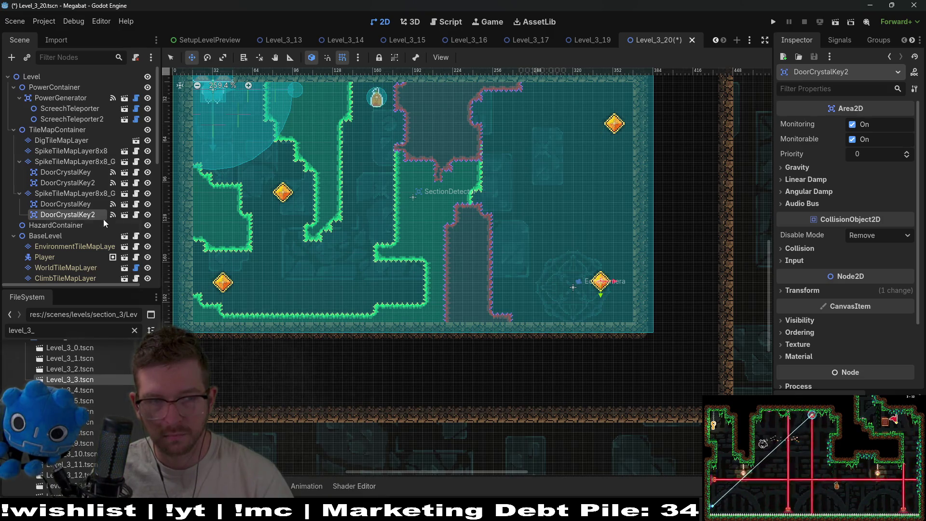
click(91, 207)
mouse_move(528, 173)
mouse_down()
mouse_move(509, 216)
mouse_move(576, 289)
mouse_up()
mouse_move(660, 233)
mouse_down()
mouse_move(635, 258)
mouse_move(631, 210)
mouse_up()
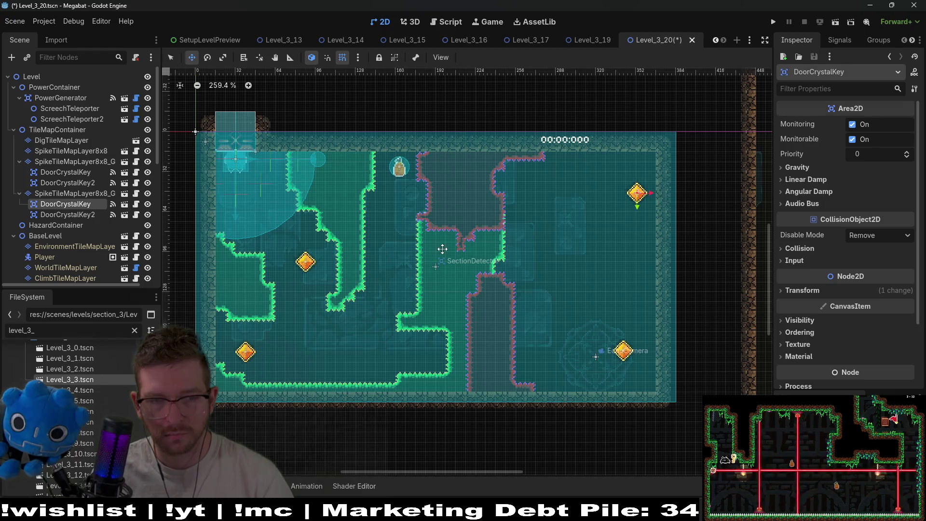
scroll(530, 241, left, 5)
scroll(673, 241, down, 4)
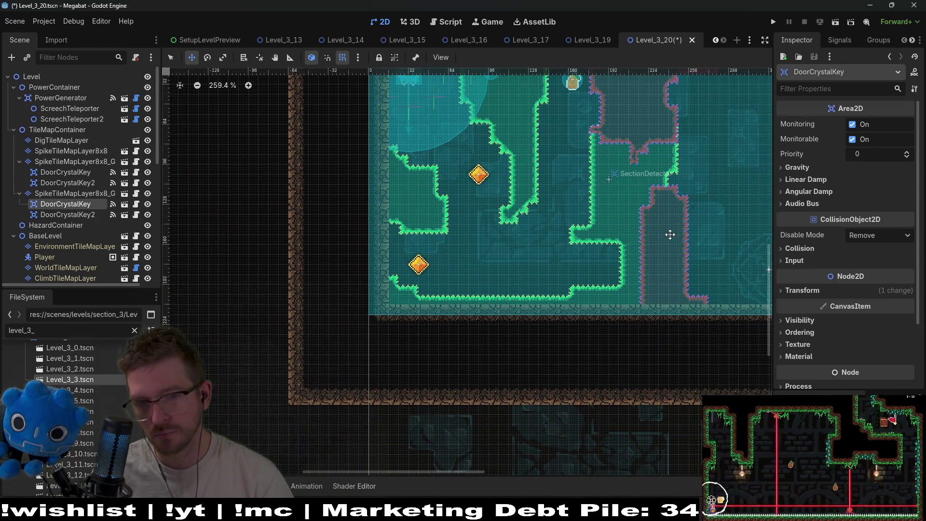
scroll(670, 234, right, 3)
scroll(642, 251, up, 1)
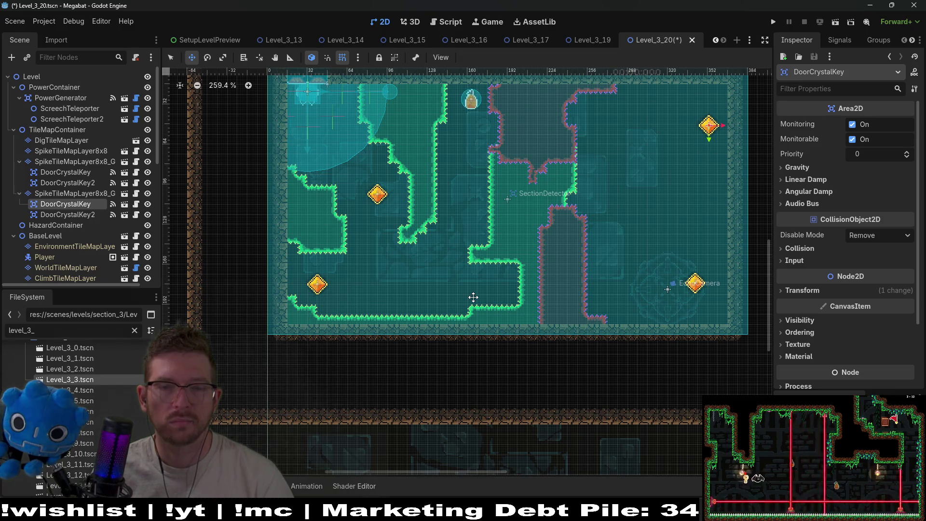
scroll(382, 300, up, 3)
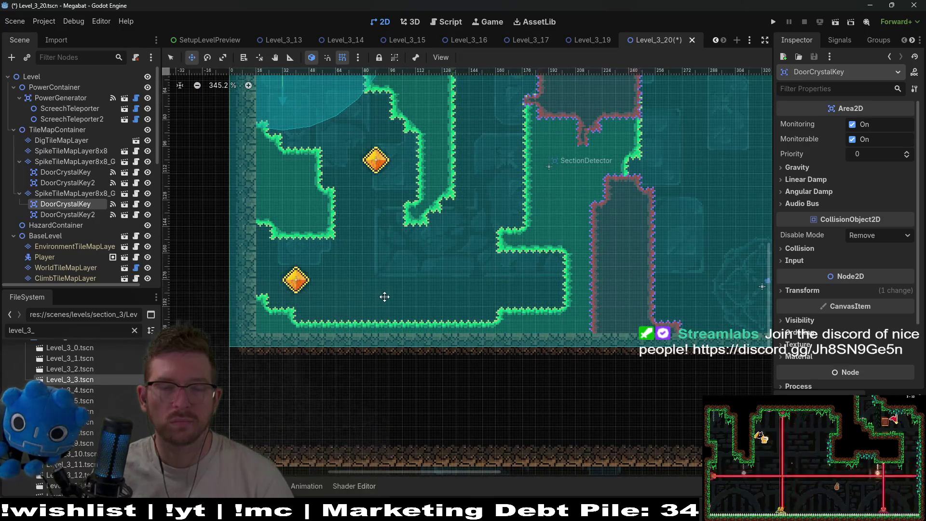
scroll(388, 293, down, 6)
scroll(97, 263, down, 5)
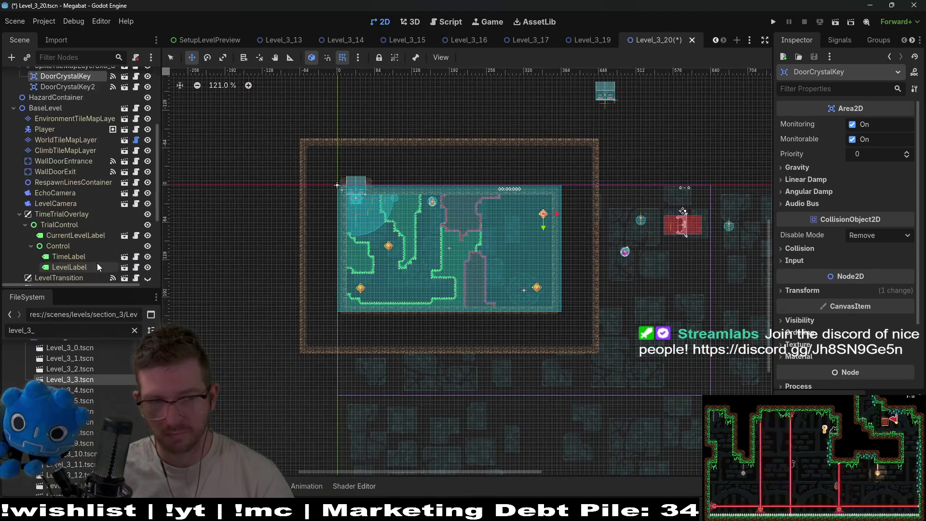
- Instance a SectionDetector ('sect') under the section container and place it below the upper room
scroll(83, 274, down, 3)
click(86, 263)
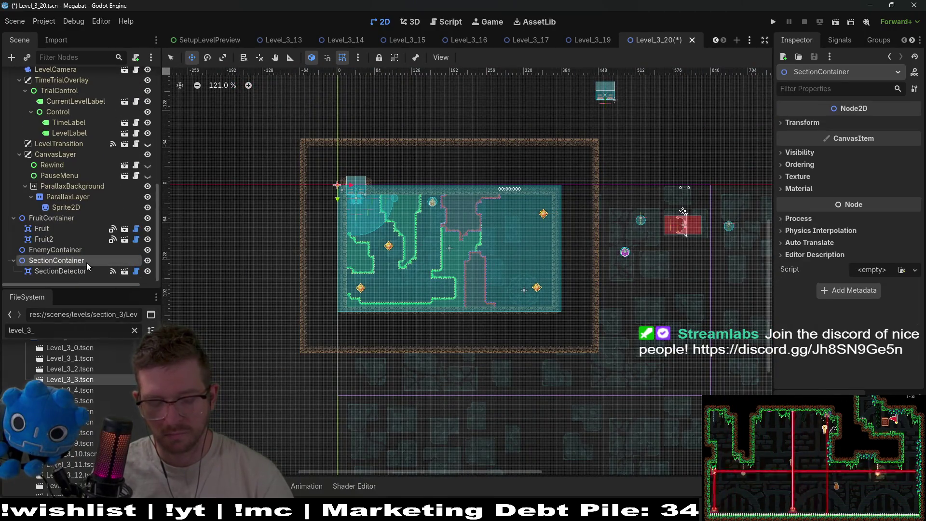
key(ctrl+shift+a)
text(sect)
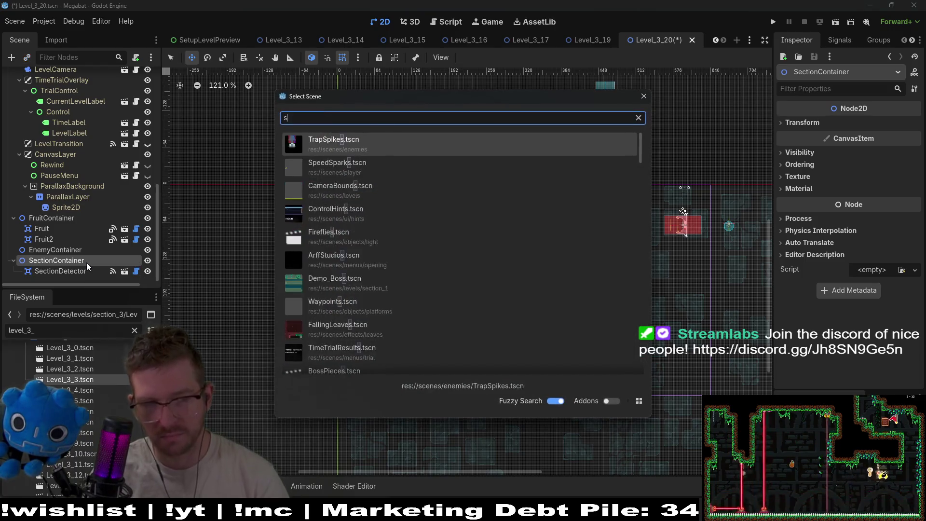
key(Return)
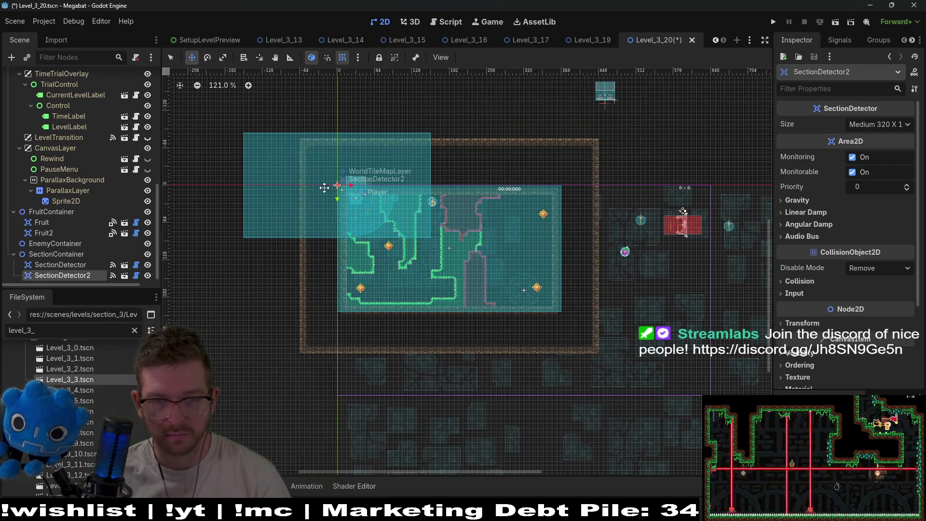
mouse_move(329, 185)
mouse_down()
mouse_move(403, 373)
mouse_move(417, 378)
mouse_up()
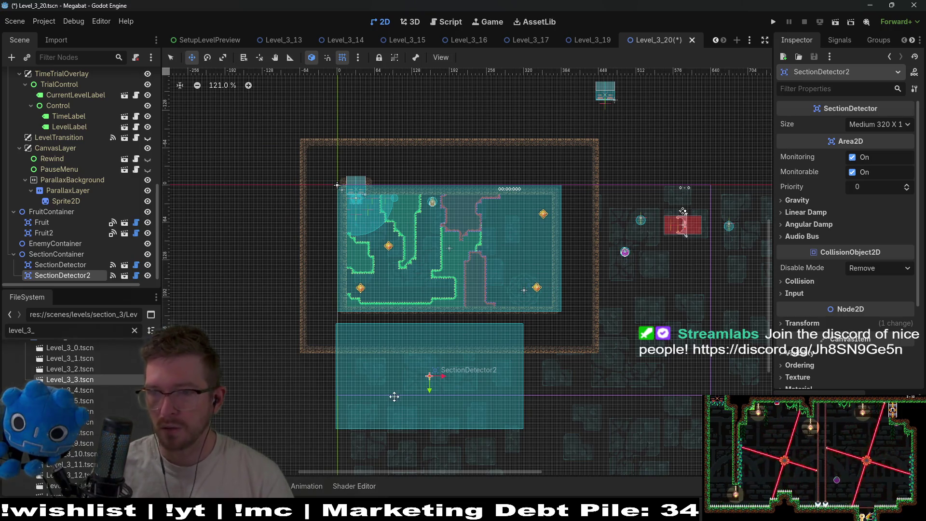
- Nudge the new detector slightly down, check its placement, and select WorldTileMapLayer
scroll(385, 366, up, 3)
scroll(329, 308, up, 9)
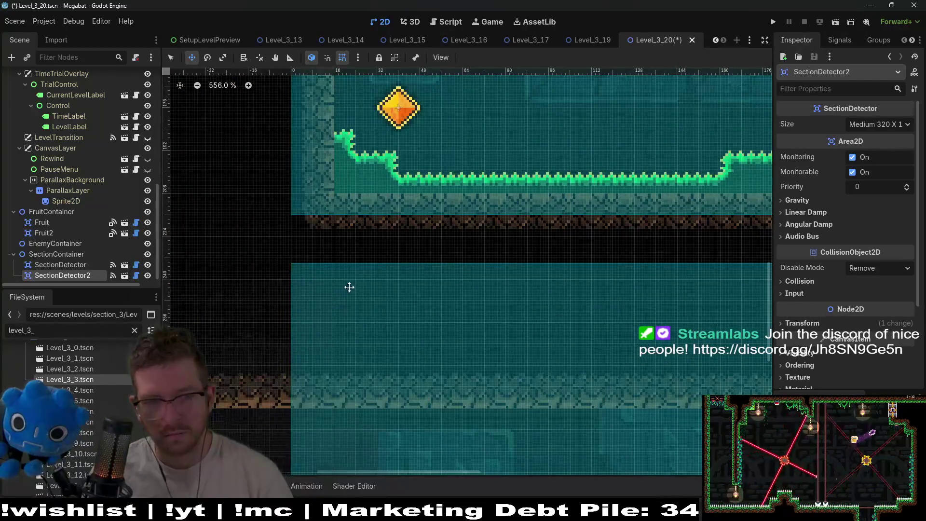
key(Down)
key(Down)
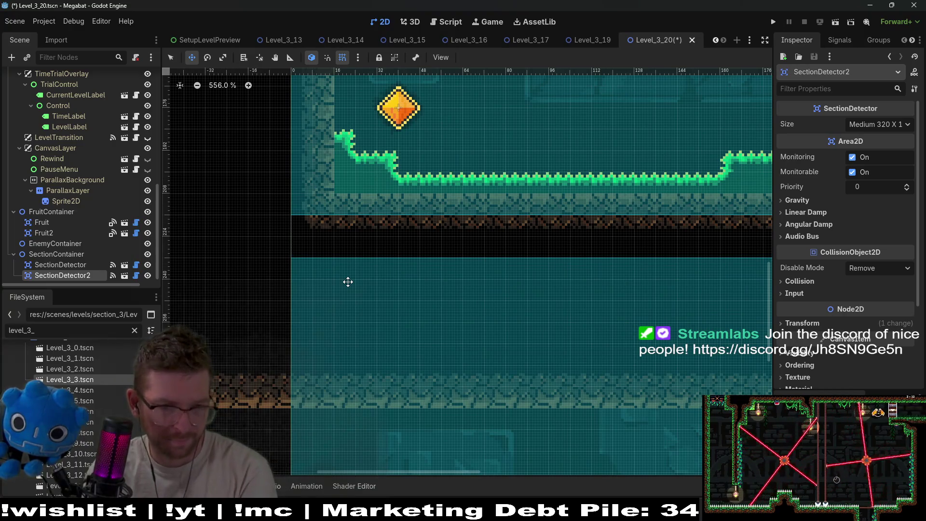
scroll(417, 221, down, 3)
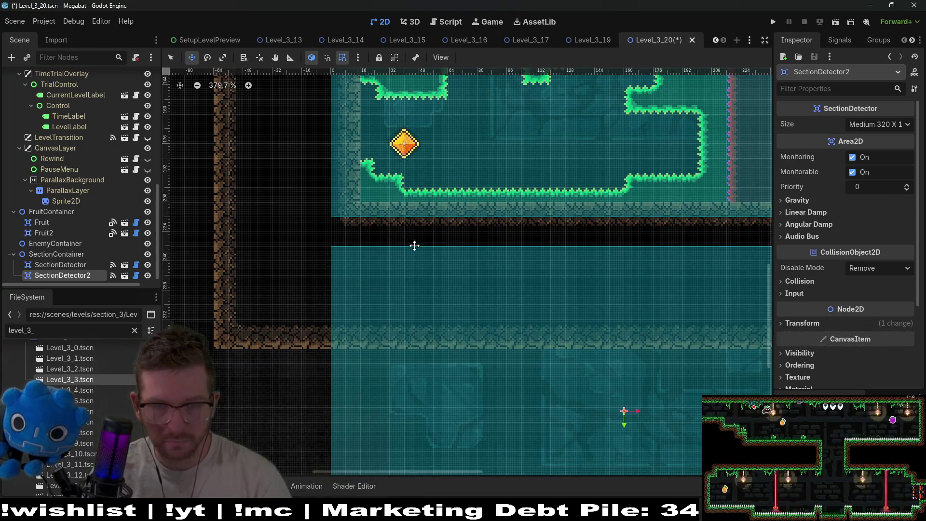
scroll(512, 230, up, 1)
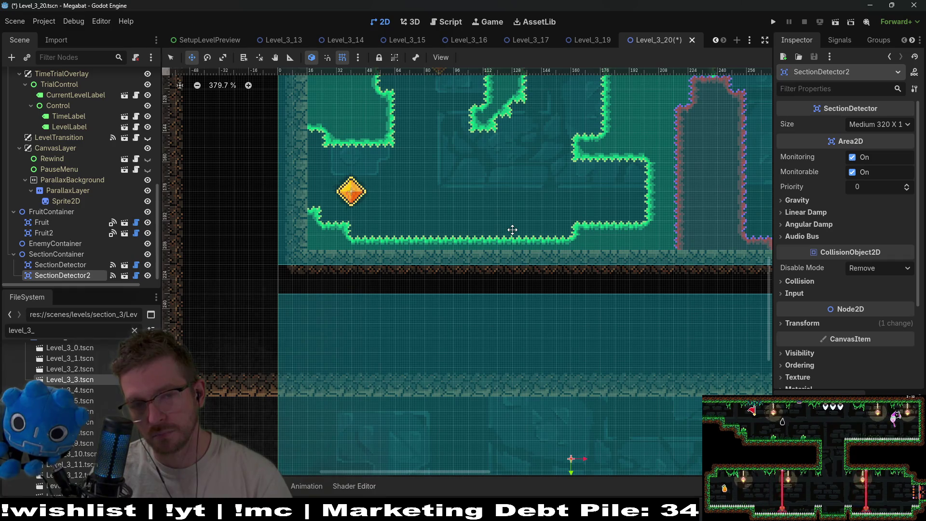
drag(513, 230, 476, 283)
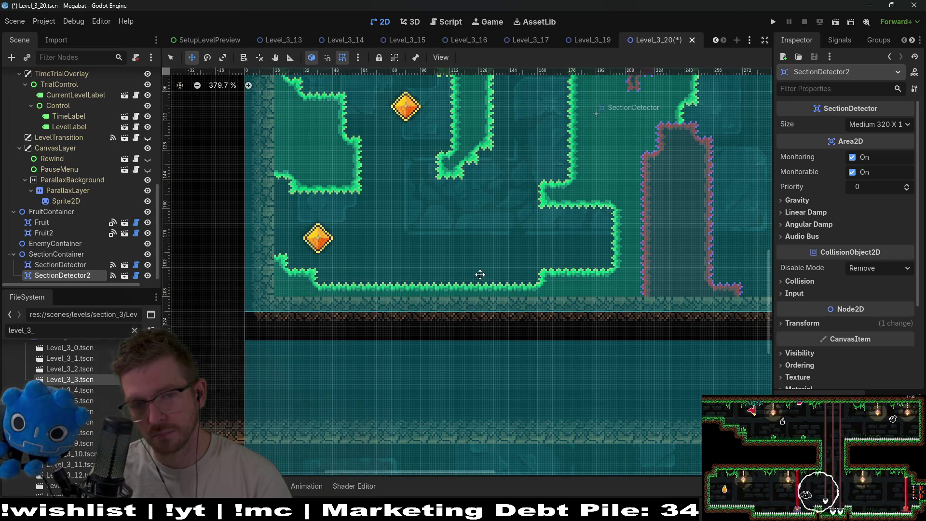
scroll(493, 248, down, 3)
drag(645, 306, 532, 283)
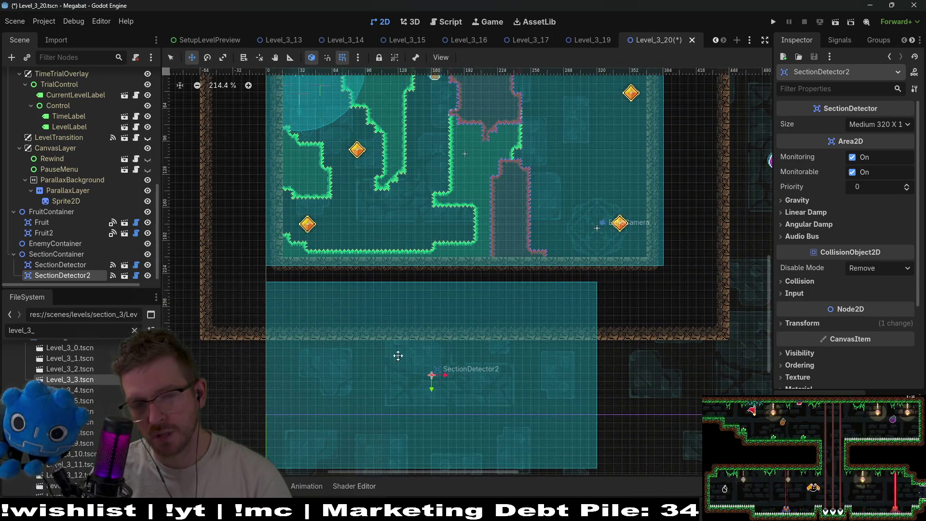
scroll(83, 207, up, 5)
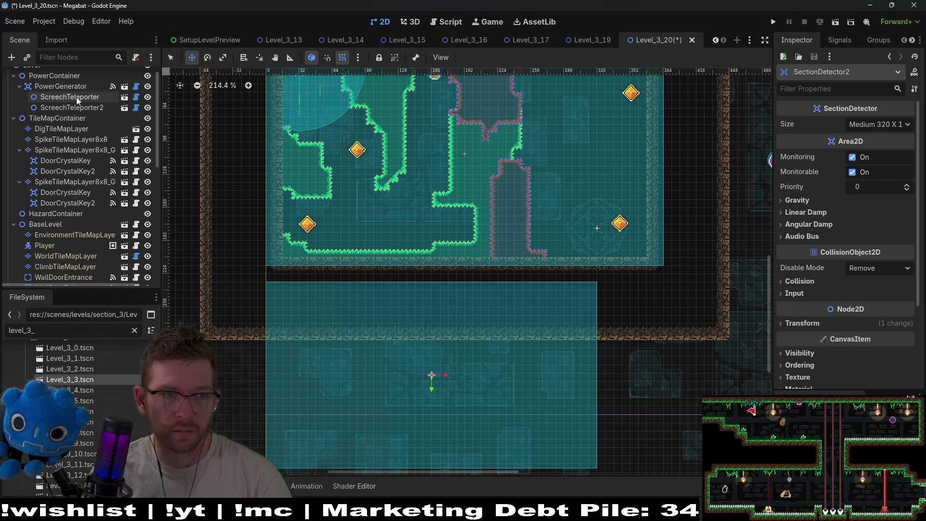
click(60, 258)
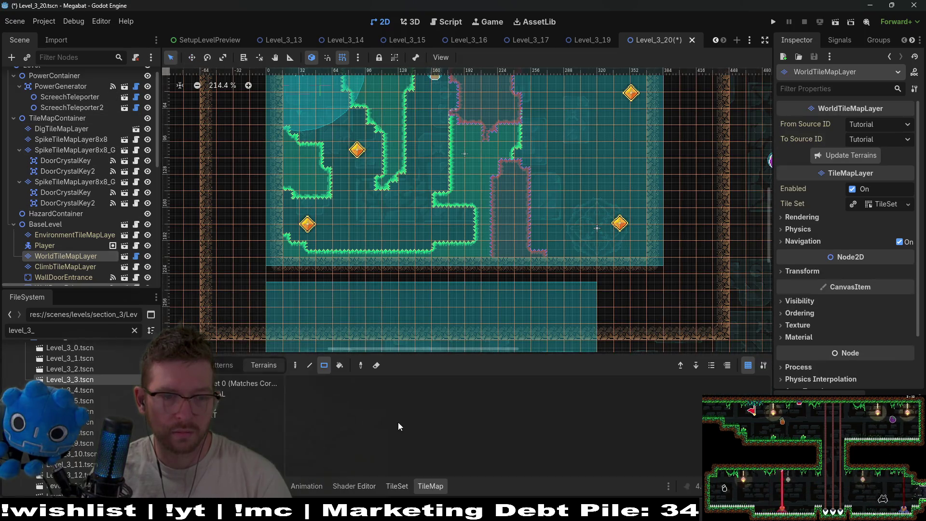
- Paint a wall terrain block across the lower area, then carve its left side and a 6x12 opening
scroll(449, 242, down, 5)
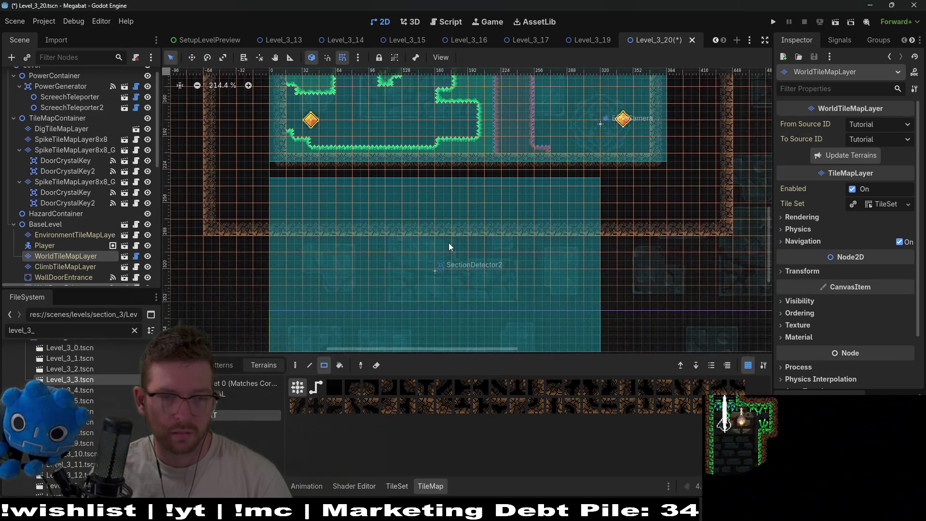
drag(297, 157, 581, 201)
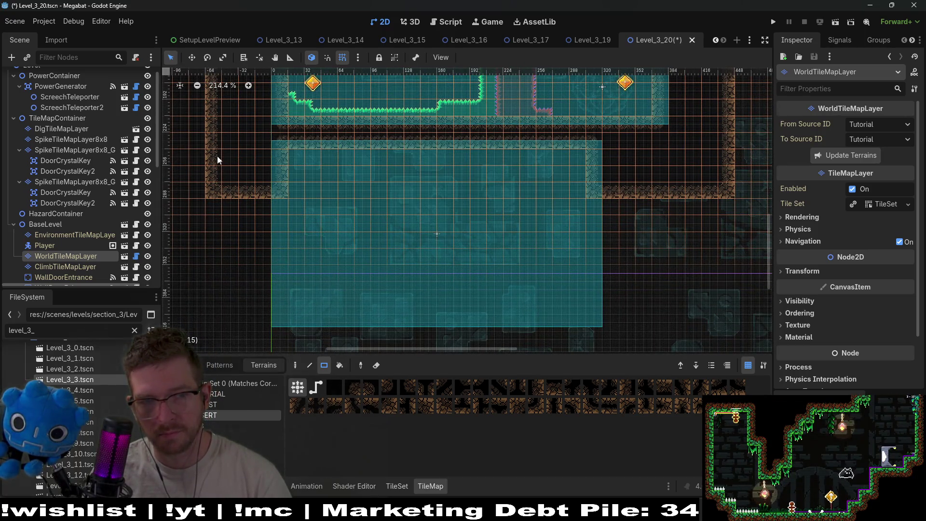
drag(217, 155, 285, 338)
scroll(592, 233, down, 2)
scroll(591, 233, right, 2)
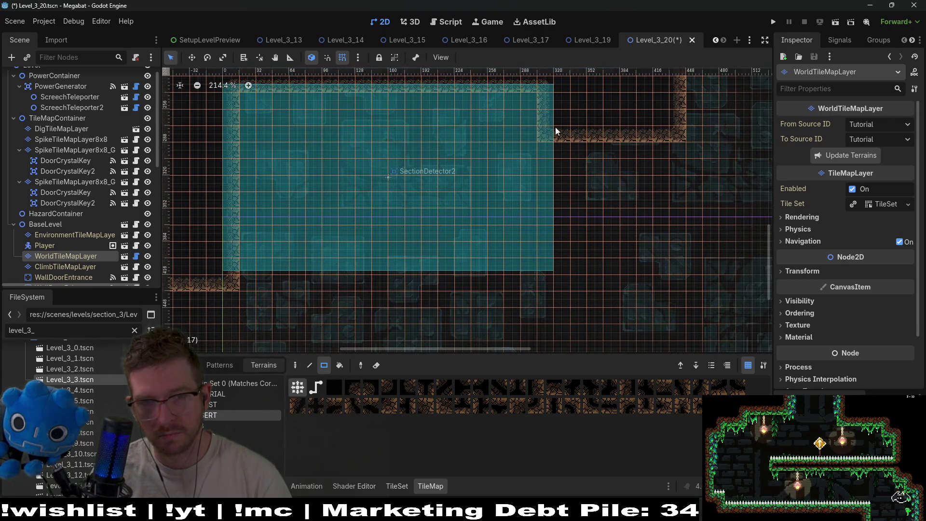
mouse_move(539, 92)
mouse_down()
mouse_move(583, 205)
mouse_move(630, 294)
mouse_move(636, 286)
mouse_up()
- Draw a 13x3 terrain strip in the lower room and fill a small patch on its right
scroll(562, 217, down, 2)
scroll(563, 217, left, 4)
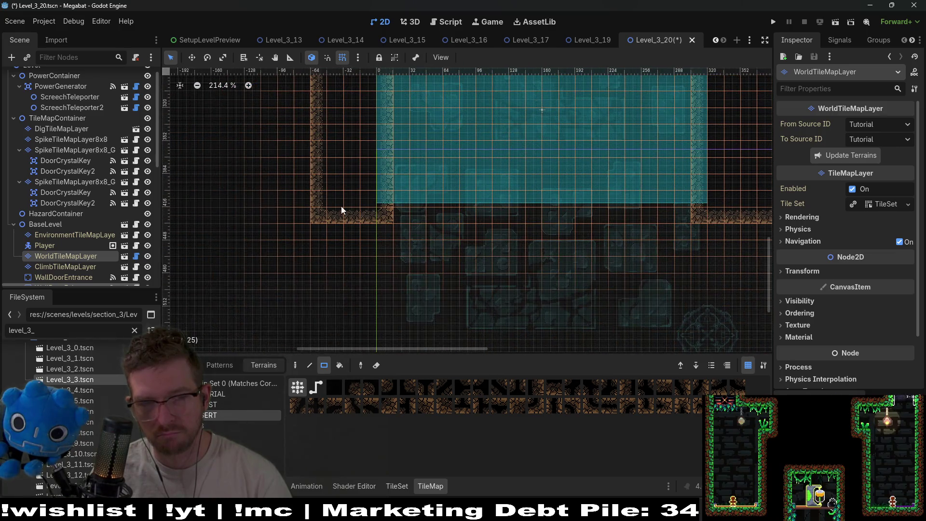
mouse_move(321, 200)
mouse_down()
mouse_move(581, 245)
mouse_move(741, 254)
mouse_move(750, 265)
mouse_up()
scroll(656, 234, right, 5)
drag(620, 212, 636, 261)
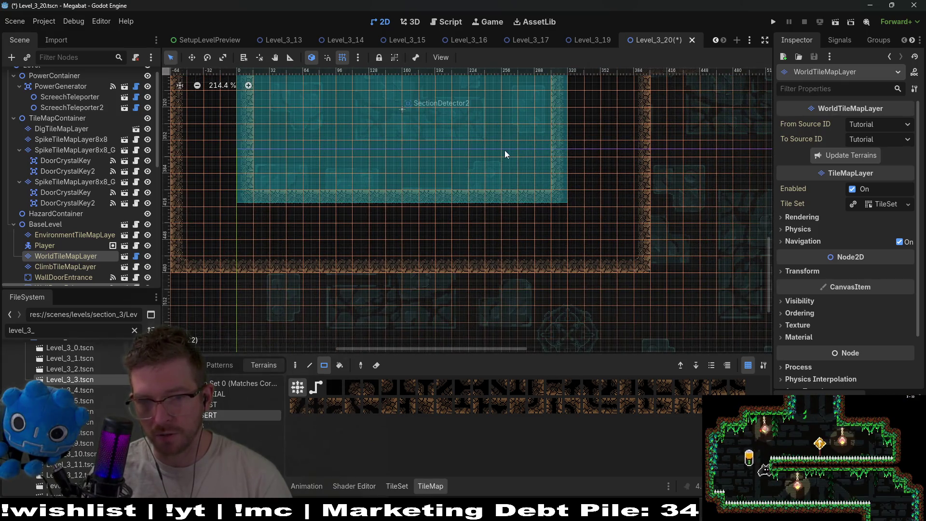
- Fill a tile block along the lower room's top edge and look over the result
scroll(531, 193, up, 4)
scroll(531, 193, left, 3)
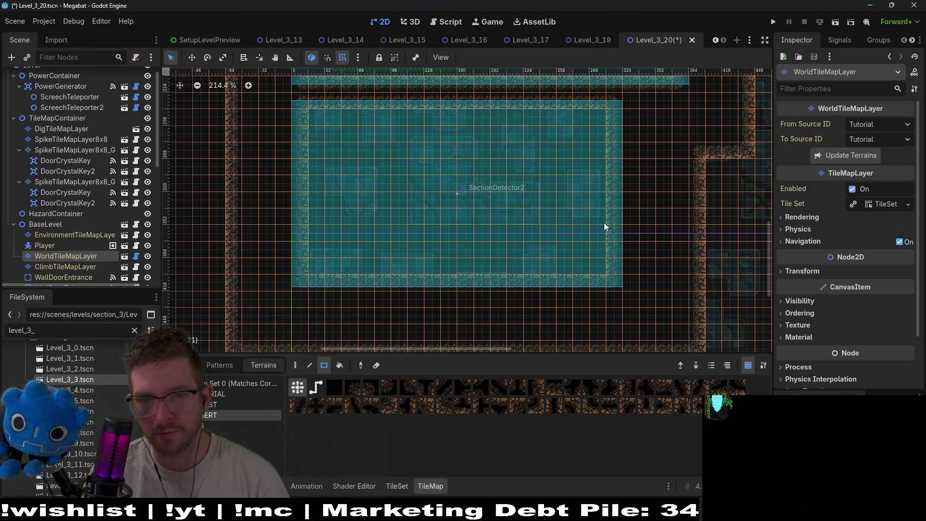
drag(492, 148, 495, 161)
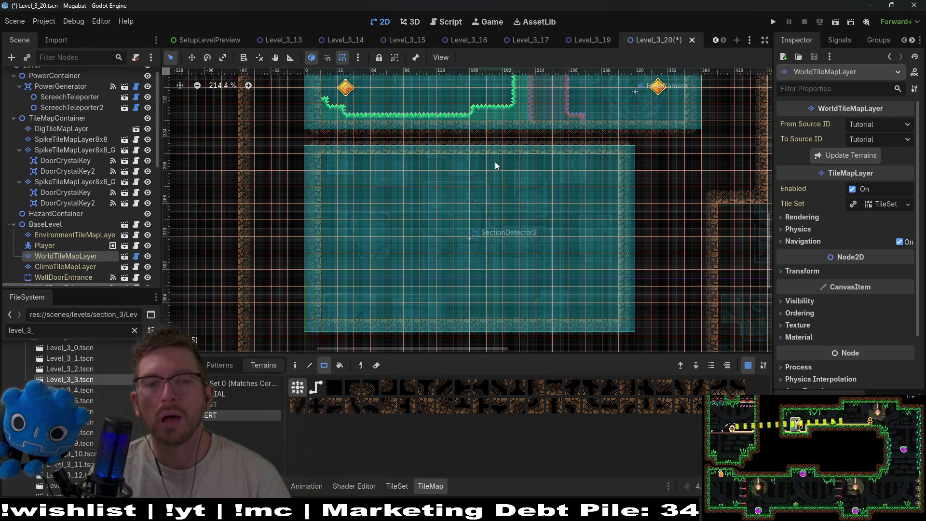
scroll(543, 234, up, 2)
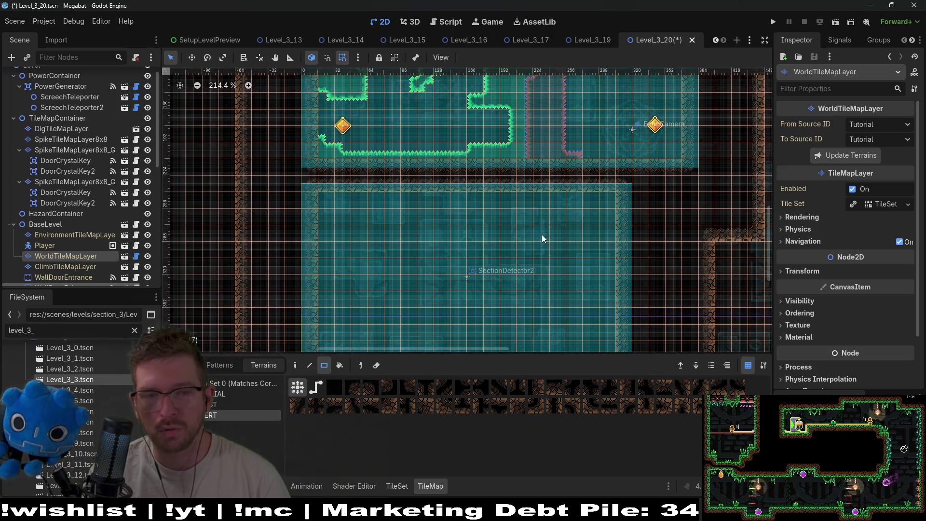
drag(376, 201, 613, 217)
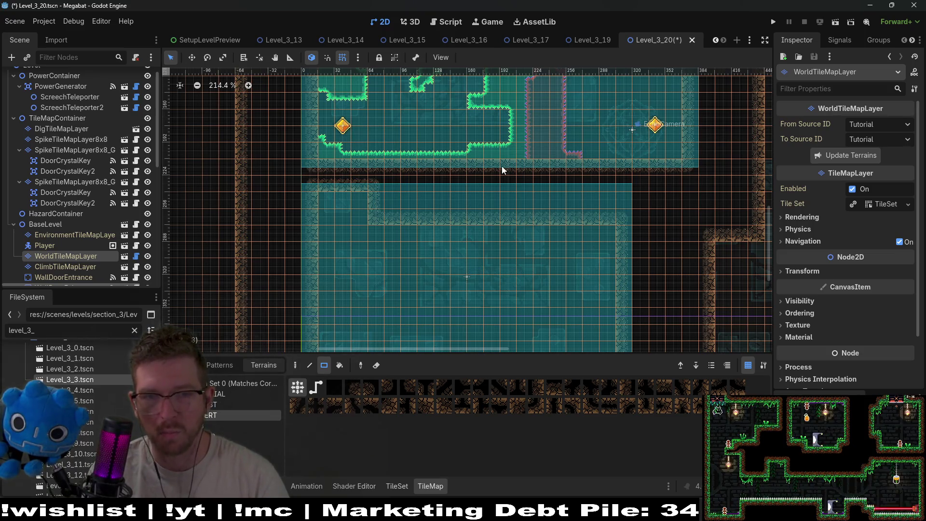
scroll(454, 194, up, 3)
scroll(453, 194, left, 3)
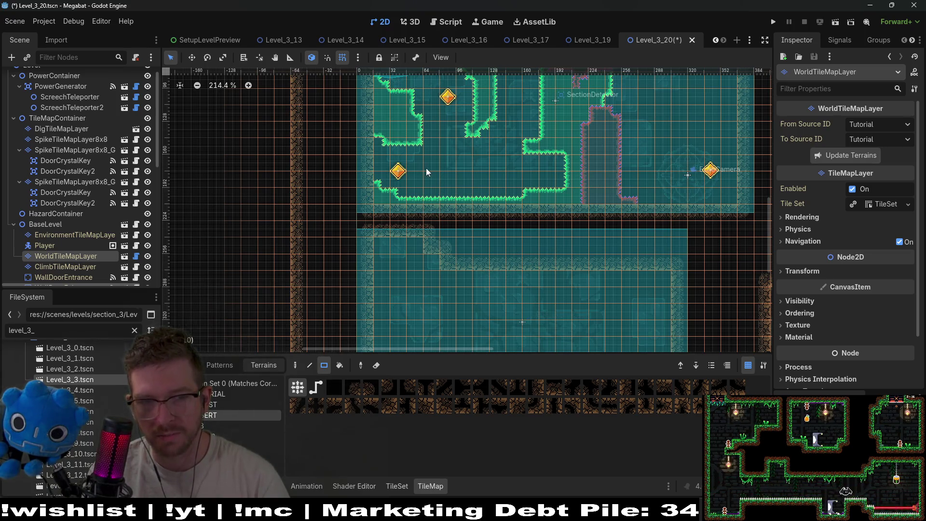
scroll(505, 197, left, 3)
scroll(494, 195, right, 3)
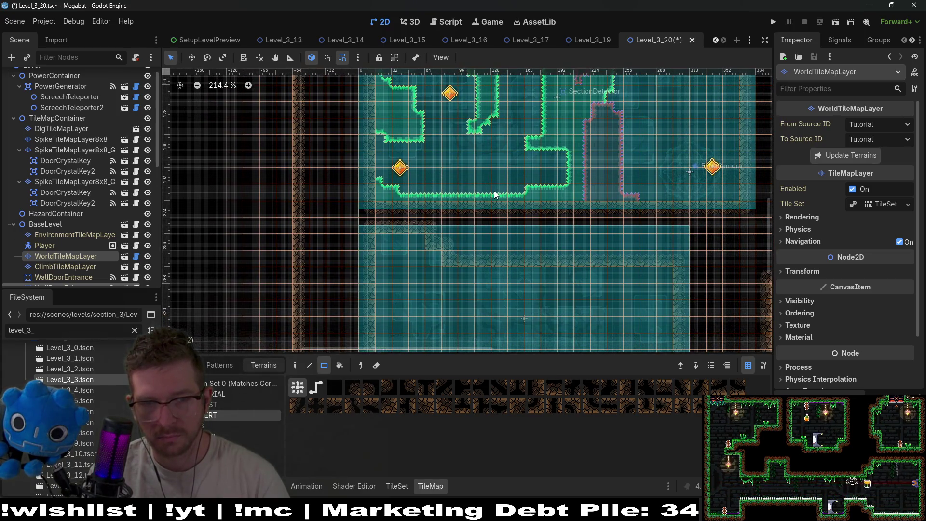
scroll(587, 224, right, 2)
scroll(615, 216, up, 3)
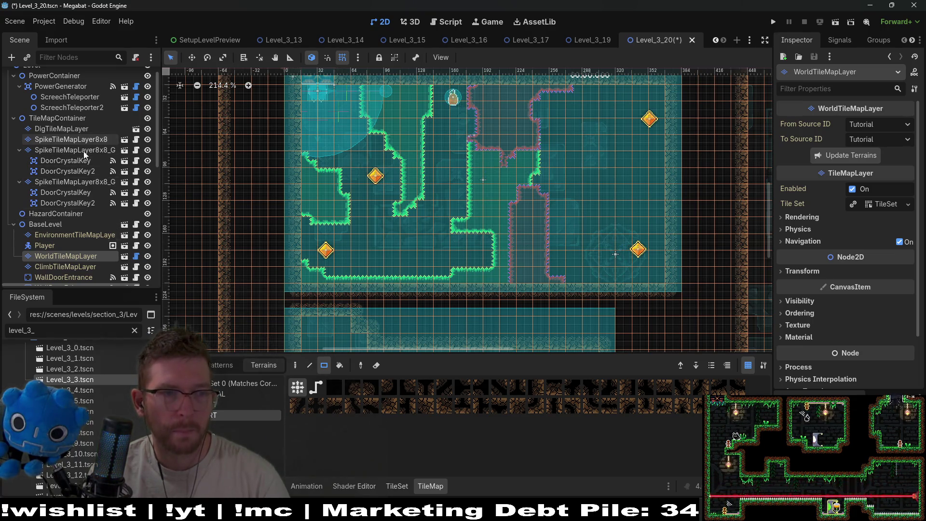
click(79, 167)
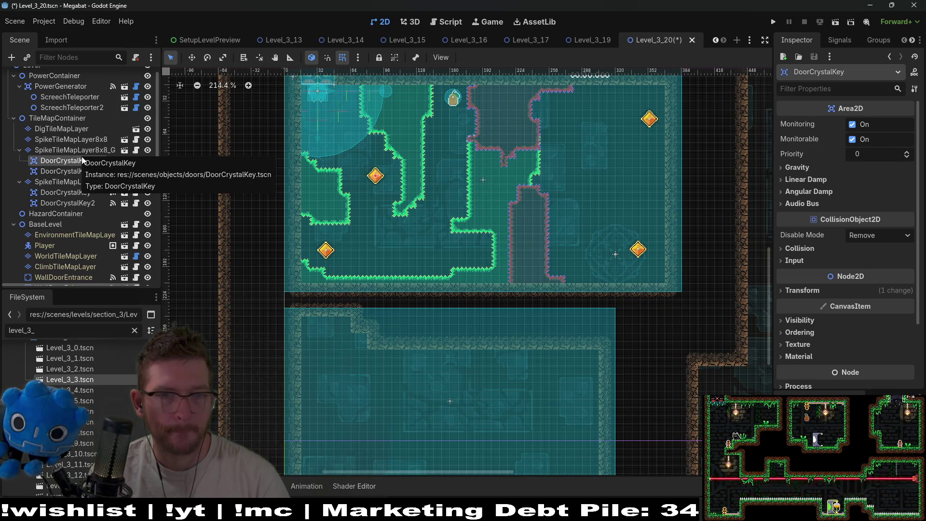
- Shift the selected crystal key slightly along the upper room's floor
key(w)
drag(489, 255, 477, 260)
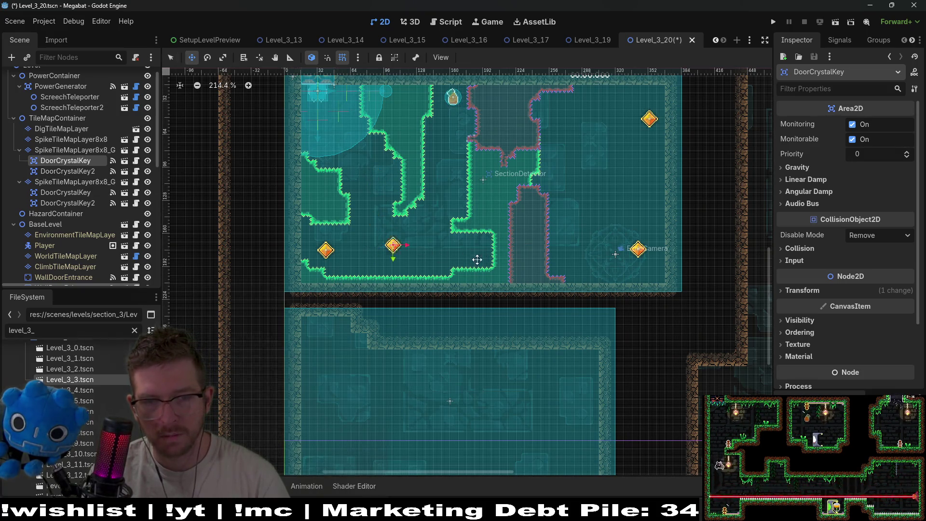
scroll(488, 250, up, 5)
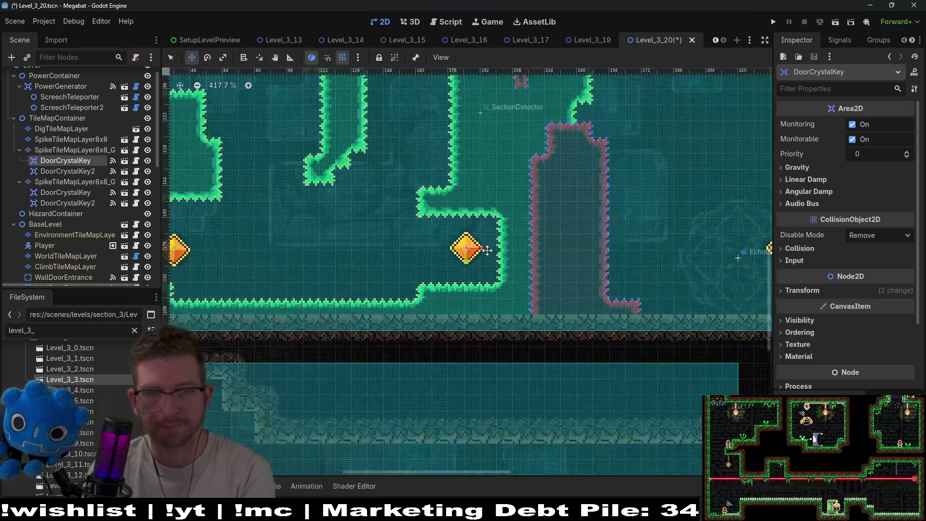
scroll(490, 250, down, 5)
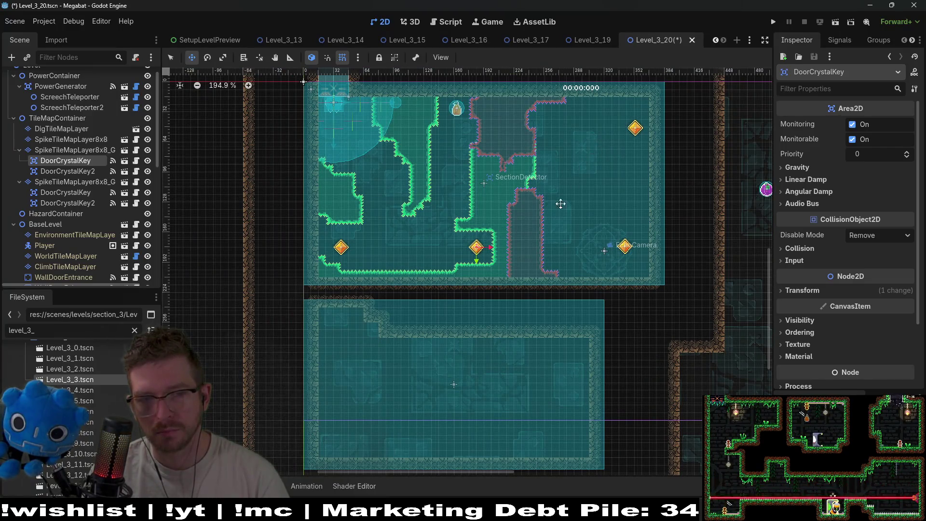
click(68, 171)
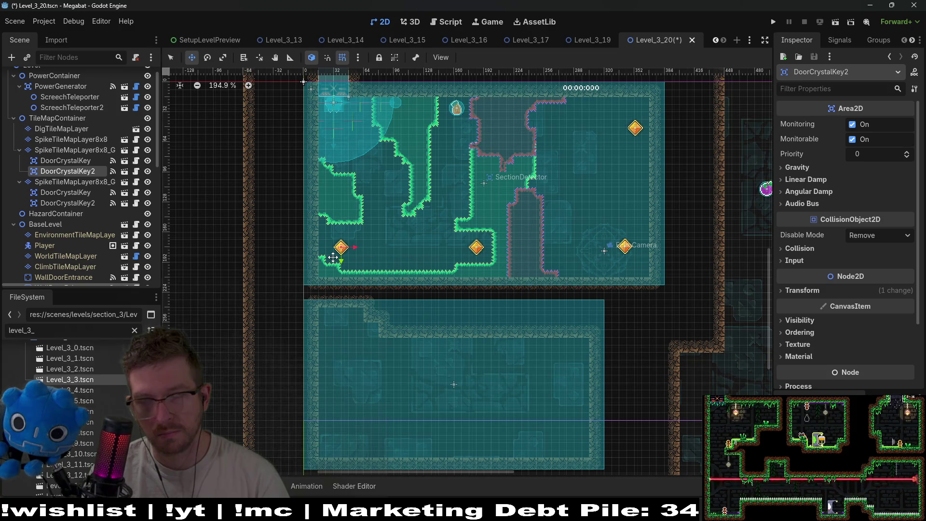
- Select SpikeTileMapLayer8x8 for tile painting
scroll(400, 236, down, 1)
scroll(399, 236, left, 1)
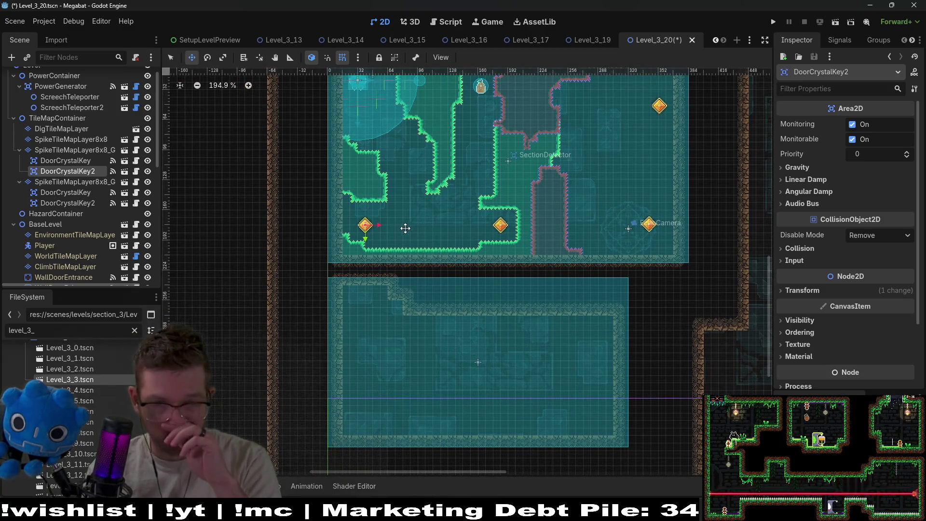
scroll(80, 181, up, 1)
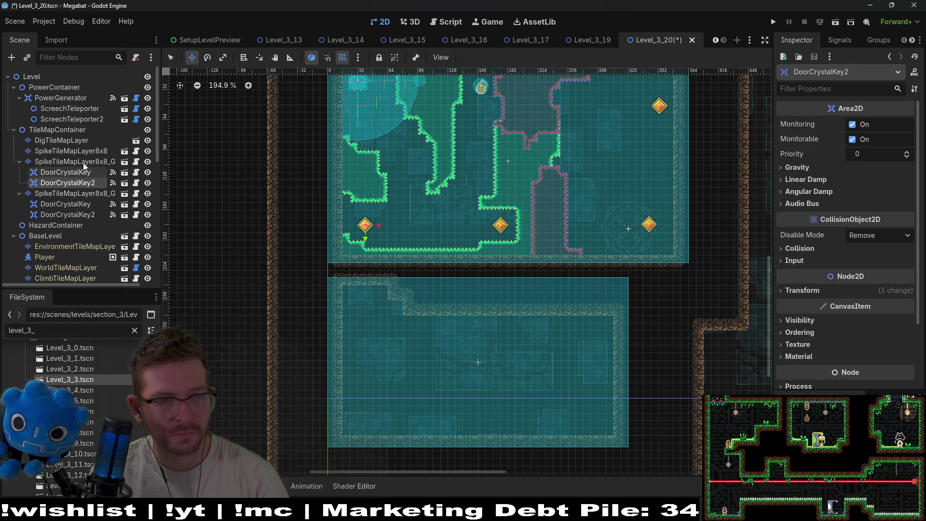
click(73, 151)
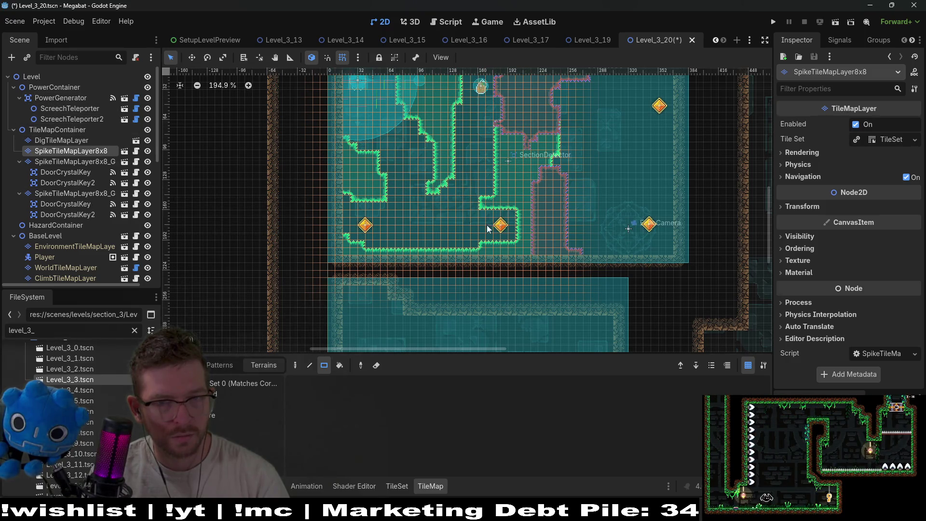
- On WorldTileMapLayer, paint wall terrain into the upper room's bottom-left corner
scroll(641, 175, right, 5)
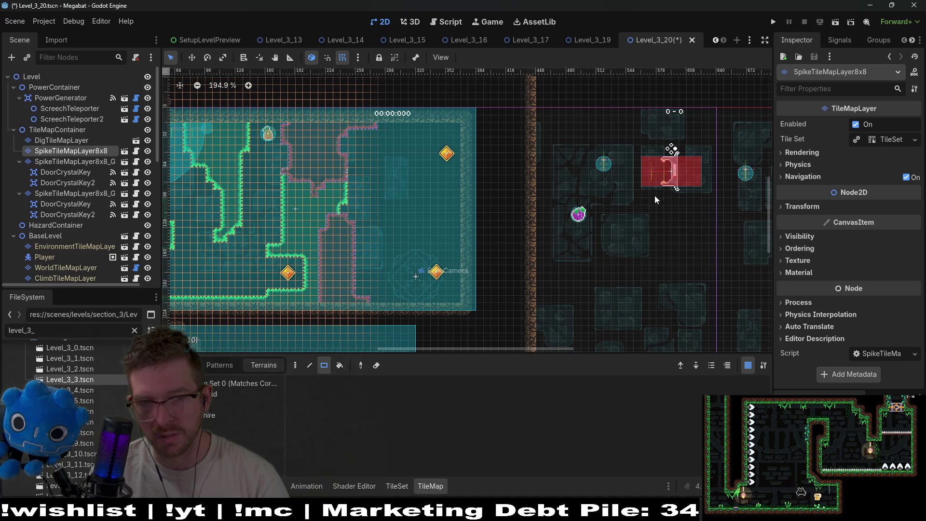
scroll(532, 206, left, 5)
scroll(478, 239, right, 2)
scroll(479, 239, up, 1)
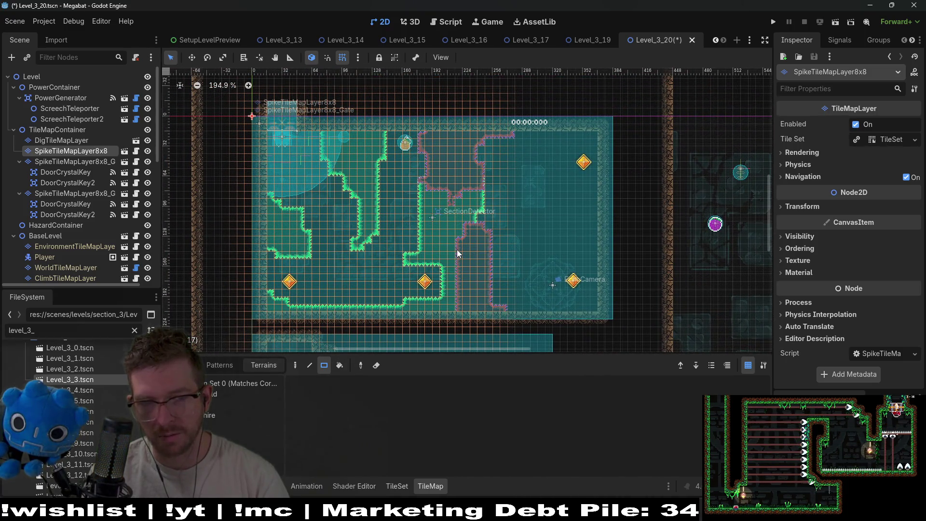
scroll(517, 218, down, 3)
scroll(541, 206, up, 1)
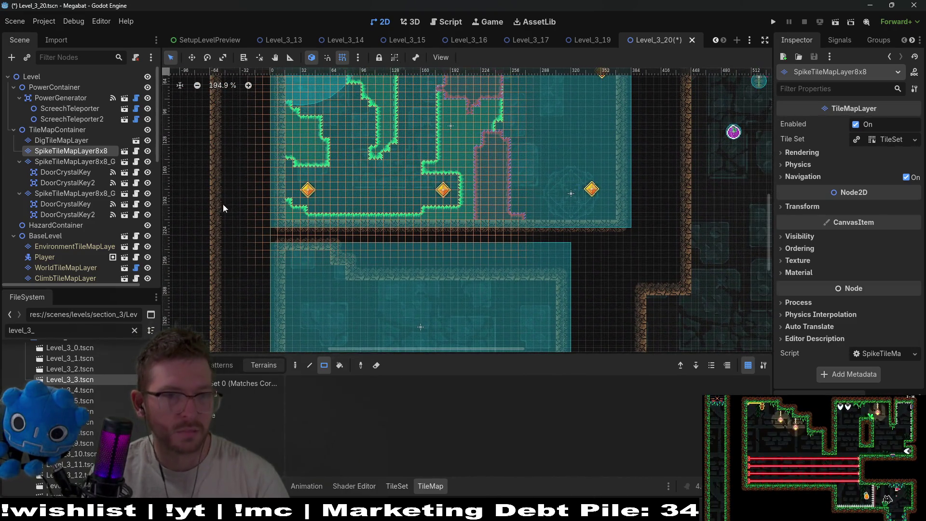
scroll(80, 218, down, 3)
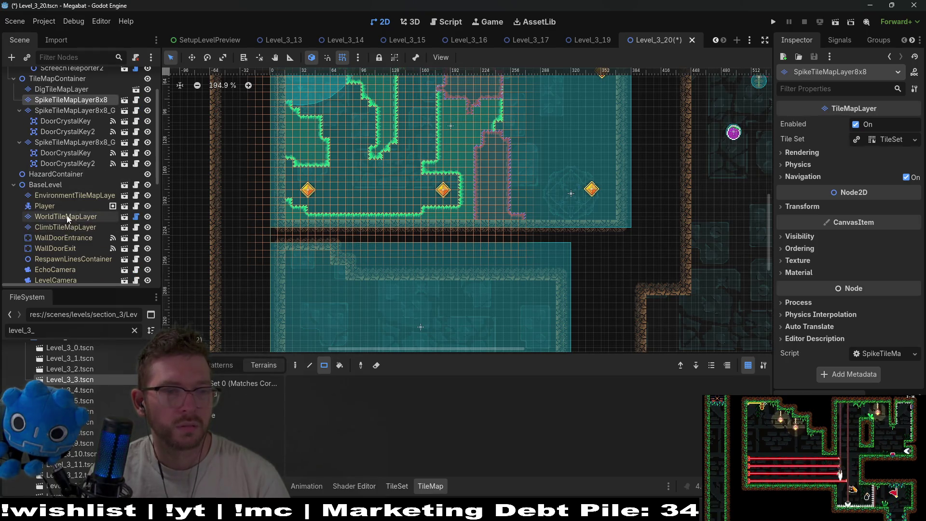
click(80, 217)
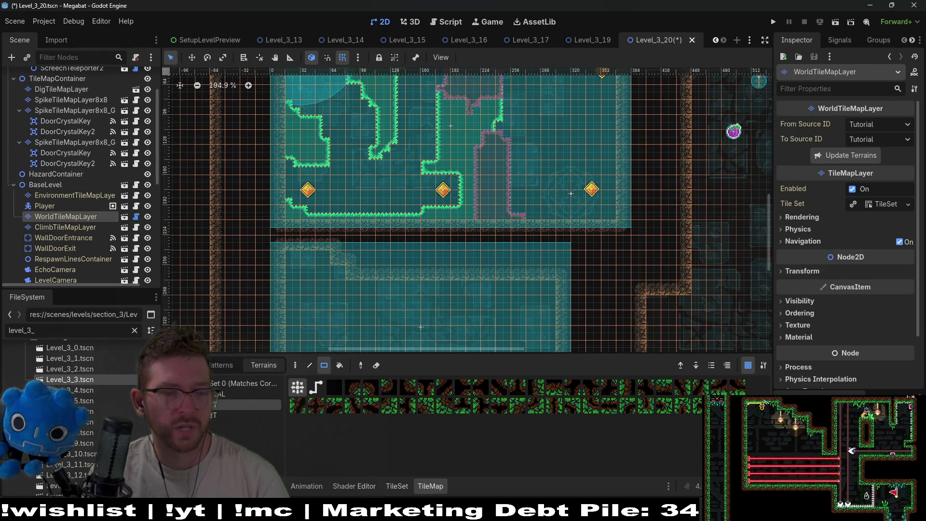
click(246, 415)
drag(294, 231, 321, 253)
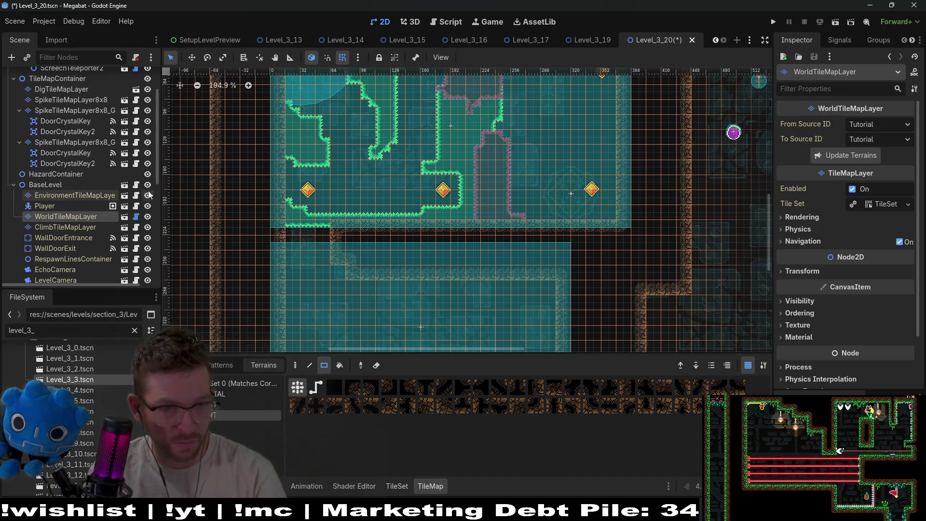
- Erase the left end of the floor spikes on SpikeTileMapLayer8x8
scroll(81, 173, up, 3)
click(54, 150)
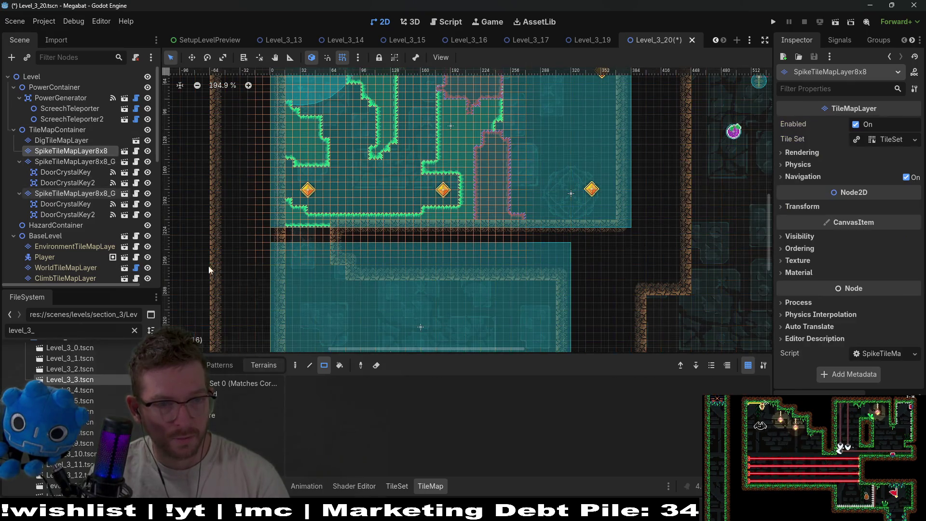
mouse_move(278, 200)
mouse_down()
mouse_move(324, 232)
mouse_move(287, 240)
mouse_up()
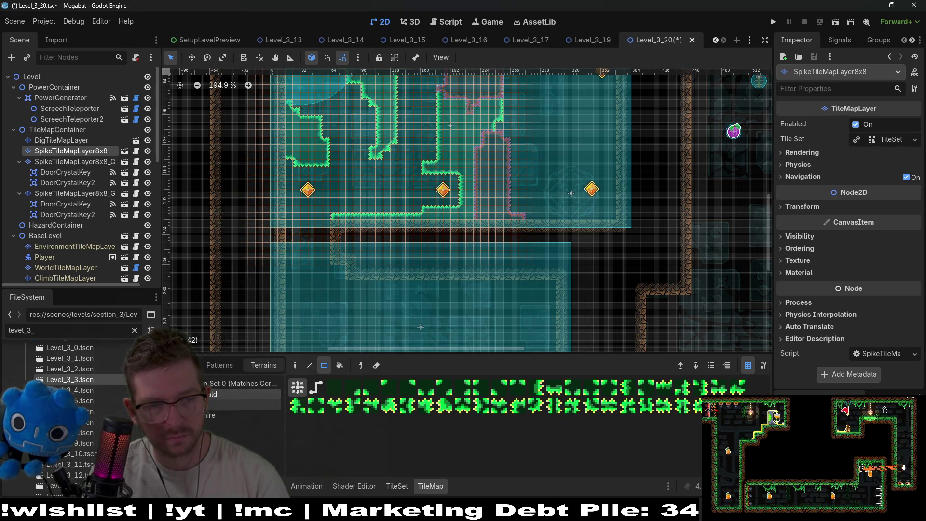
click(83, 193)
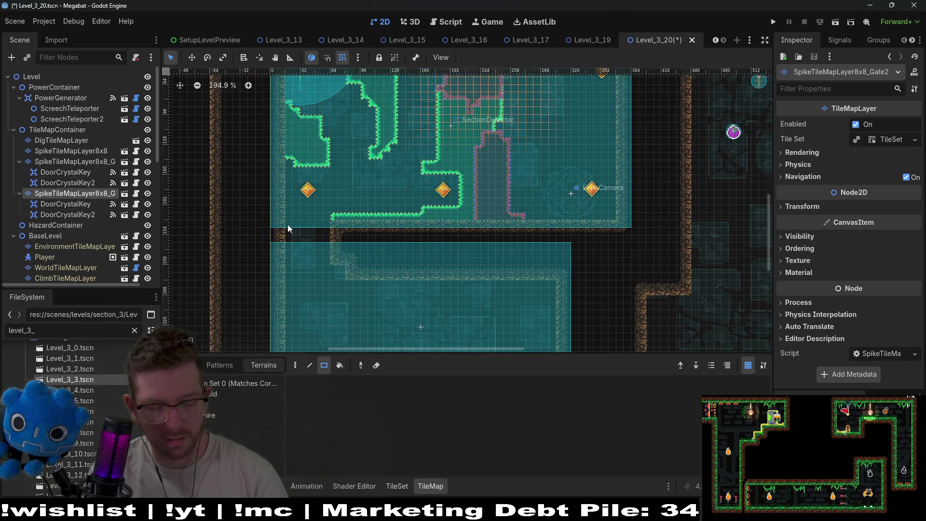
- Duplicate Gate2 into SpikeTileMapLayer8x8_Gate3, delete the copy's two crystal keys, and select Gate3
key(ctrl+d)
click(83, 237)
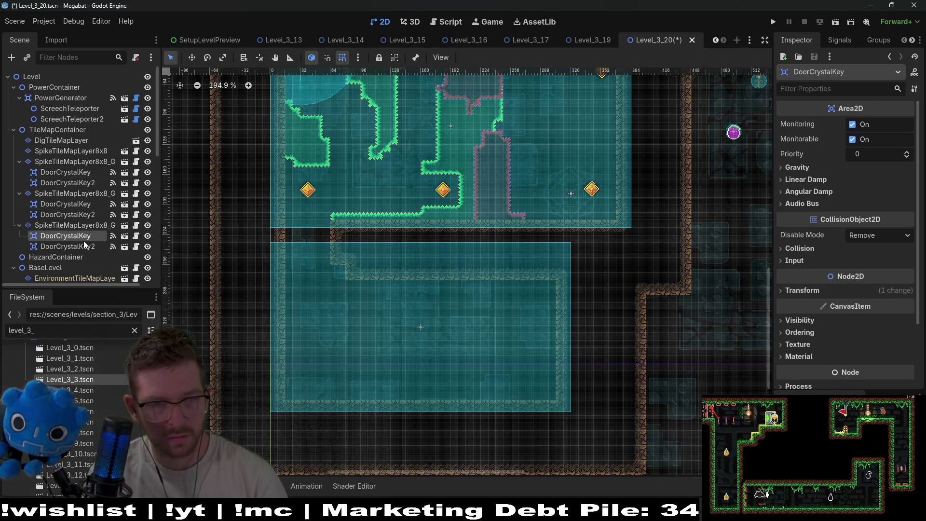
shift+click(73, 249)
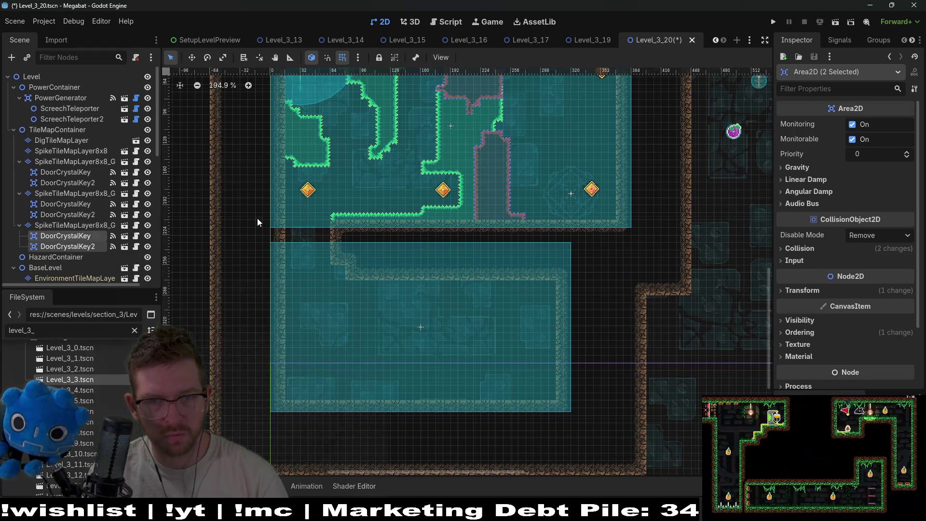
key(Delete)
key(Return)
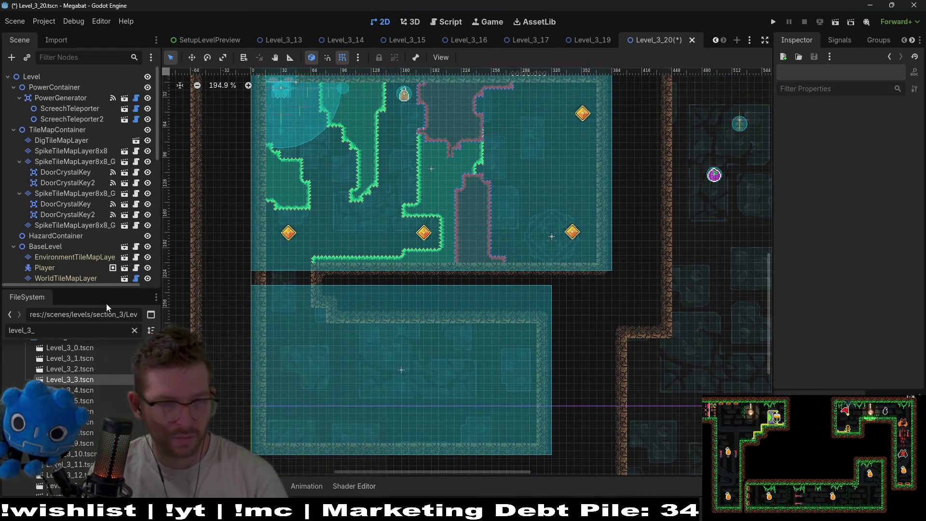
click(74, 203)
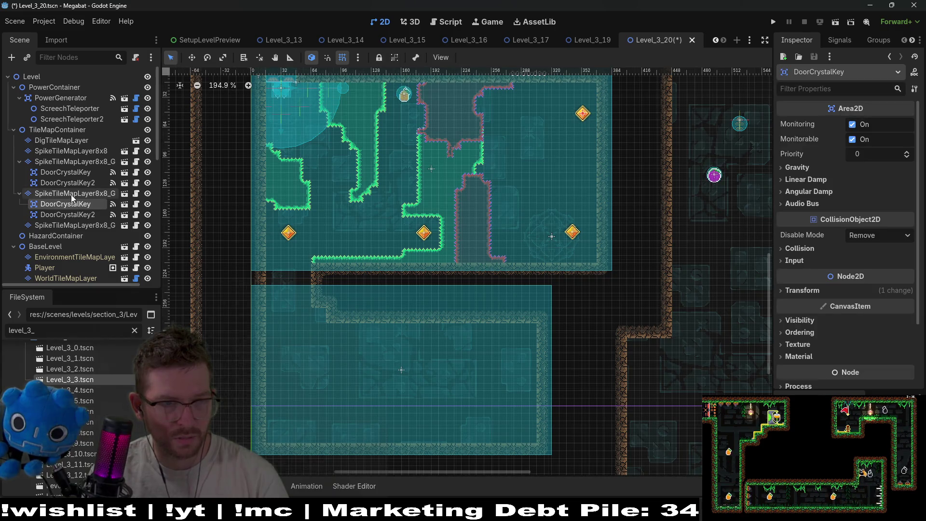
click(71, 195)
click(82, 225)
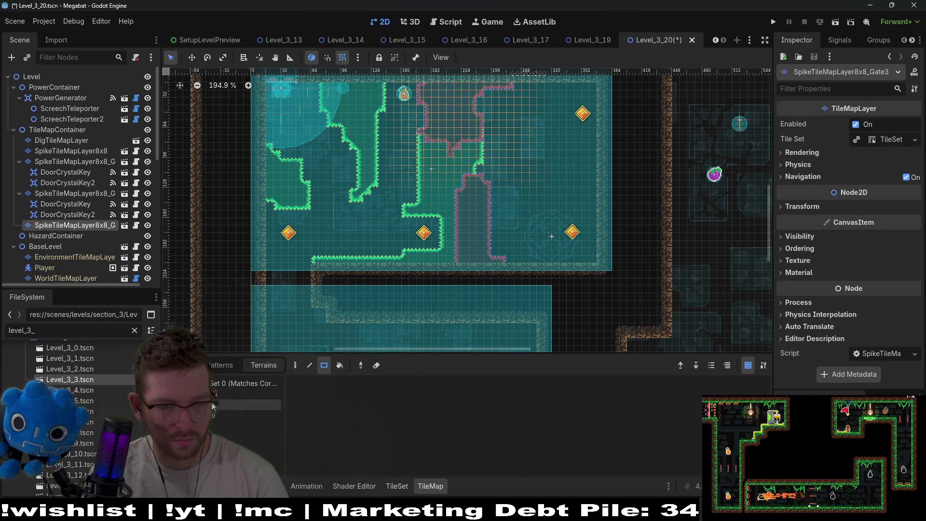
scroll(448, 126, up, 3)
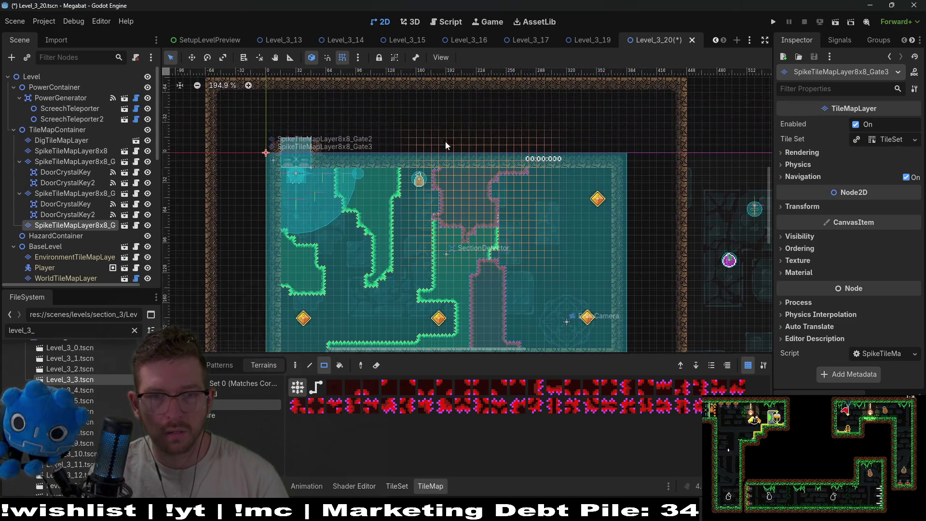
- Paint a block of gate spikes near the room's top-left, undoing a stray column beside the left crystal
mouse_move(364, 100)
mouse_down()
mouse_move(582, 260)
mouse_move(406, 140)
mouse_move(564, 293)
mouse_up()
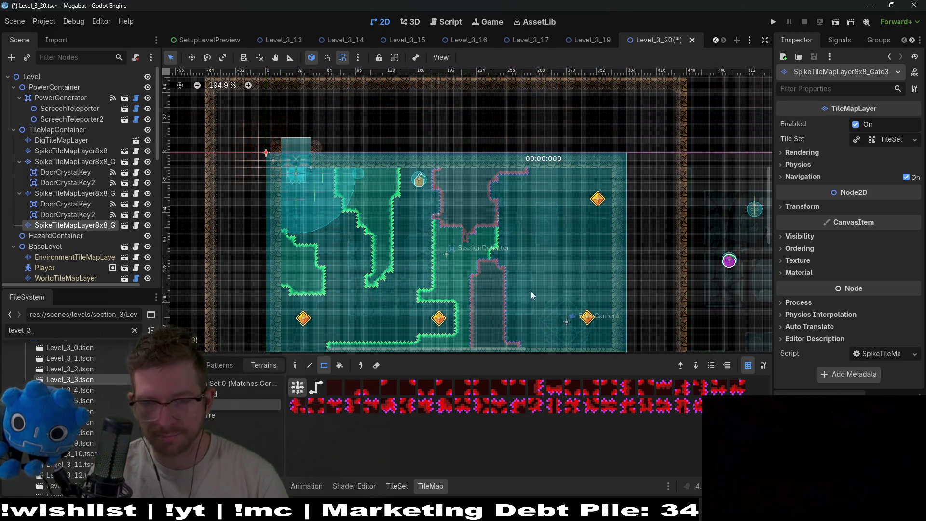
scroll(531, 291, down, 3)
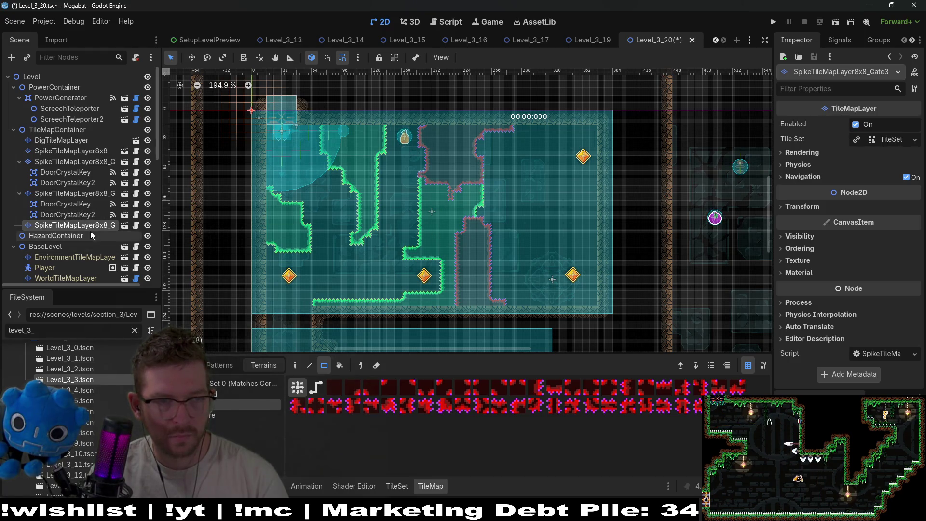
scroll(341, 249, down, 2)
scroll(340, 250, left, 1)
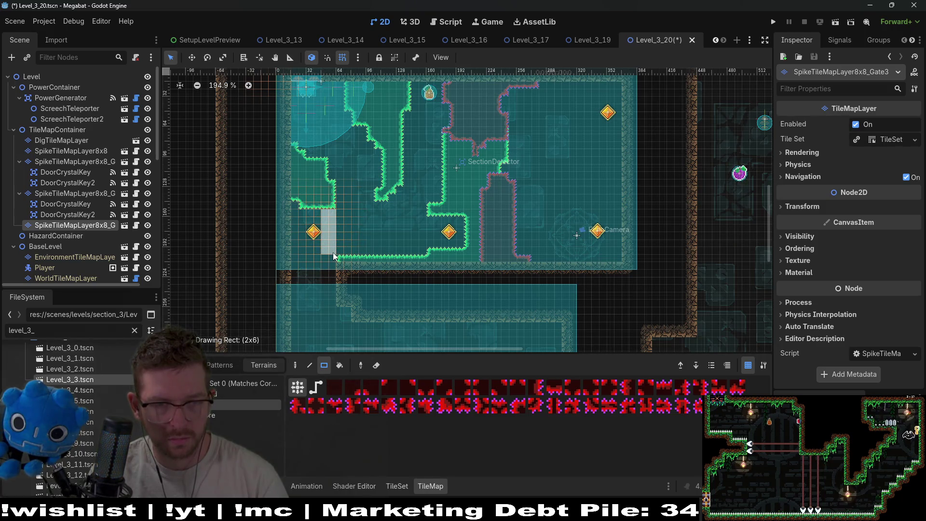
drag(333, 253, 374, 275)
scroll(334, 245, up, 4)
scroll(345, 190, up, 1)
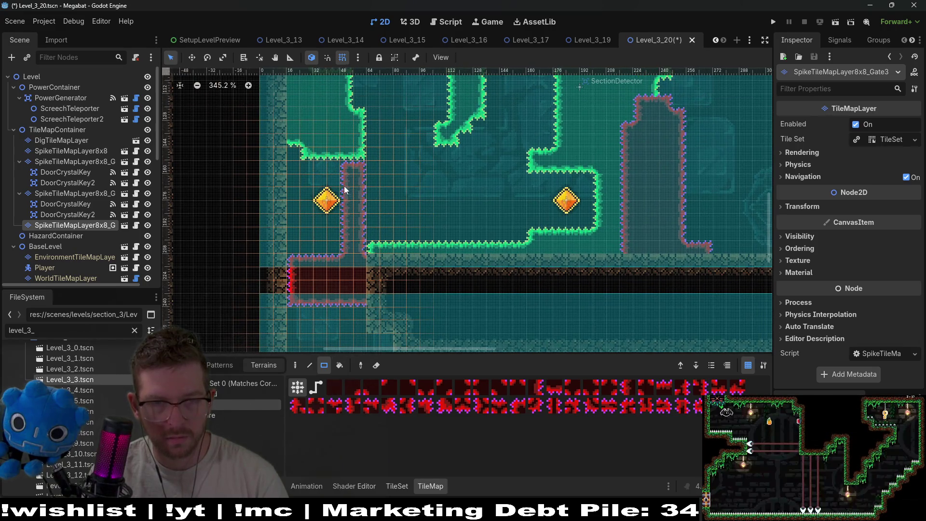
key(ctrl+z)
- Add gate spikes: a patch by the upper-left wall, a one-tile column down the left side and a 2x3 block
mouse_move(360, 166)
mouse_down()
mouse_move(374, 158)
mouse_move(383, 170)
mouse_up()
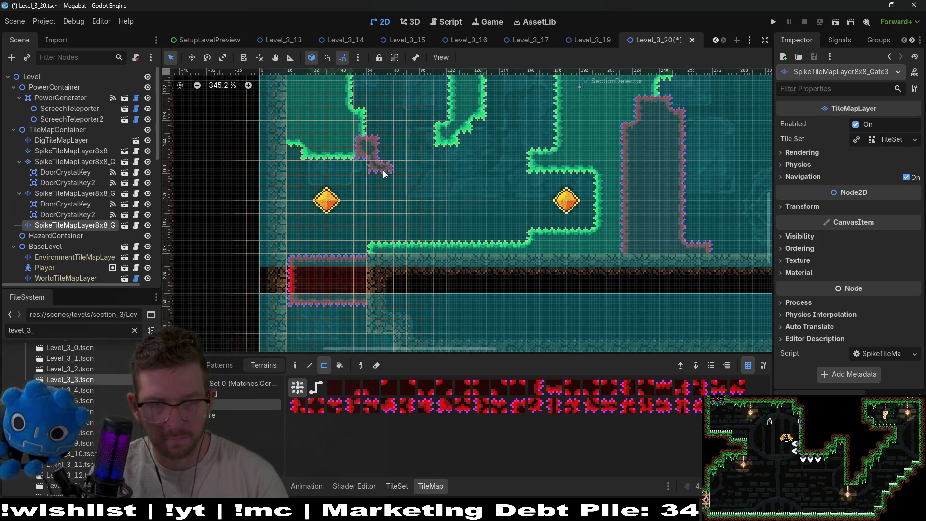
drag(403, 222, 402, 226)
drag(377, 255, 358, 267)
mouse_move(293, 140)
mouse_down()
mouse_move(271, 172)
mouse_move(293, 297)
mouse_up()
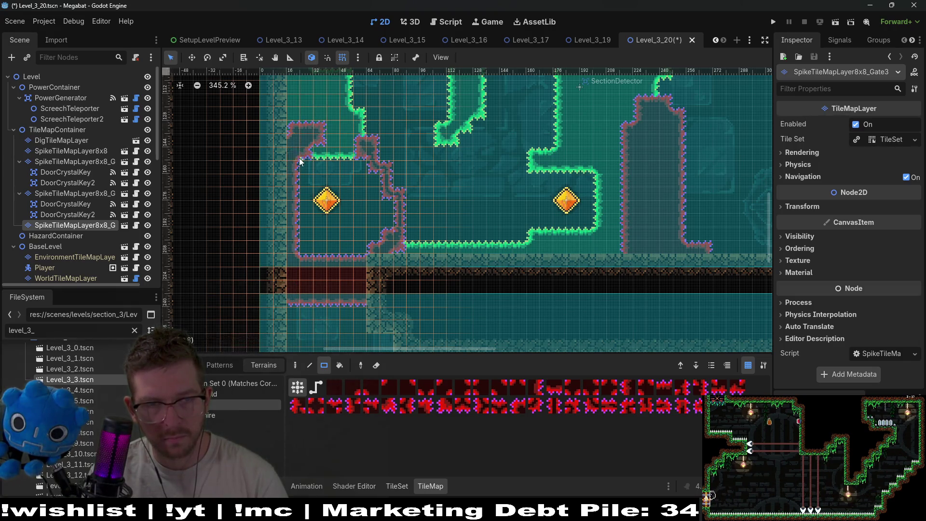
scroll(371, 174, up, 3)
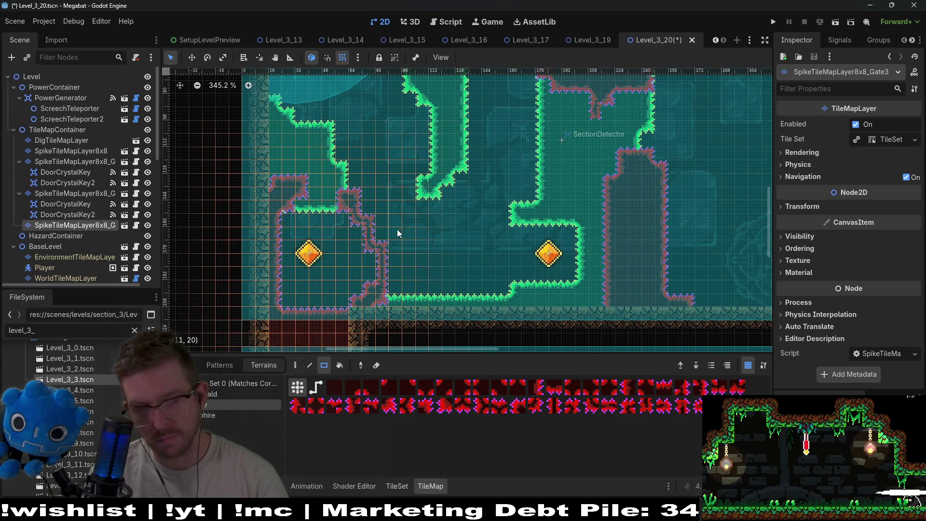
scroll(338, 203, down, 2)
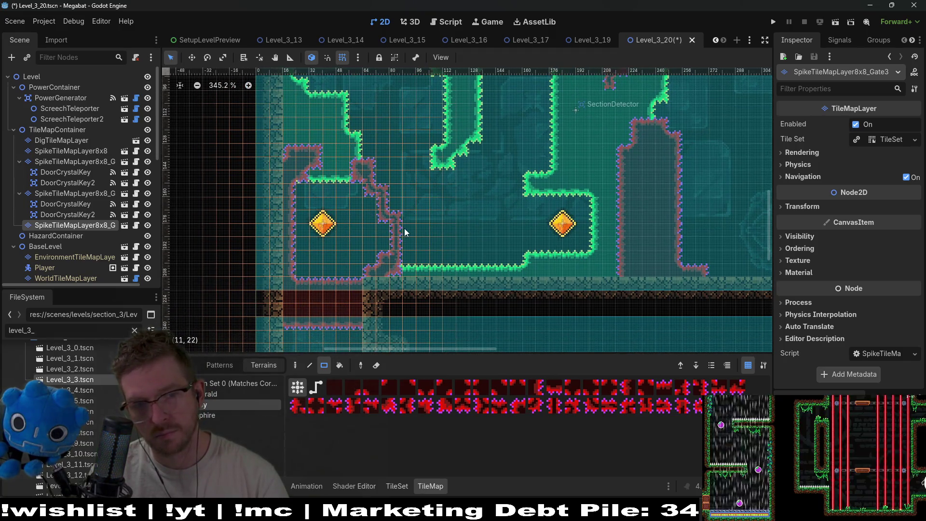
scroll(404, 228, down, 1)
scroll(415, 225, down, 1)
scroll(414, 230, up, 3)
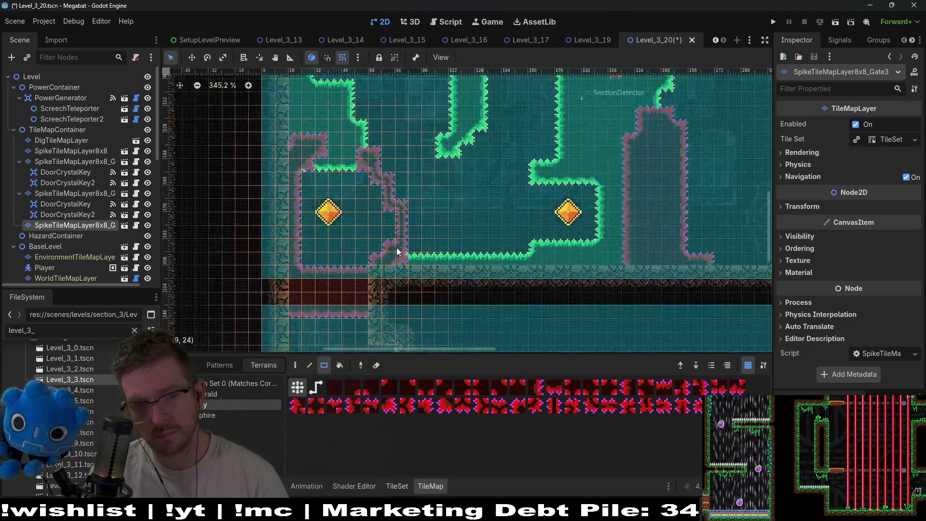
mouse_move(412, 236)
mouse_down()
mouse_move(428, 232)
mouse_move(435, 175)
mouse_move(433, 219)
mouse_up()
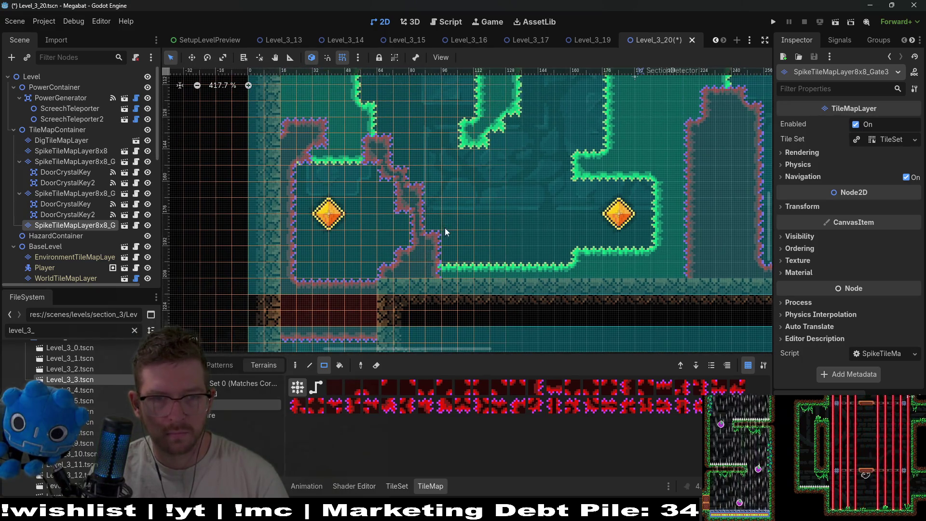
click(352, 126)
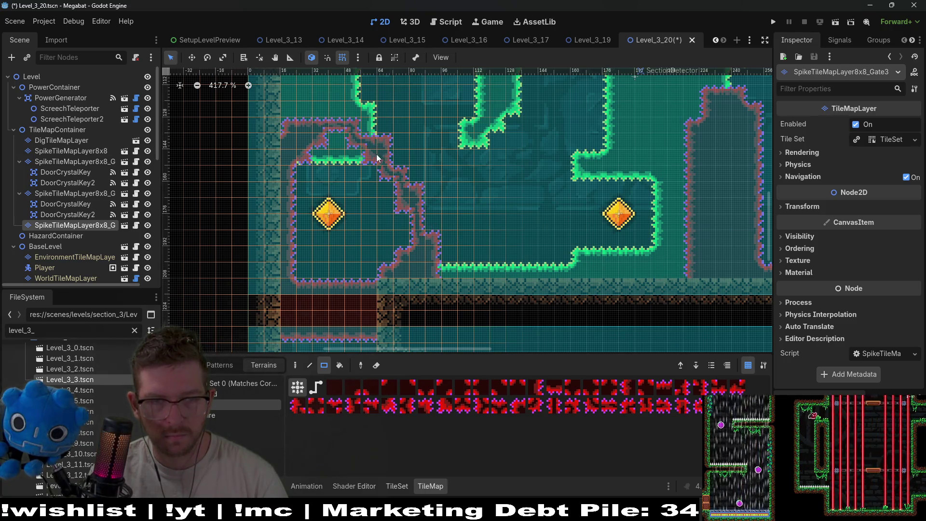
- Remove the spike tiles accidentally painted just left of the green wall
scroll(380, 156, down, 4)
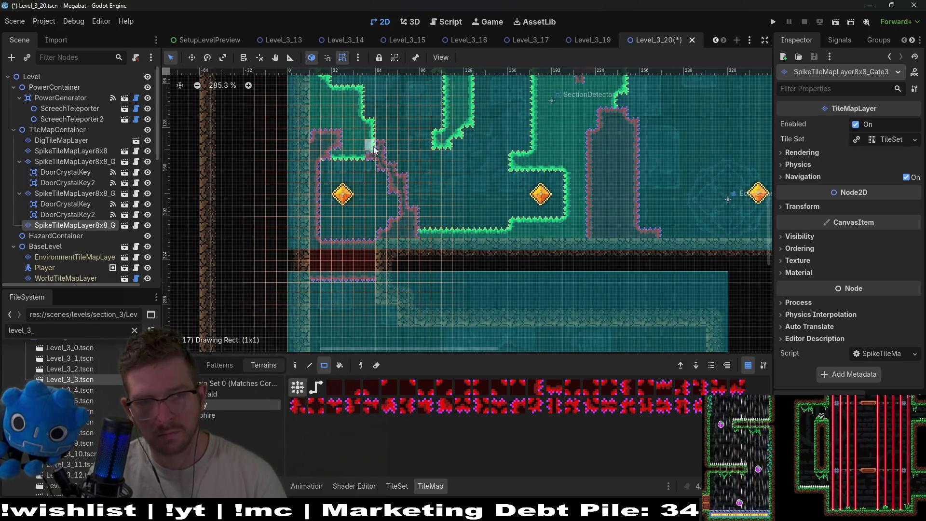
click(364, 135)
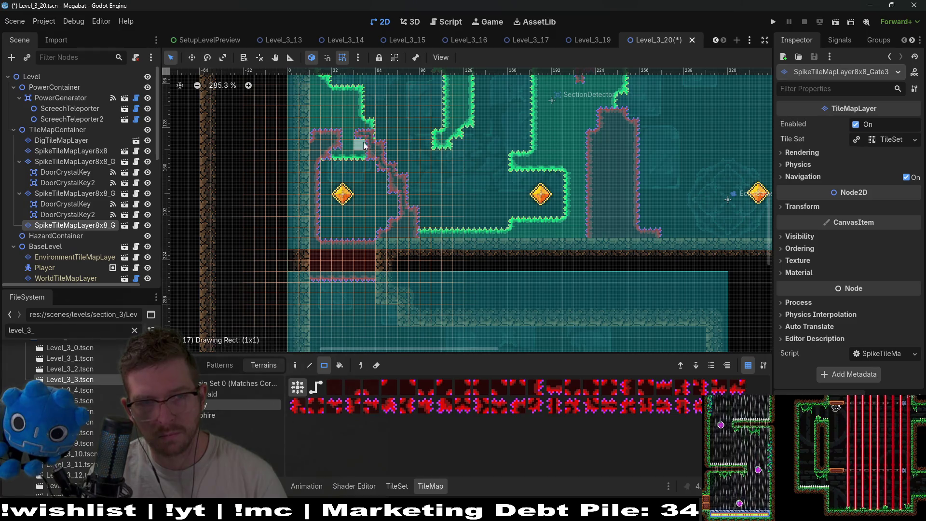
key(ctrl+z)
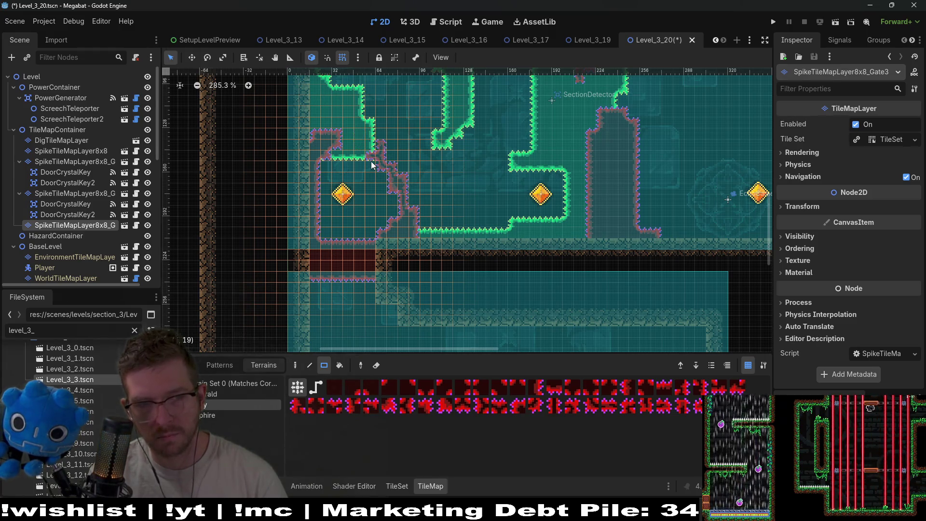
- Move DoorCrystalKey2 from the first gate layer under the third SpikeTileMapLayer8x8_Gate node
scroll(434, 197, down, 5)
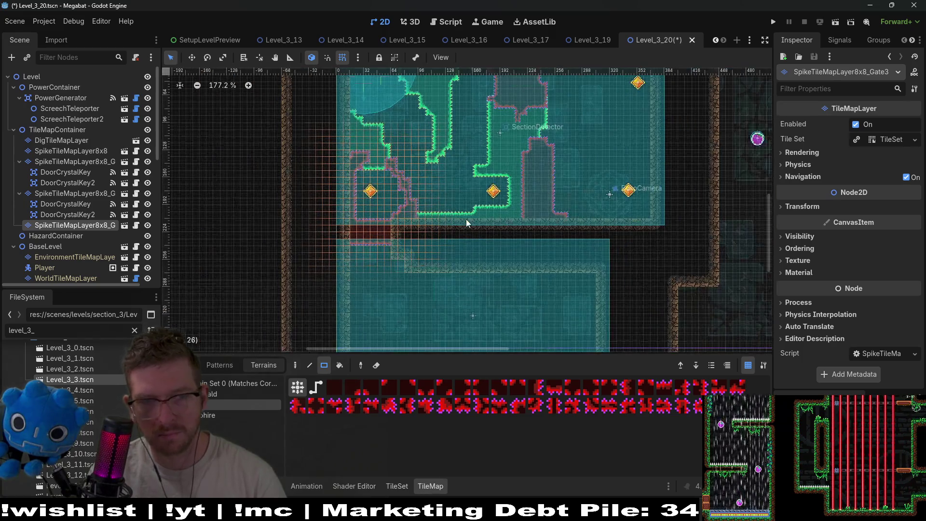
drag(453, 207, 442, 241)
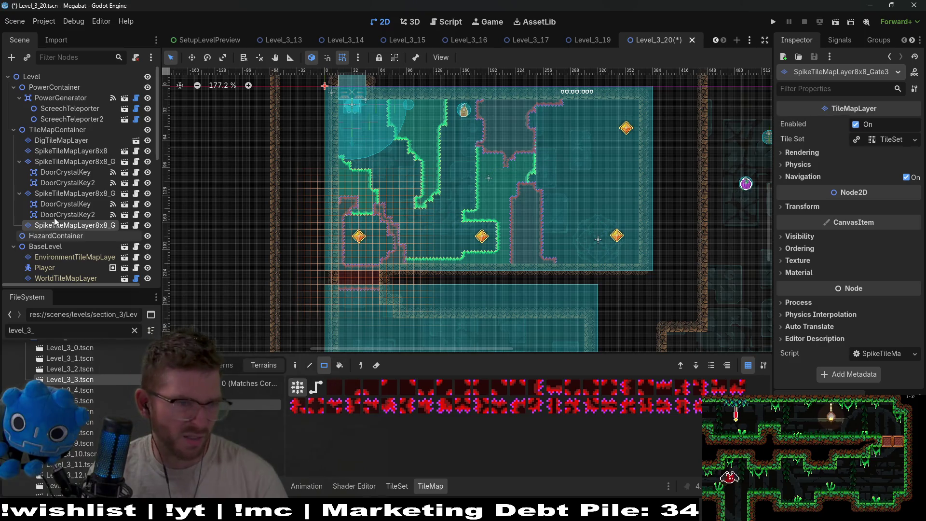
click(82, 184)
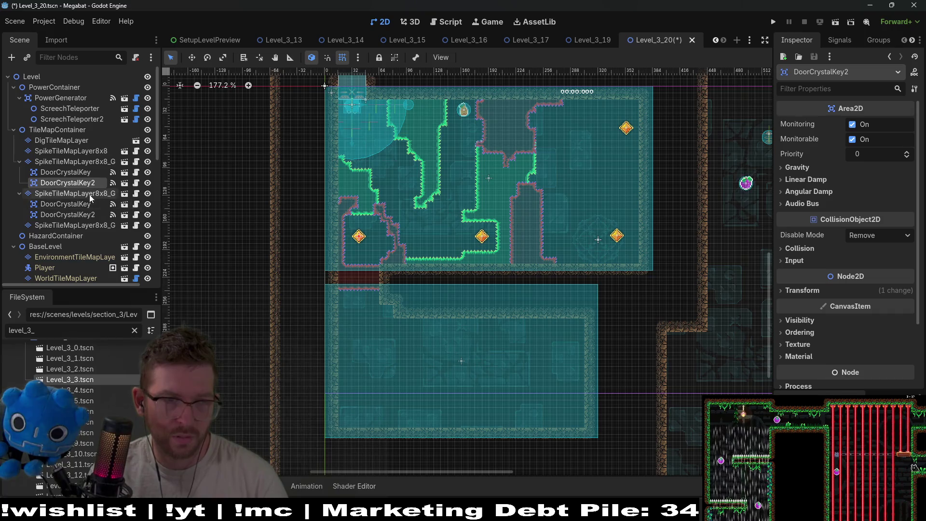
drag(80, 234, 89, 226)
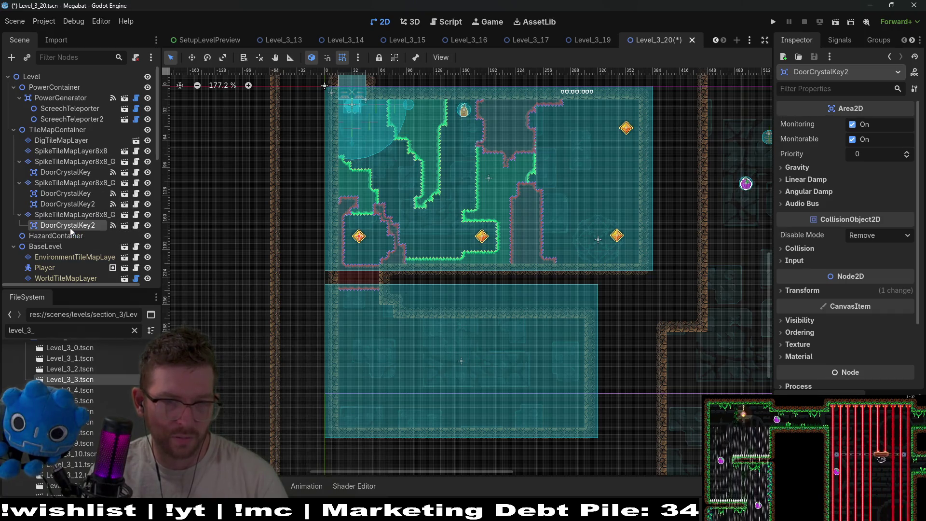
- Rename the moved DoorCrystalKey2 to DoorCrystalKey, then save and run the level
double_click(99, 225)
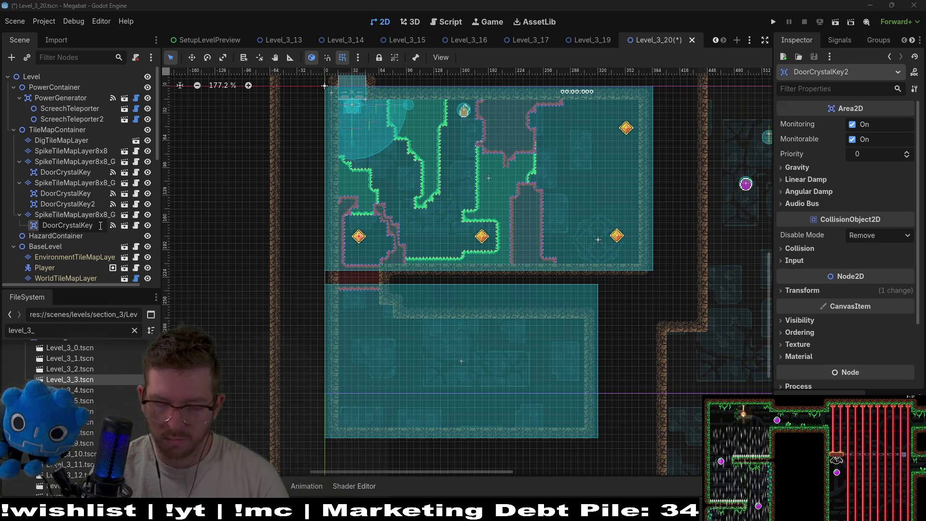
key(BackSpace)
key(Return)
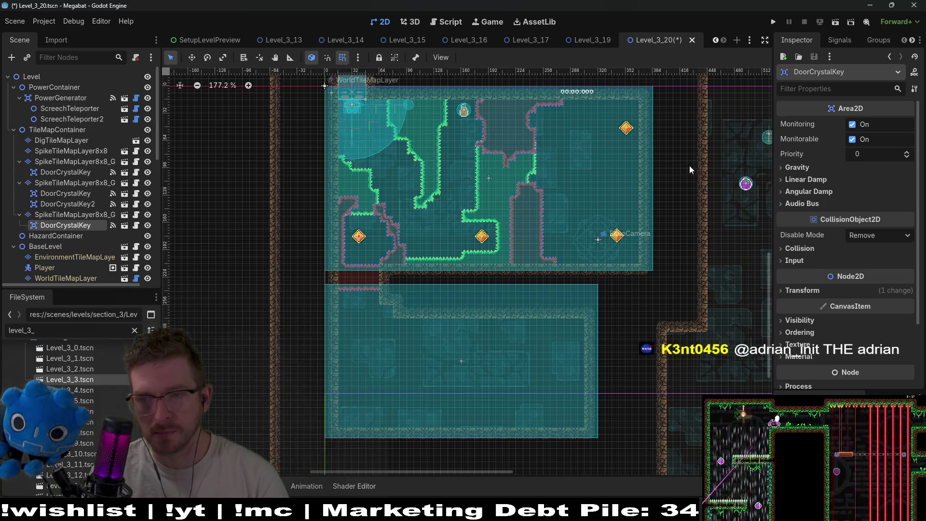
click(833, 25)
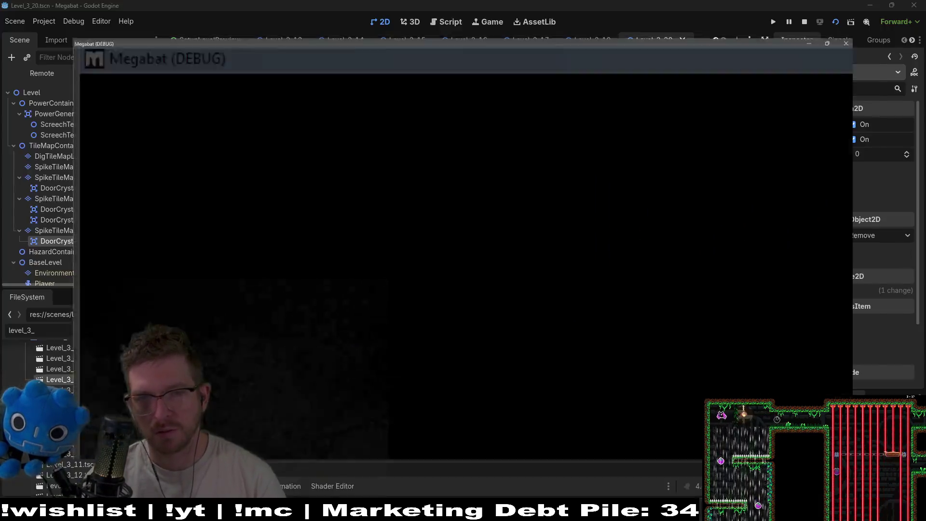
- Fly the bat right and up to eat the orange fruit, then close the game
key(Right)
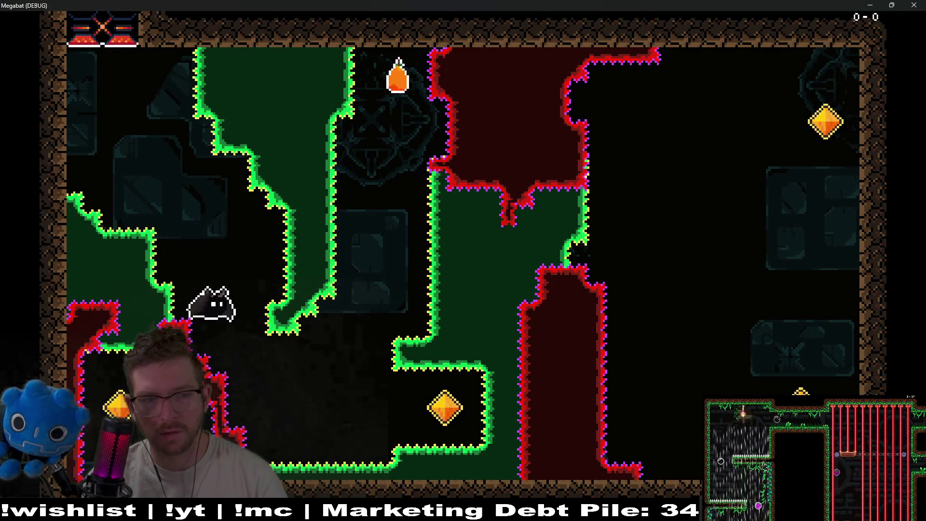
key(space)
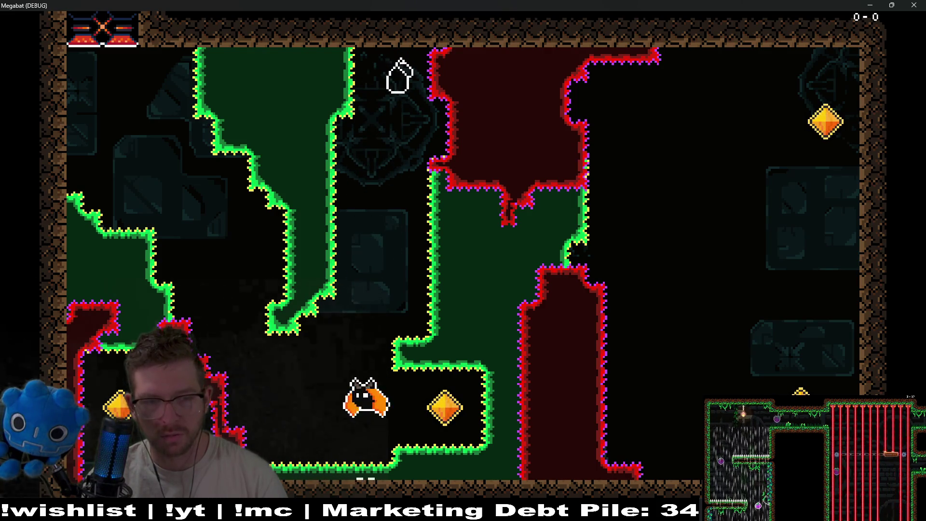
key(Left)
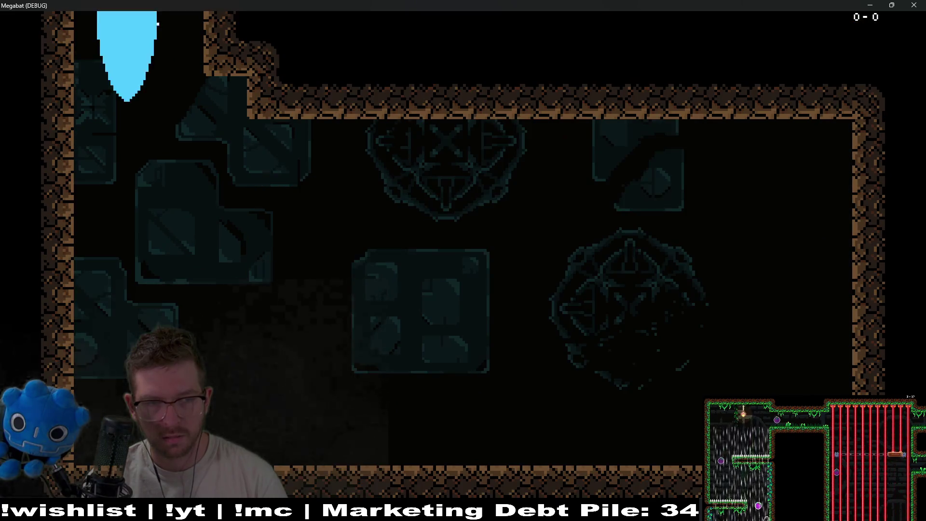
click(916, 4)
- Relaunch the level, eat the orange fruit and collect the lower crystal key to clear its gate
click(835, 23)
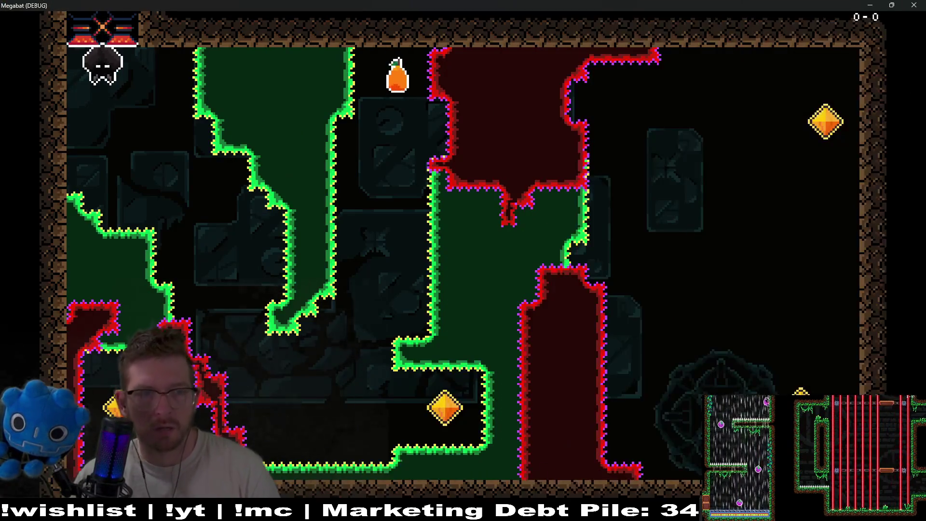
key(Down)
key(Right)
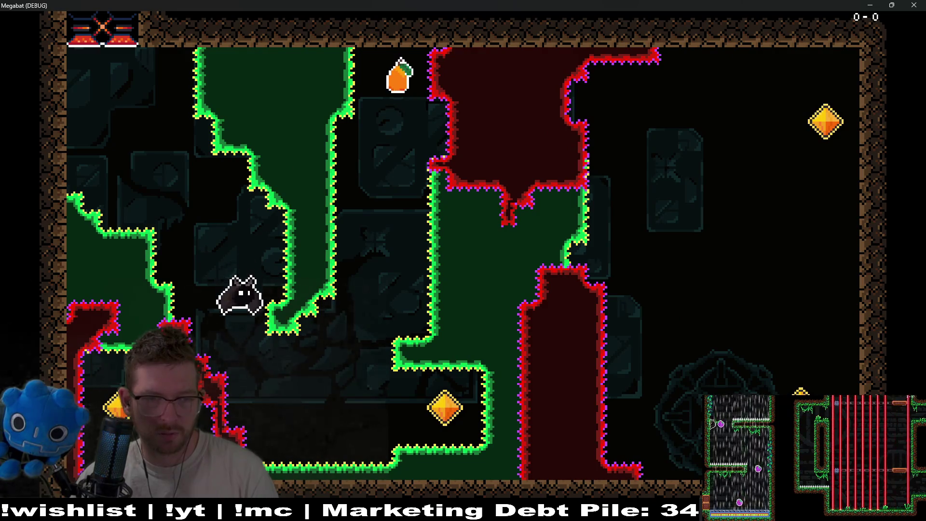
key(Up)
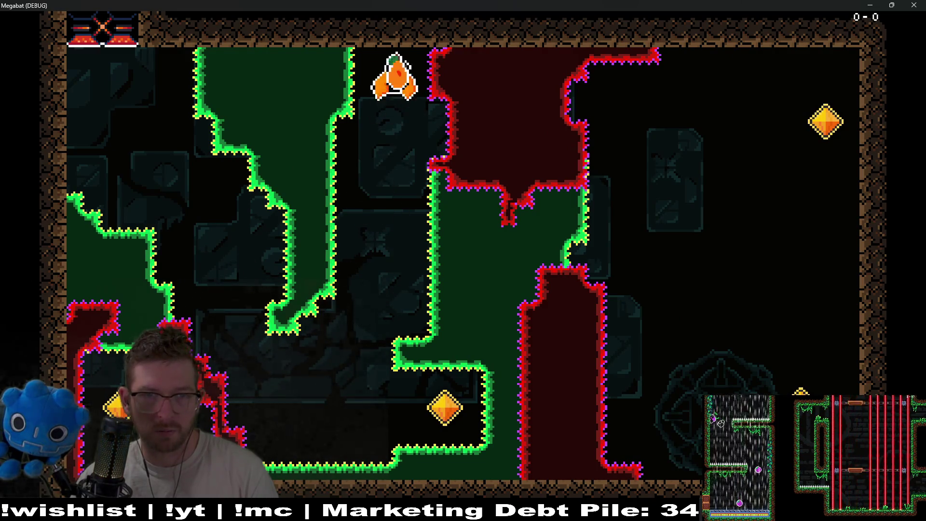
key(Down)
key(Right)
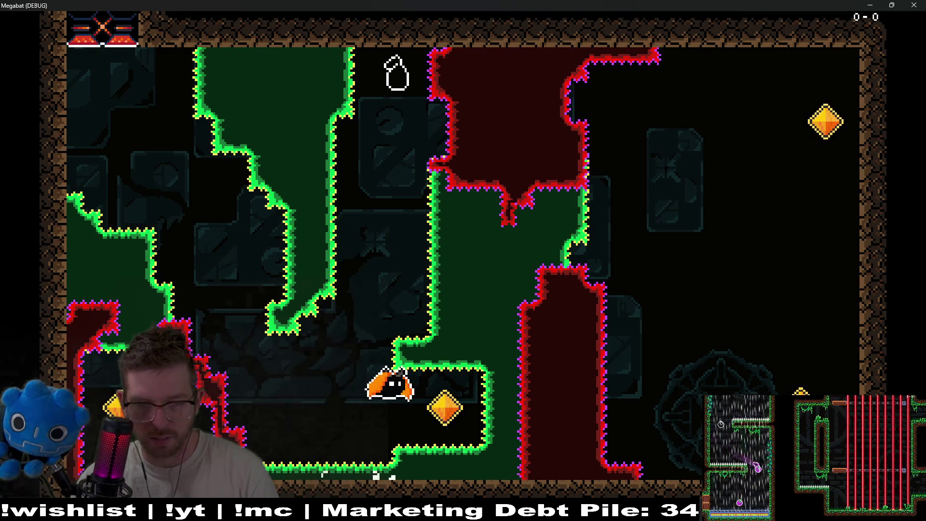
key(Right)
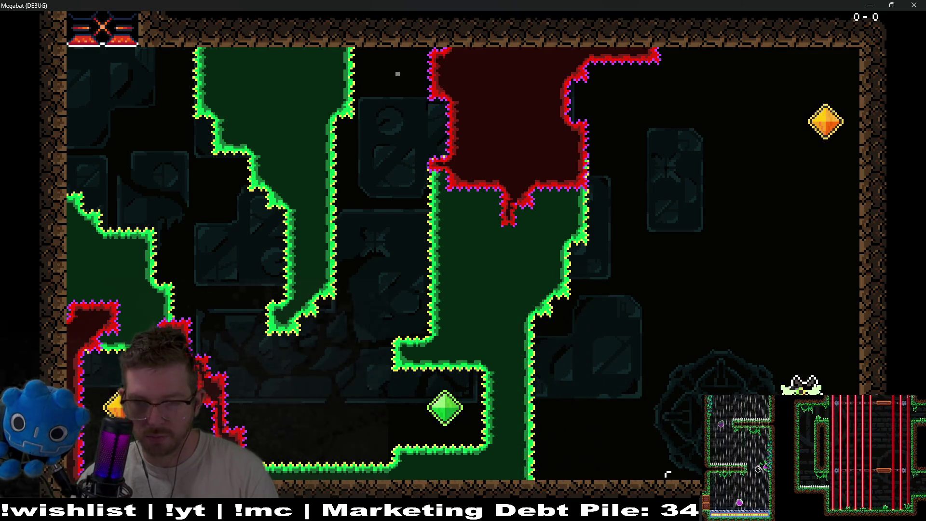
- Collect the top-right and left crystal keys, clearing their gates, then close the game
key(Up)
key(Left)
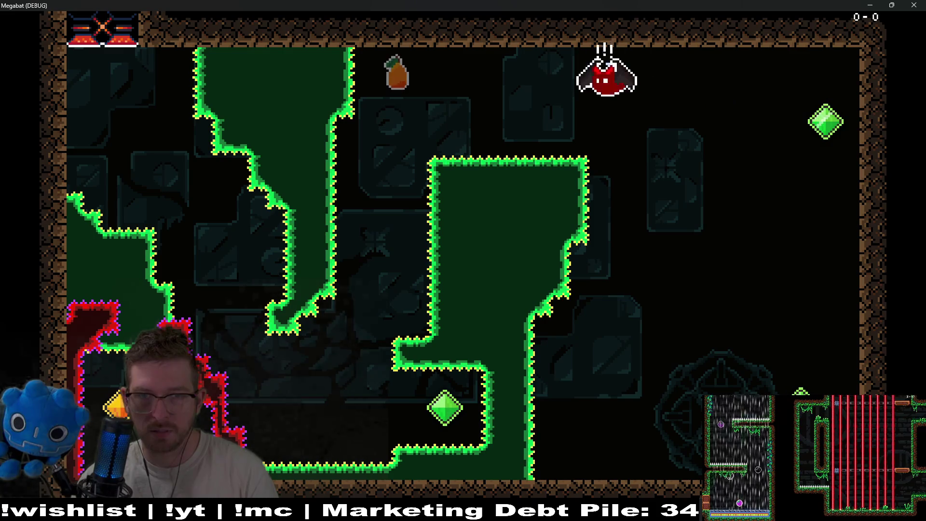
key(Down)
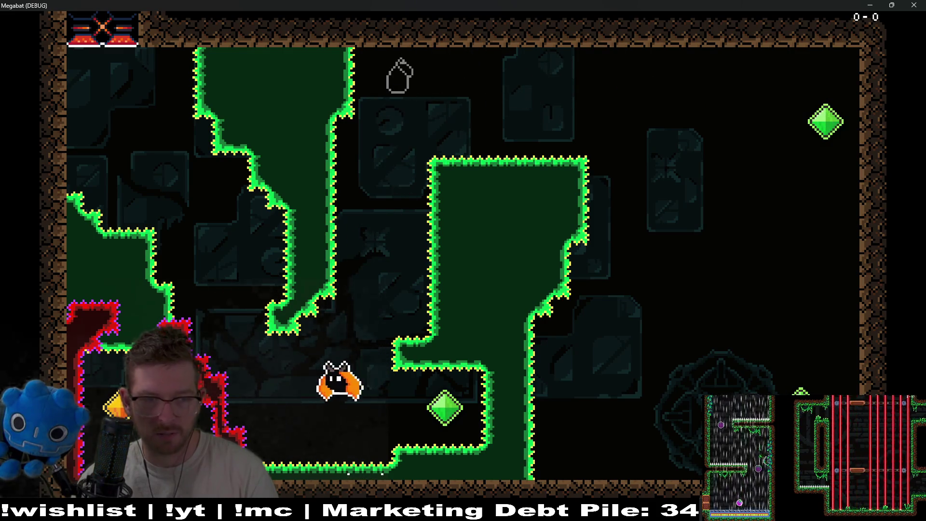
key(Left)
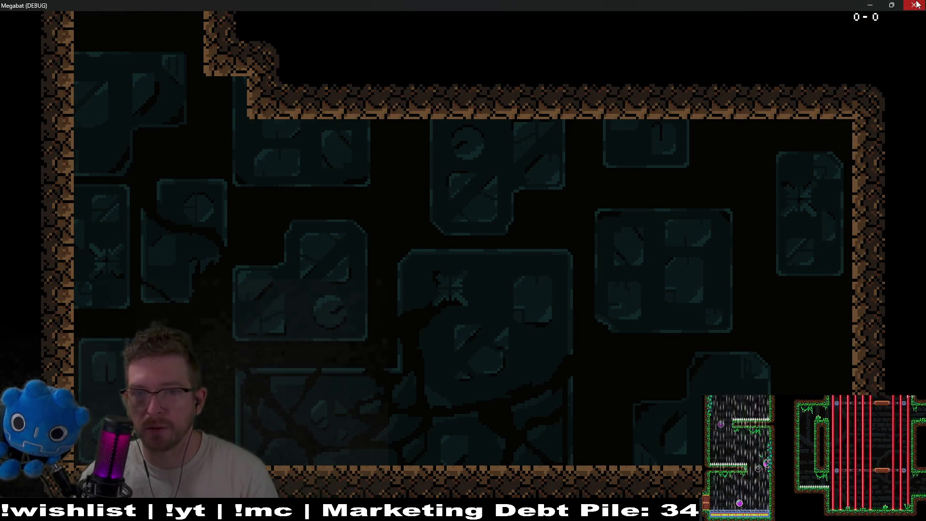
click(916, 5)
scroll(568, 274, down, 3)
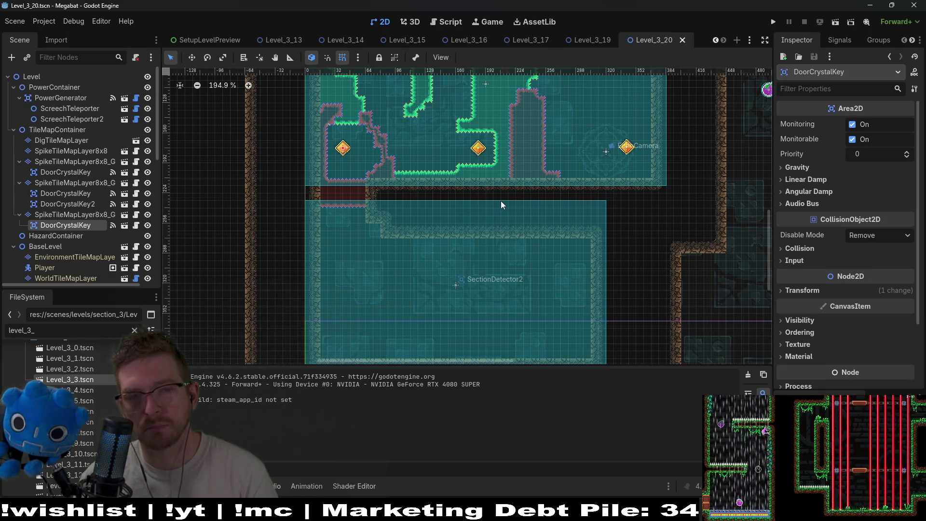
scroll(501, 201, up, 2)
scroll(491, 235, right, 2)
scroll(491, 235, down, 2)
scroll(552, 199, down, 1)
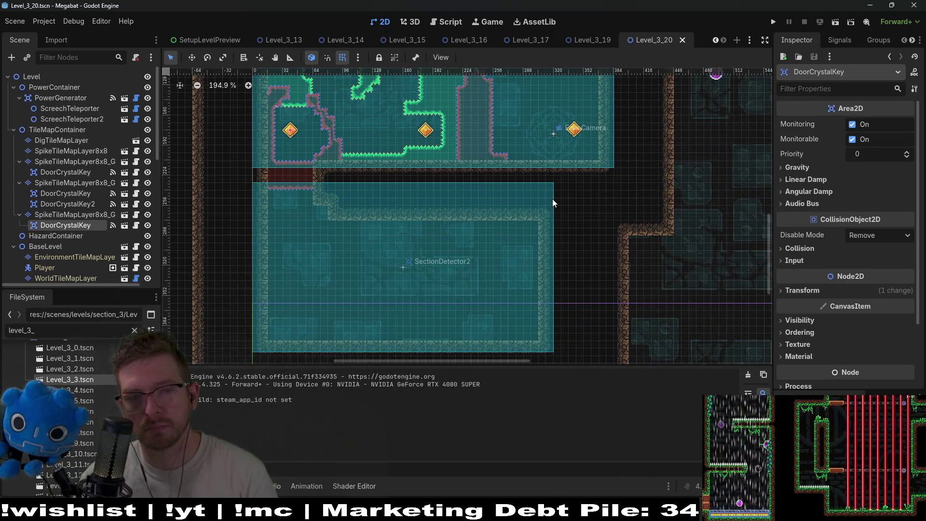
mouse_move(559, 49)
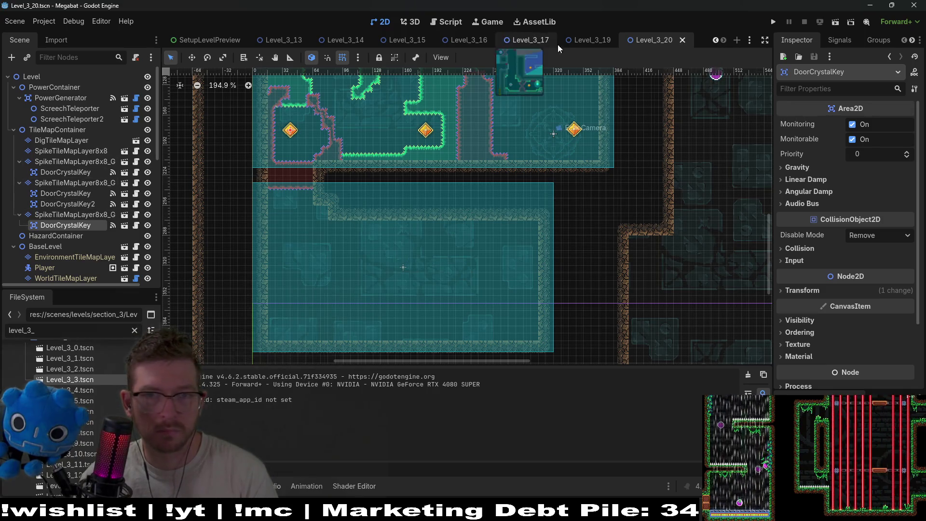
click(596, 42)
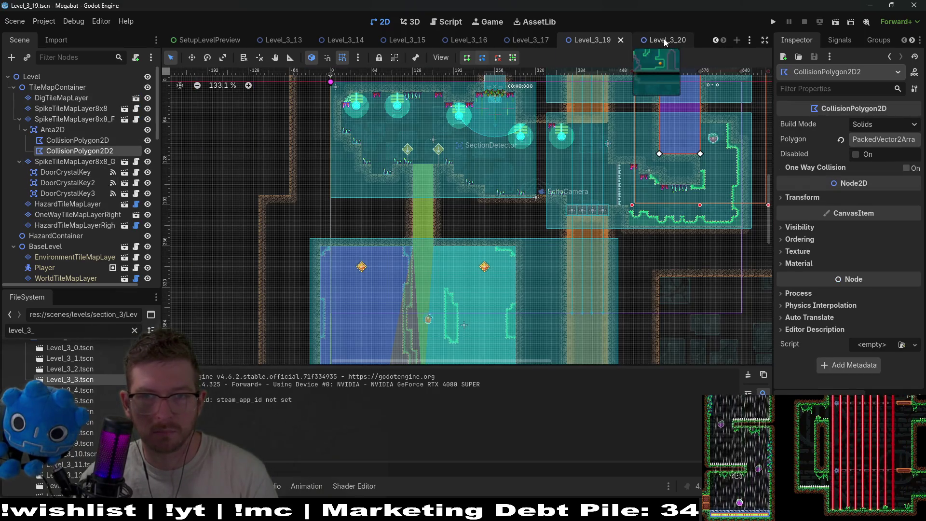
click(662, 40)
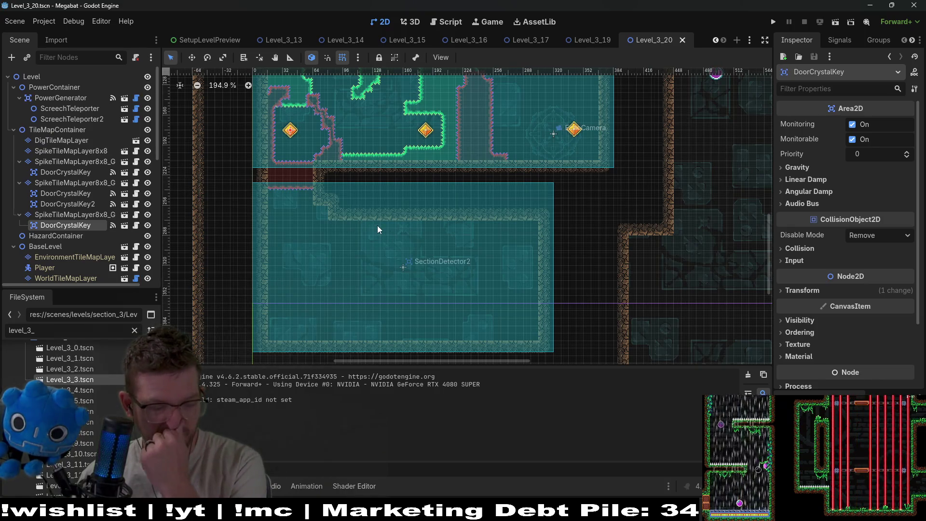
drag(469, 224, 419, 305)
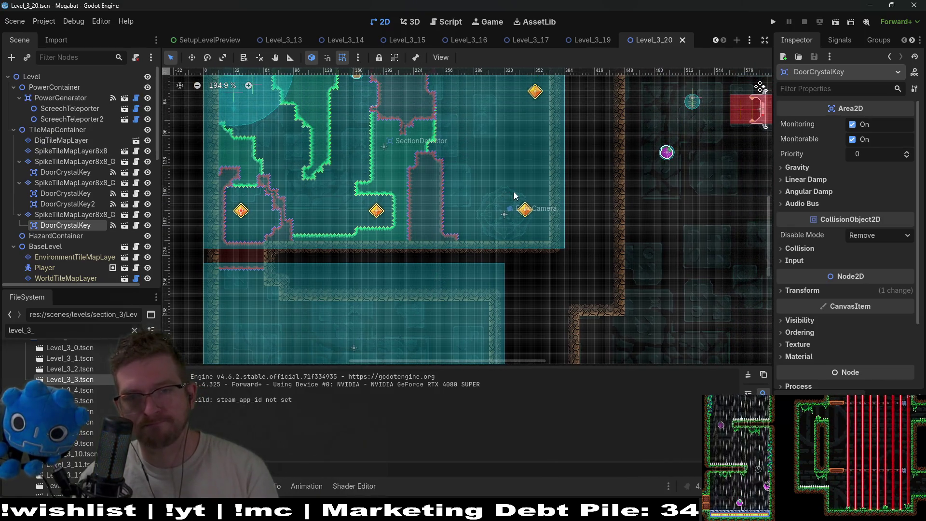
drag(514, 192, 508, 219)
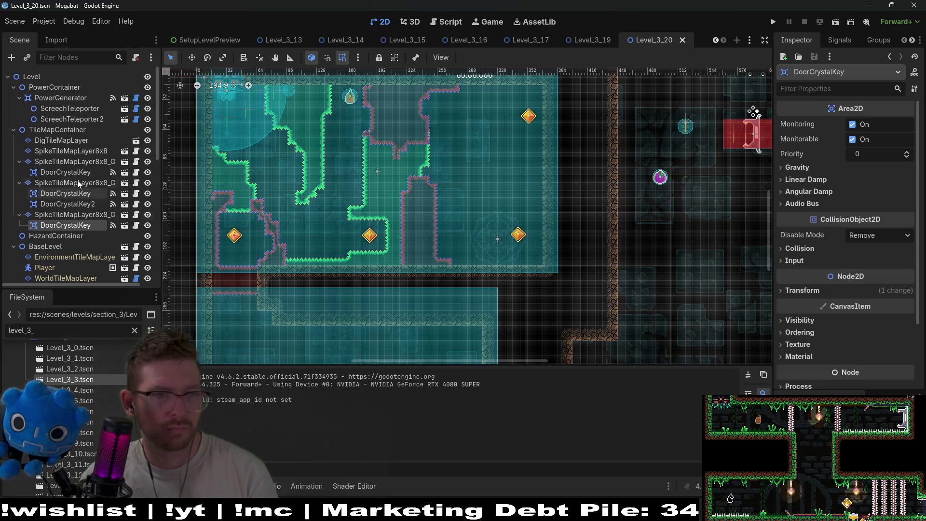
- On SpikeTileMapLayer8x8, paint Emerald spikes near the SectionDetector and a 1x2 block above
click(72, 151)
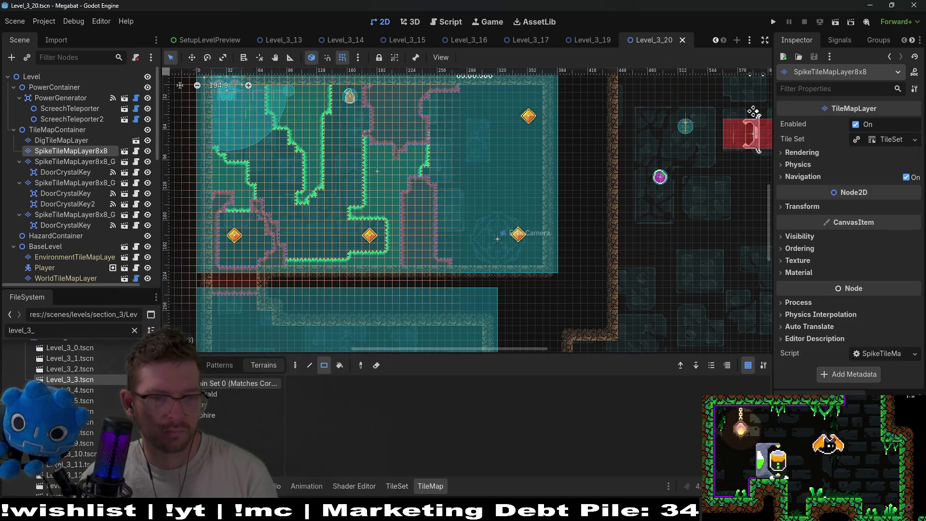
click(222, 393)
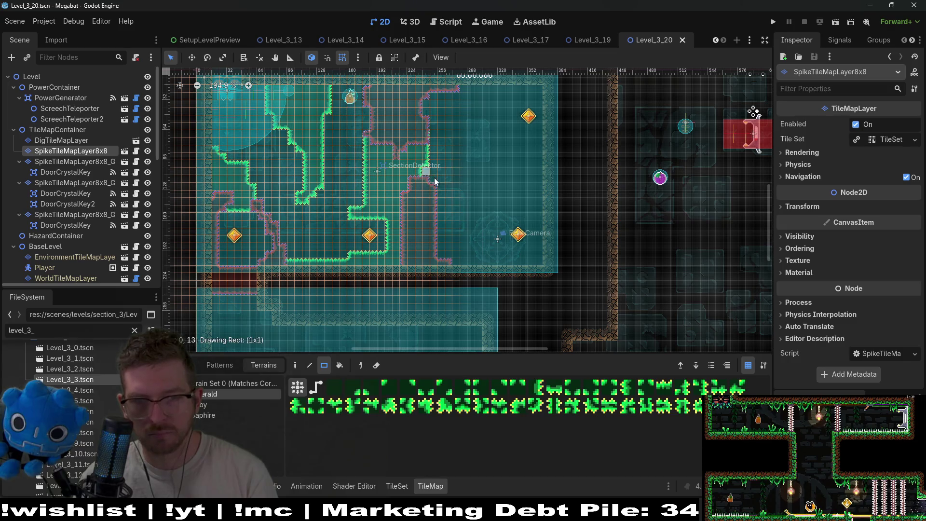
drag(428, 171, 457, 189)
scroll(443, 195, up, 3)
scroll(443, 201, up, 3)
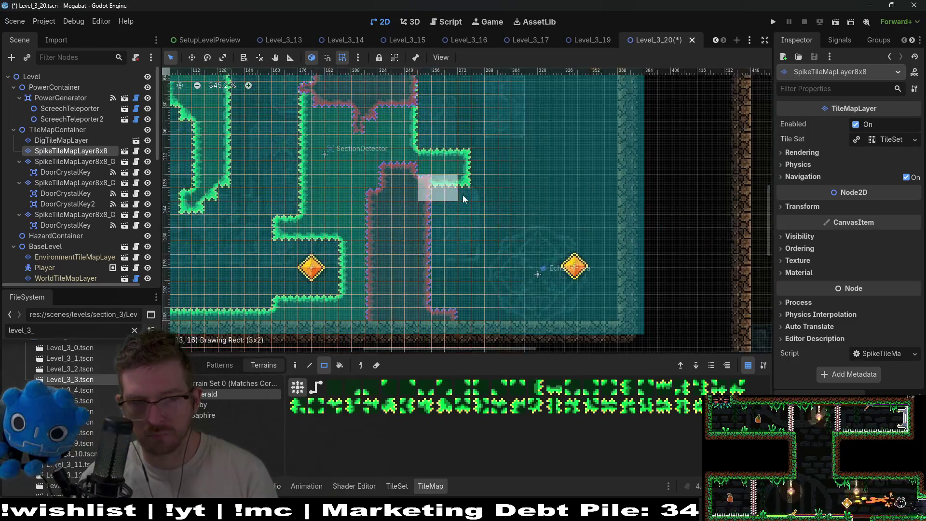
drag(424, 147, 425, 126)
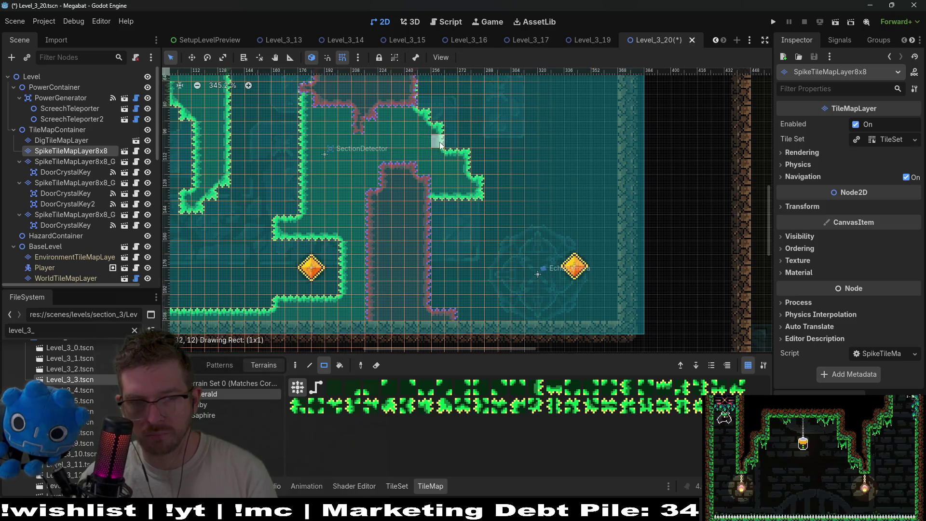
scroll(478, 208, right, 2)
scroll(478, 207, up, 1)
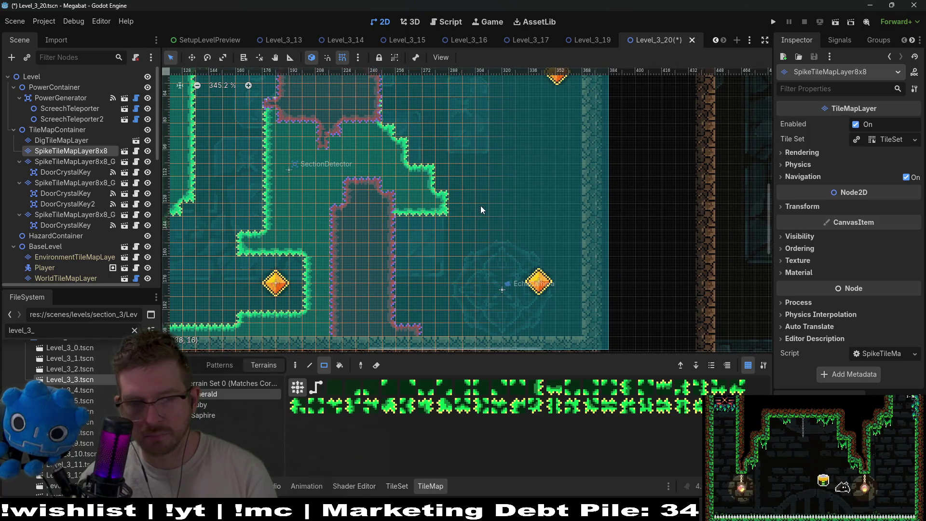
scroll(458, 284, down, 3)
- Add green spikes along the bottom near the pit corner and a 2x4 block joining the right wall
drag(316, 251, 582, 280)
scroll(584, 266, up, 1)
scroll(585, 266, right, 1)
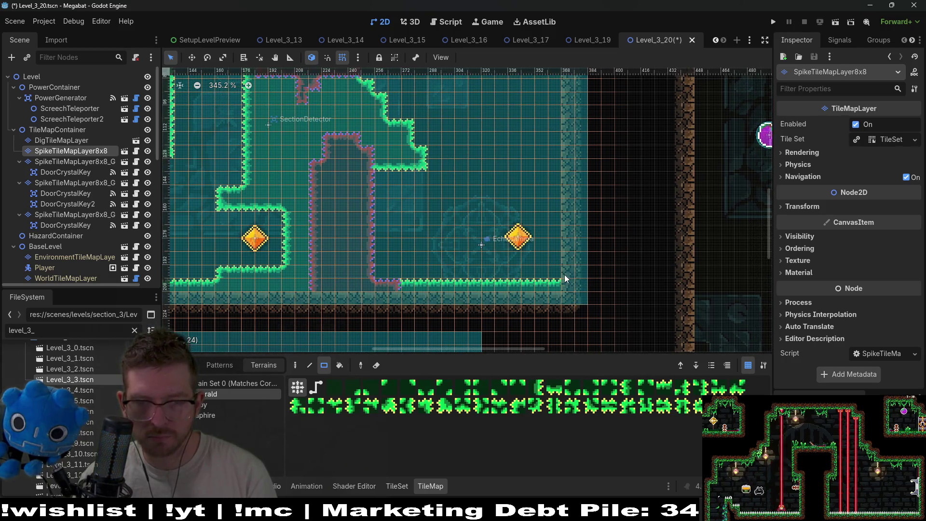
drag(370, 269, 397, 283)
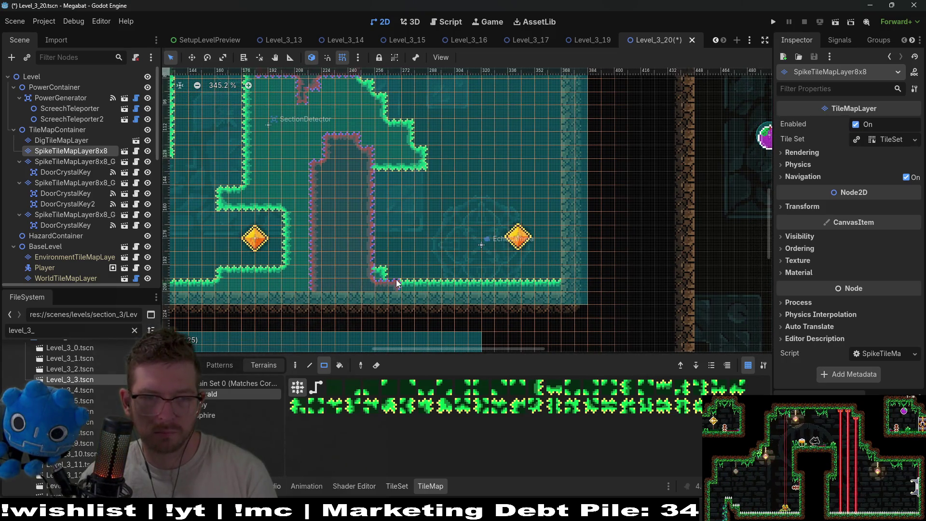
scroll(426, 283, up, 2)
scroll(426, 283, left, 2)
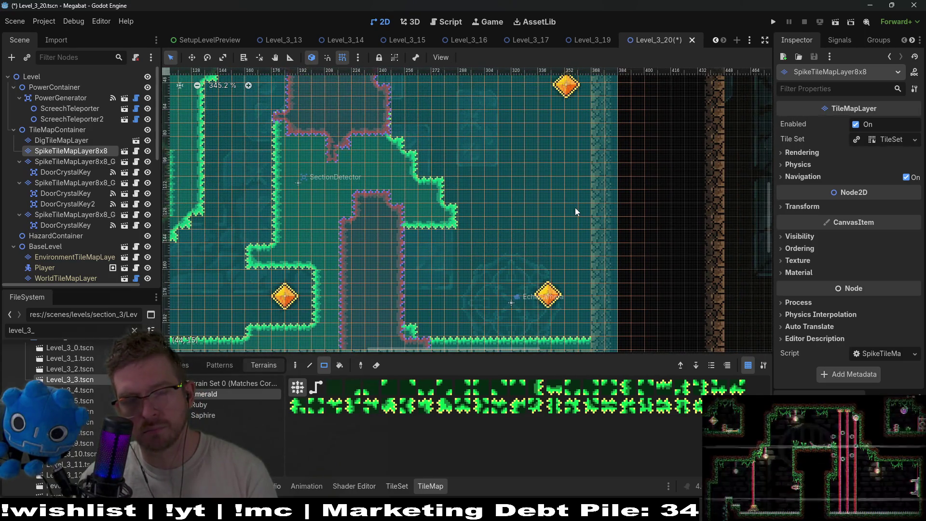
drag(569, 179, 593, 238)
scroll(610, 244, down, 1)
scroll(611, 244, left, 1)
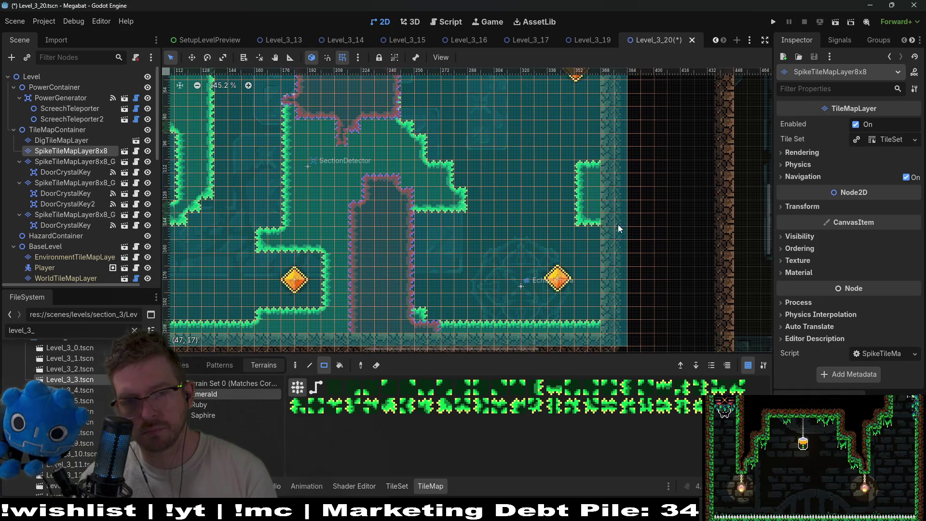
mouse_move(563, 174)
mouse_down()
mouse_move(572, 192)
mouse_move(552, 165)
mouse_move(549, 183)
mouse_up()
scroll(604, 211, down, 2)
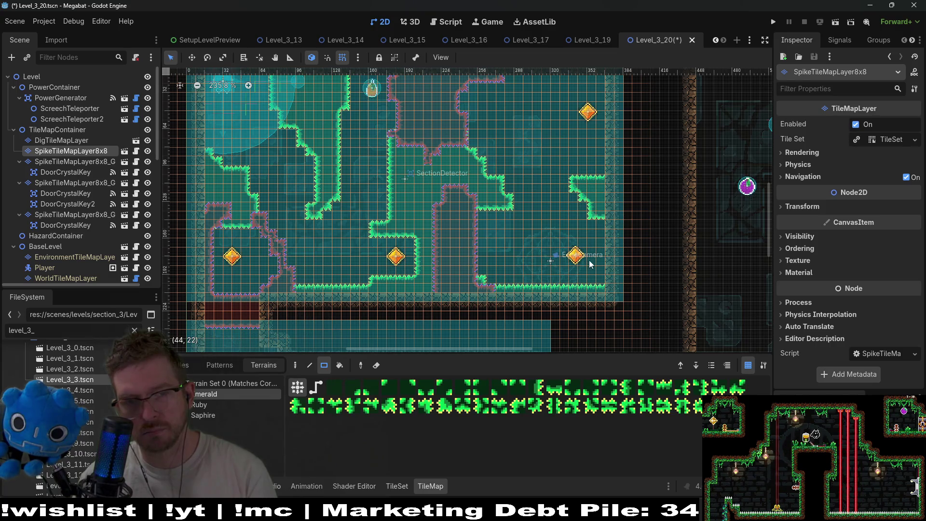
- Paint a 6x4 spike block on the right and extend the diagonal spiked wall to reconnect the corner
drag(531, 153, 525, 213)
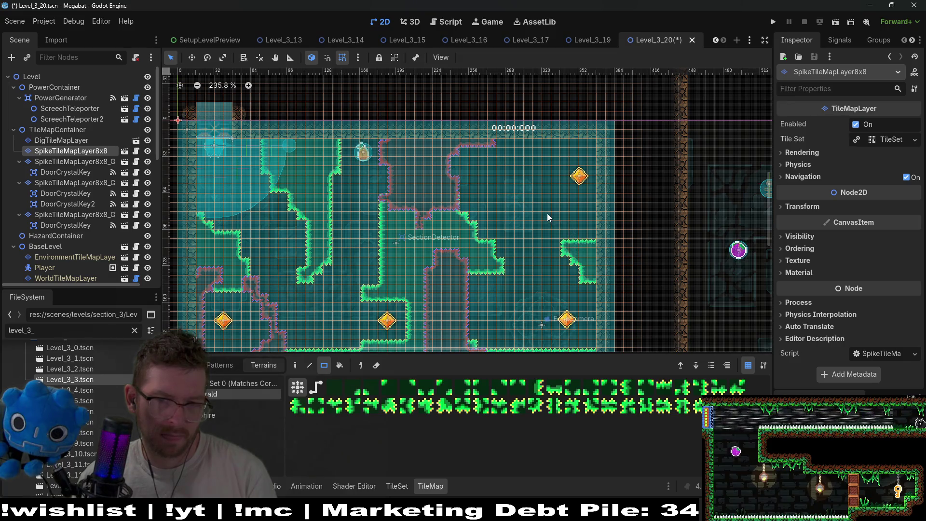
drag(545, 216, 591, 246)
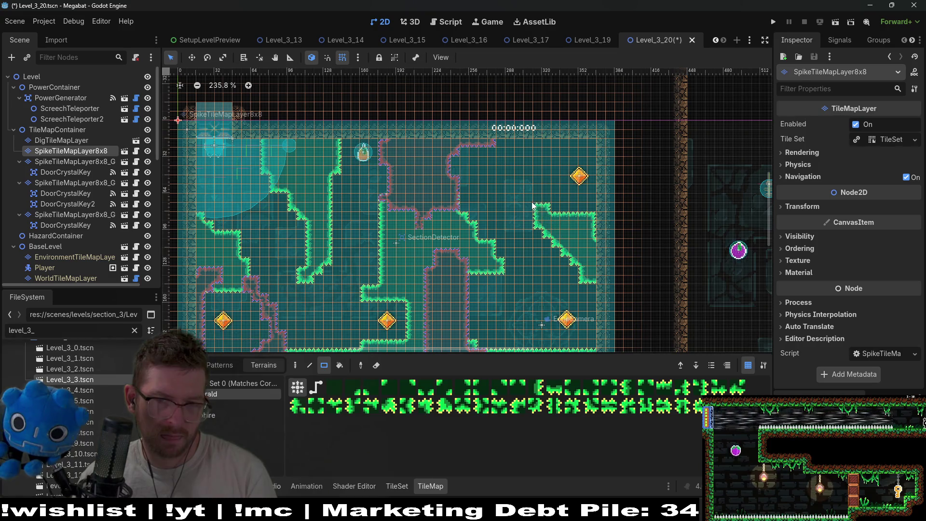
drag(519, 189, 529, 204)
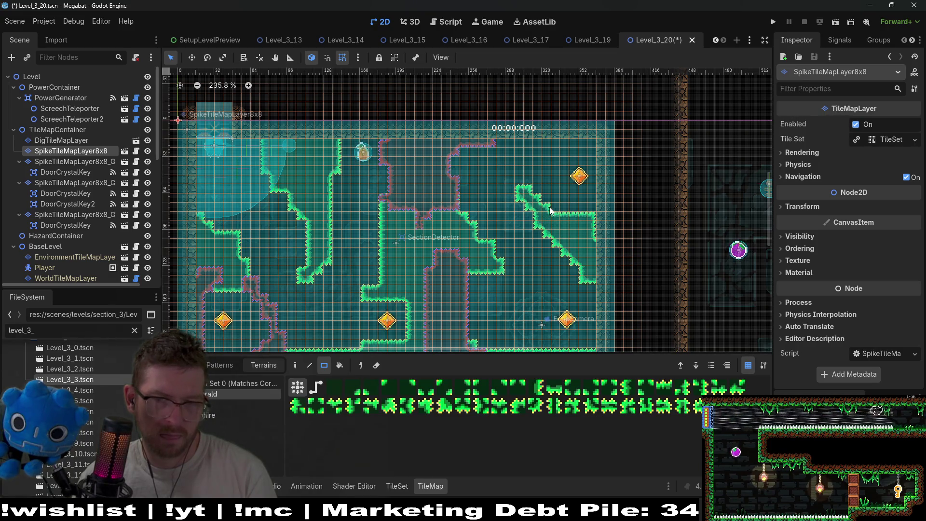
click(564, 242)
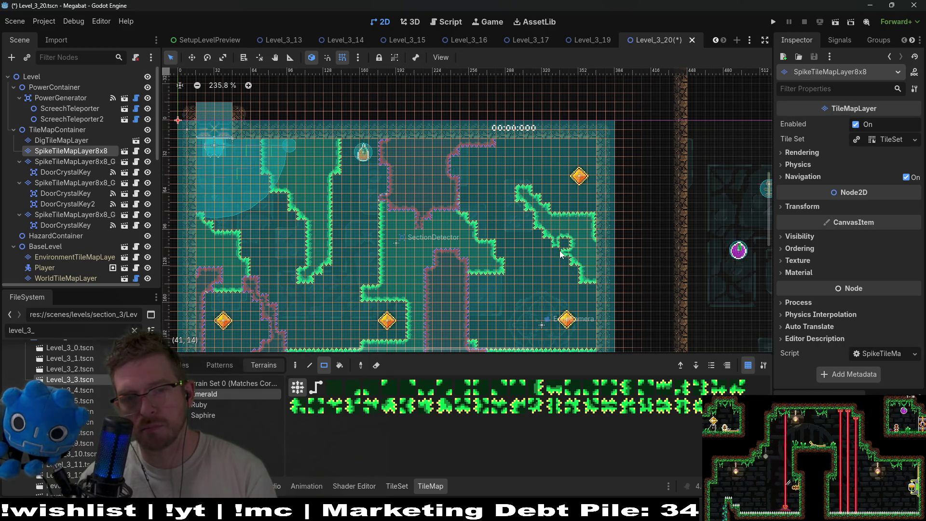
click(593, 209)
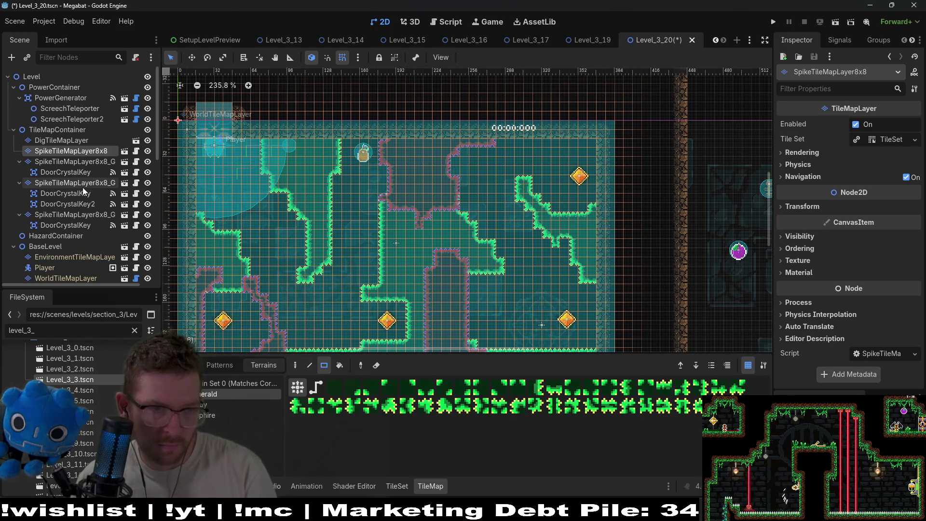
click(76, 213)
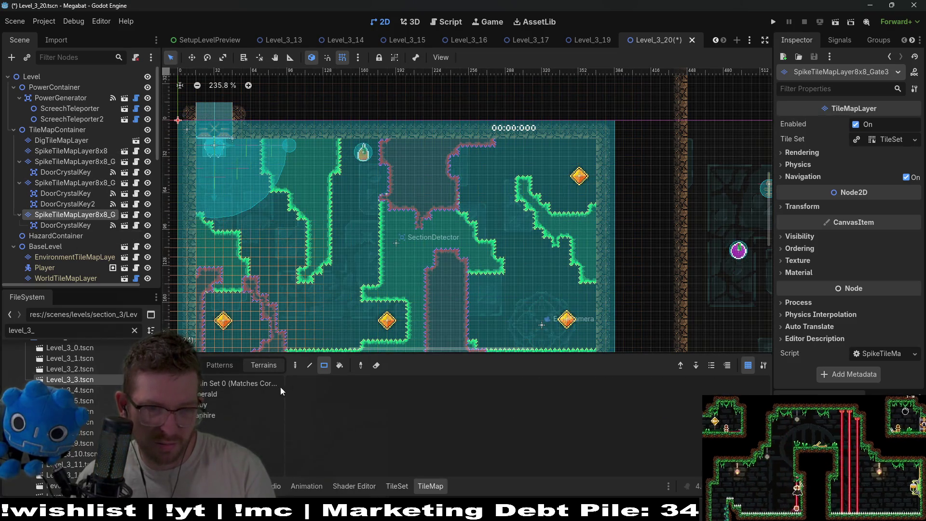
- Paint Ruby spike tiles on the Gate3 and Gate2 layers, then start a new TODO card on Obsidian's Polish Board
click(223, 405)
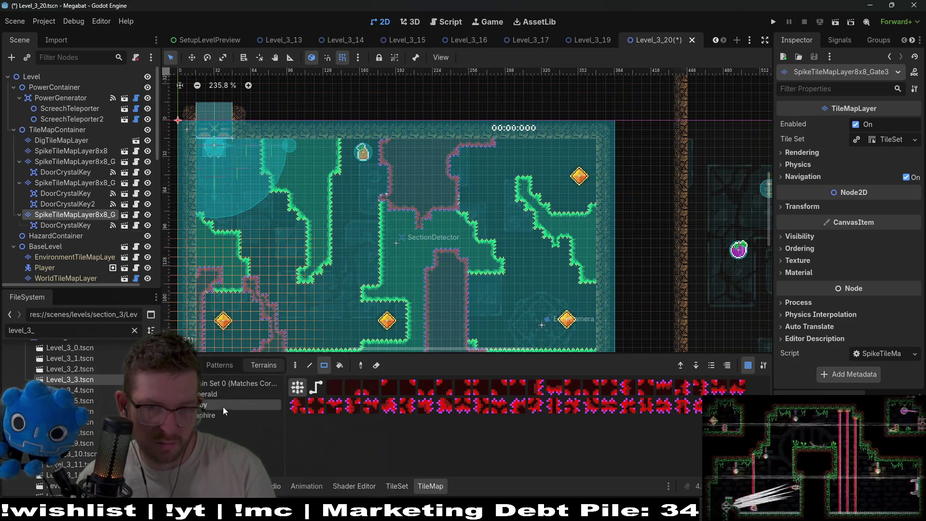
click(494, 143)
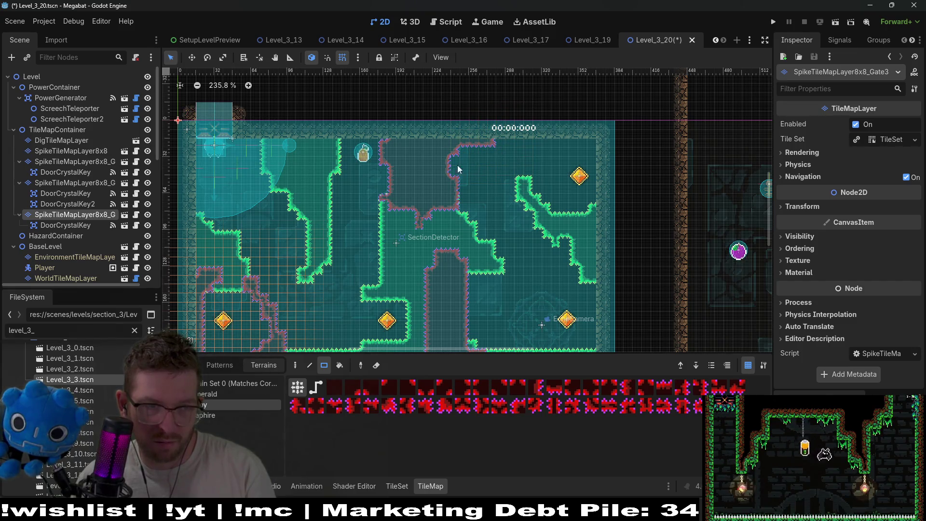
click(85, 184)
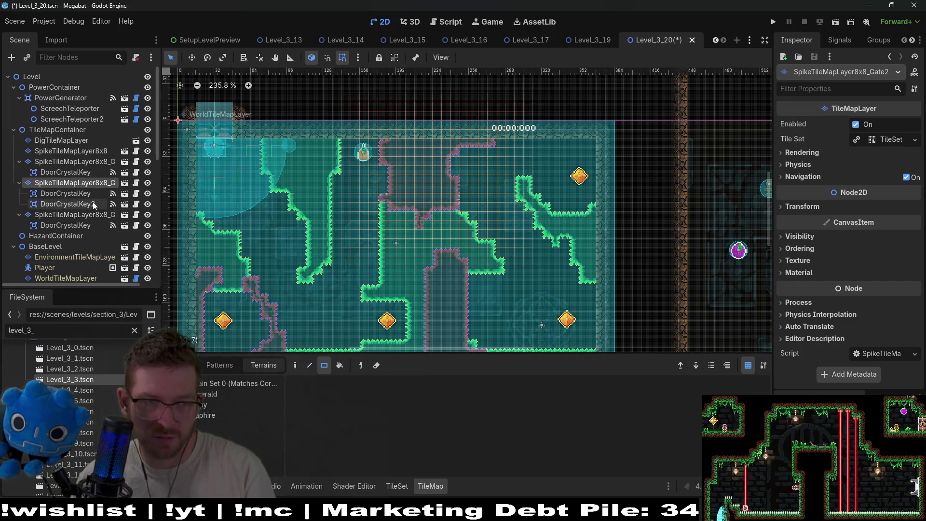
mouse_move(500, 138)
mouse_down()
mouse_move(492, 145)
mouse_move(486, 135)
mouse_up()
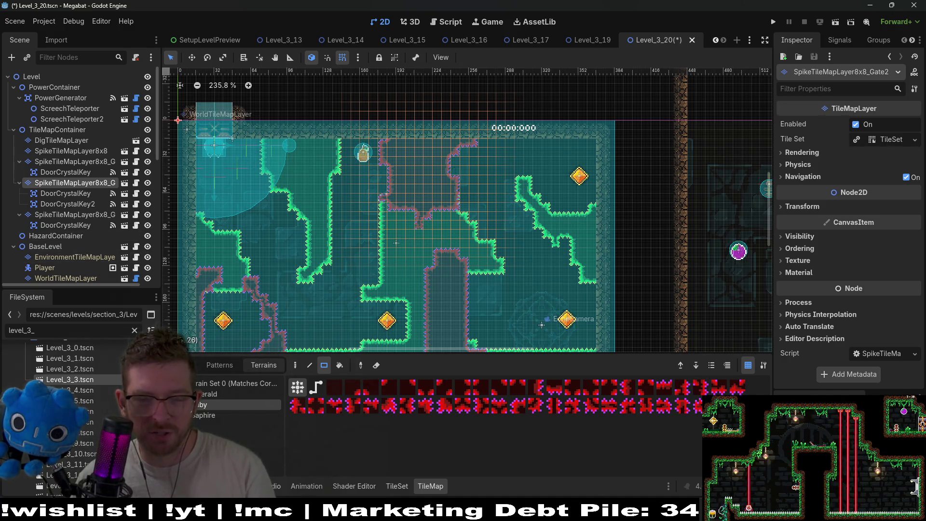
key(alt+Tab)
click(209, 162)
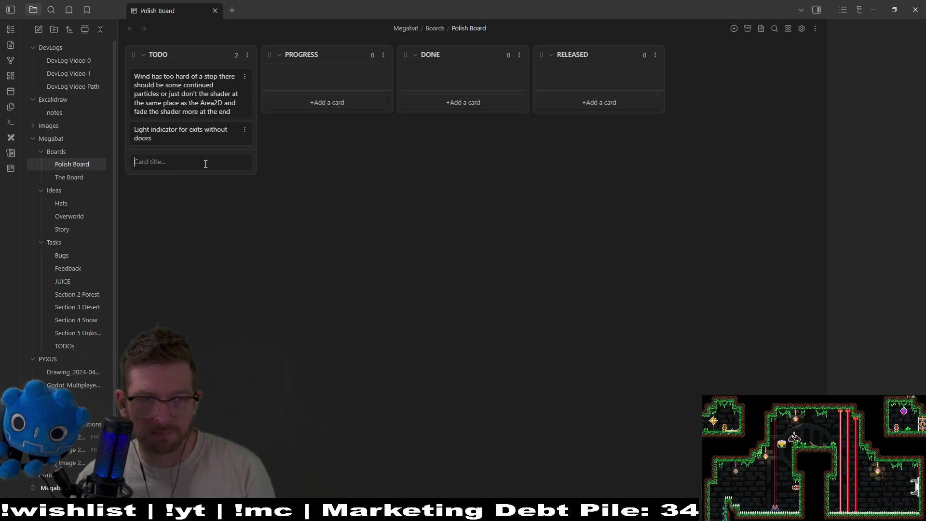
- Type a card title about grabbing a crystal key and fix the misspelled 'corresponding'
text(When)
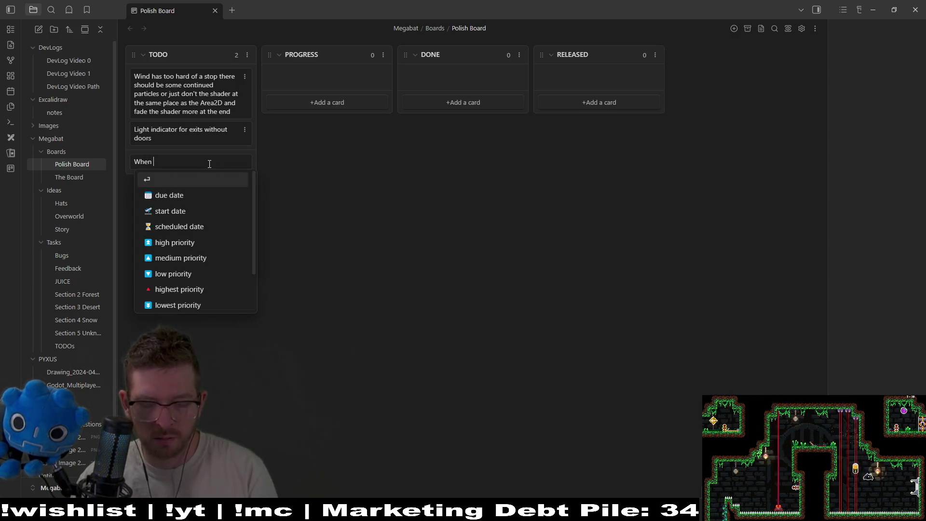
text( you grab)
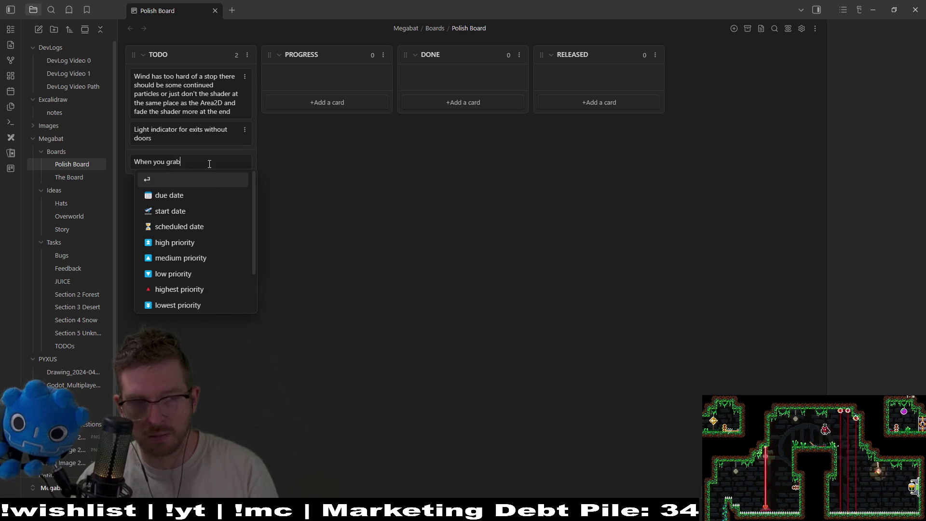
text( a crystal key )
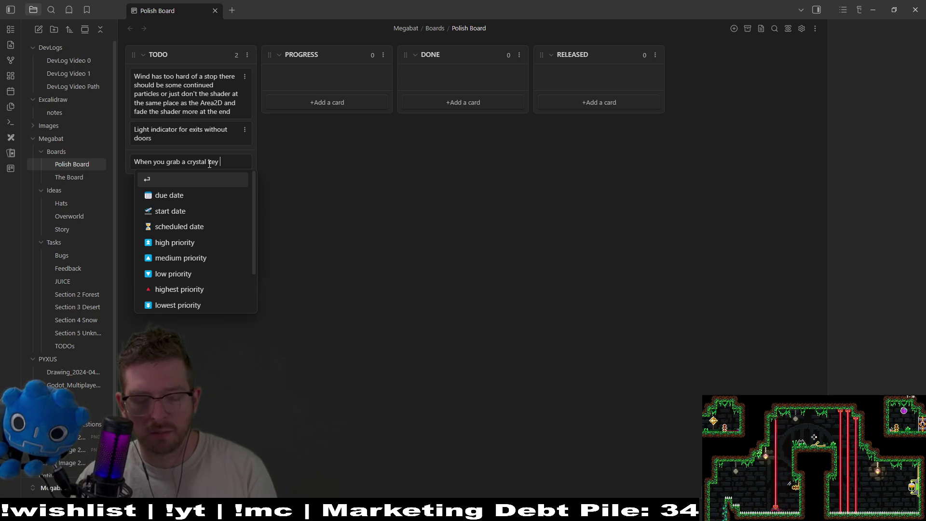
text(make the )
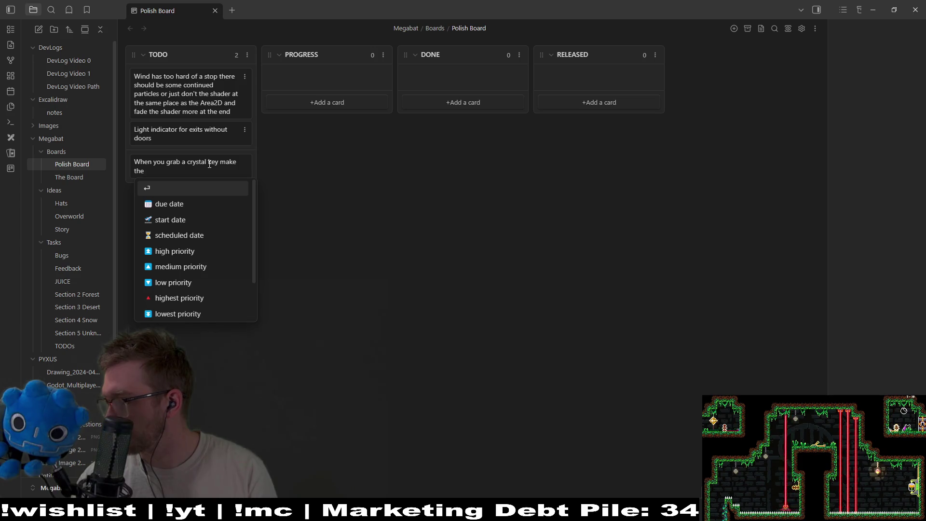
text(cooresponding)
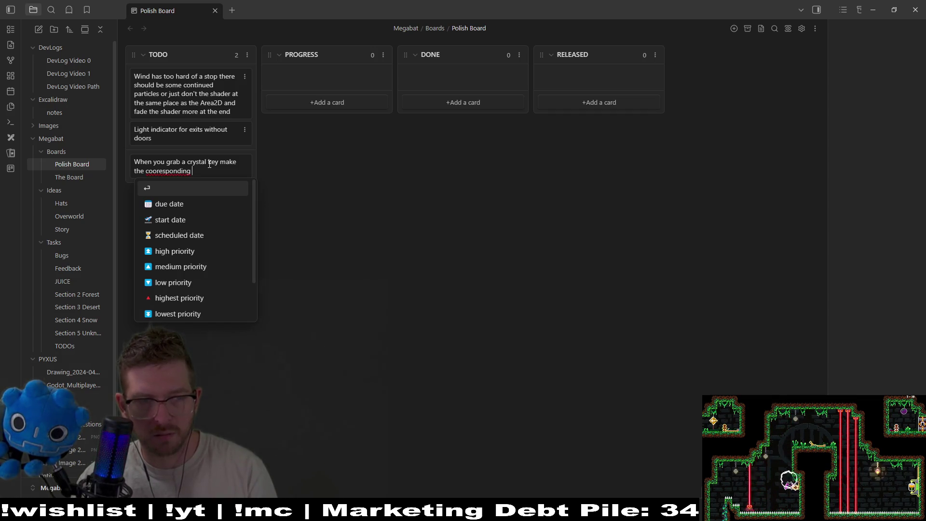
key(BackSpace)
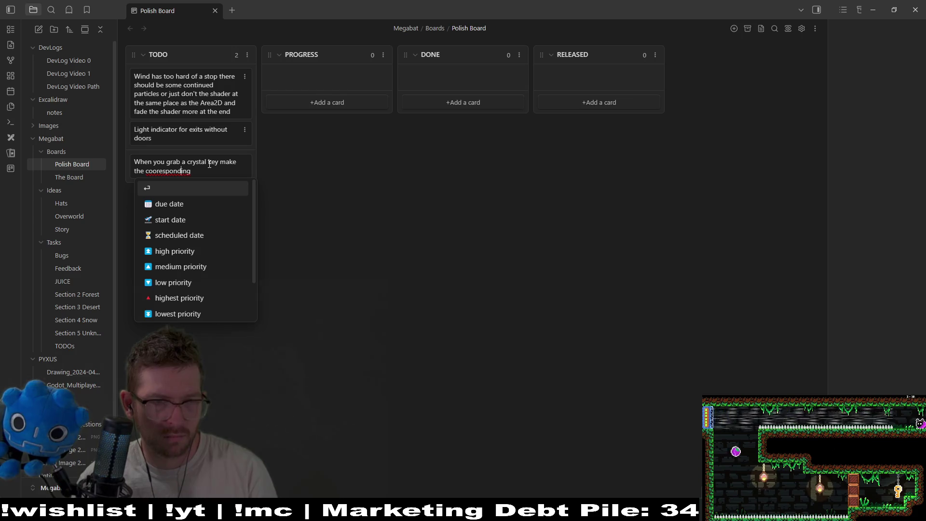
key(Left)
key(Left)
key(Left)
key(BackSpace)
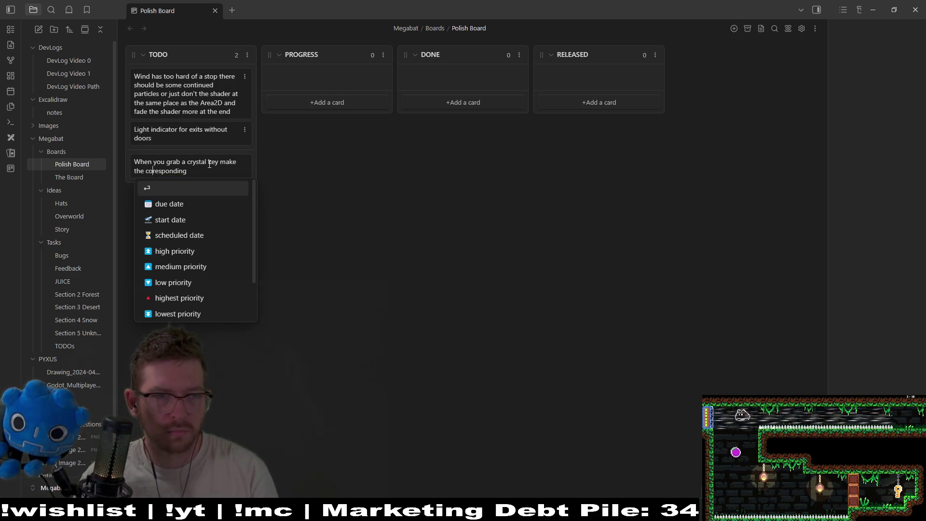
key(Escape)
right_click(160, 175)
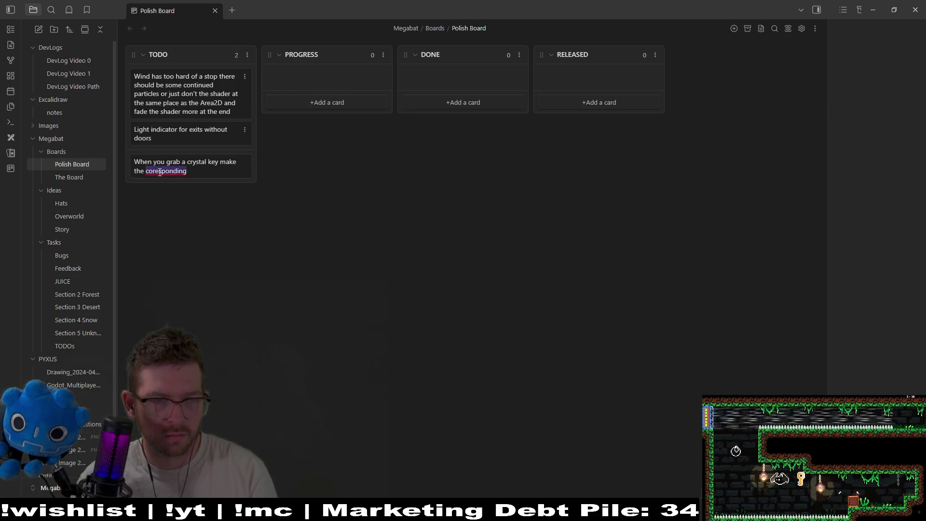
click(189, 183)
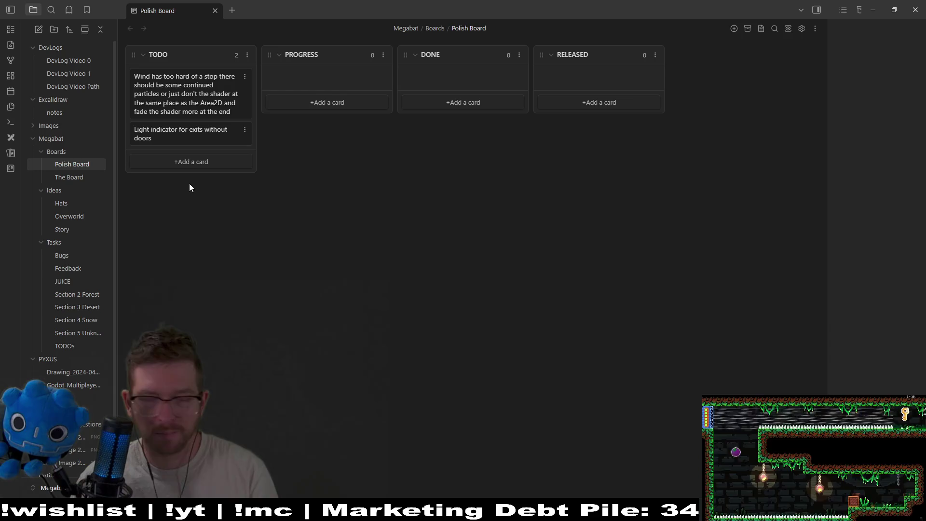
- Add the card 'When grabbing a crystal key make the corresponding spike tileset flash' to TODO
click(184, 159)
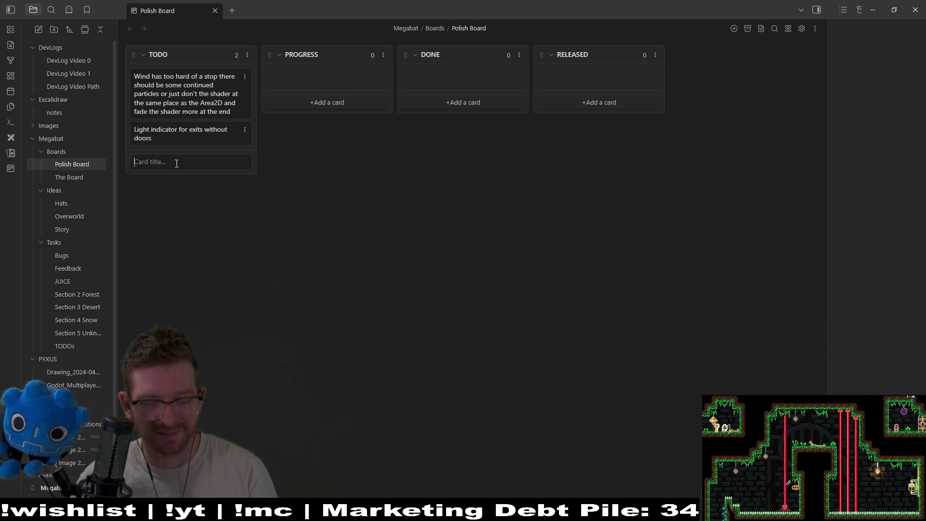
text(When g)
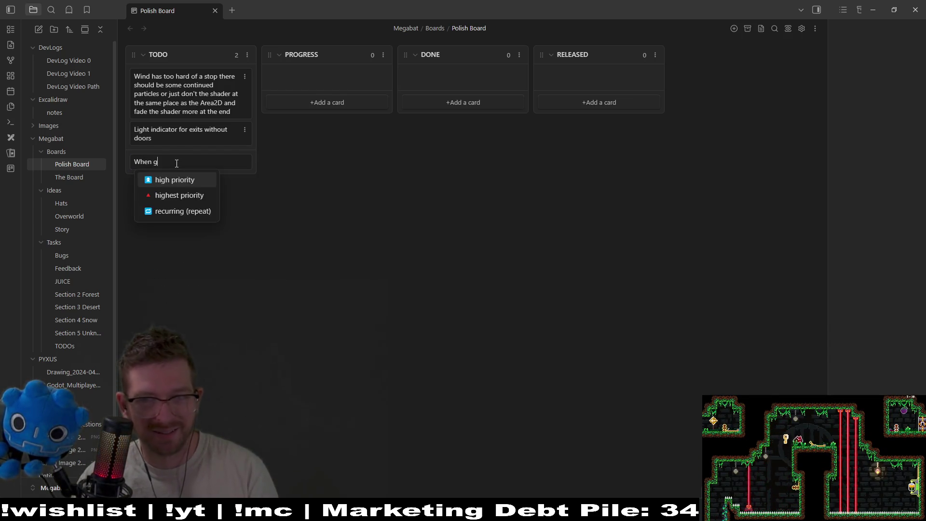
text(rab the)
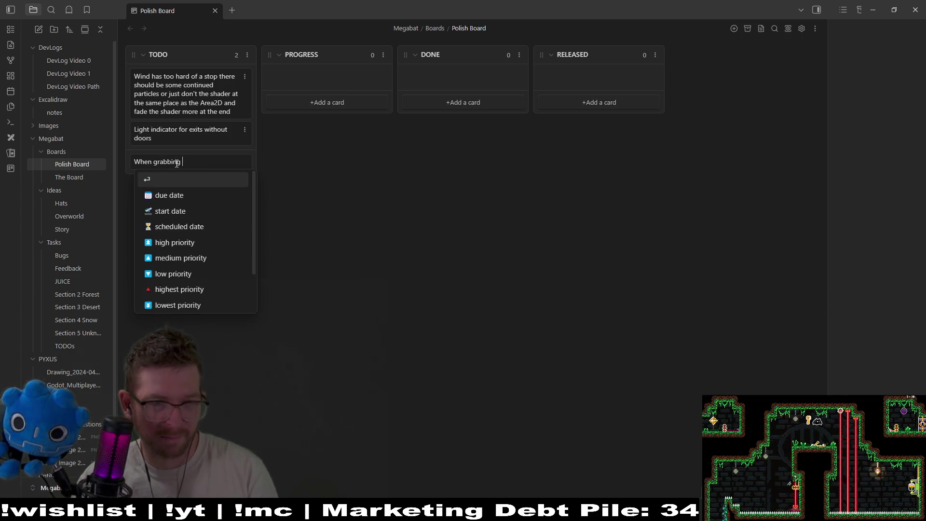
text(crystal key c)
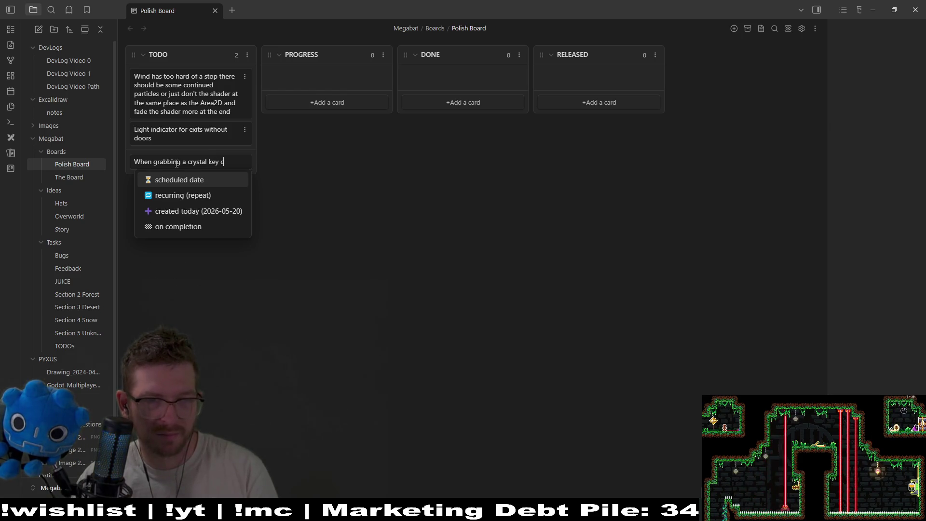
key(BackSpace)
text(make the )
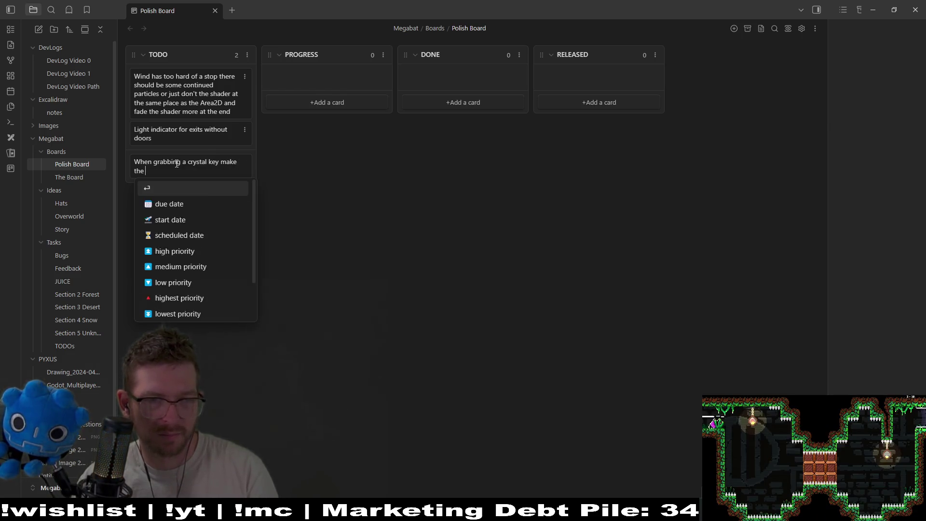
text(corpond)
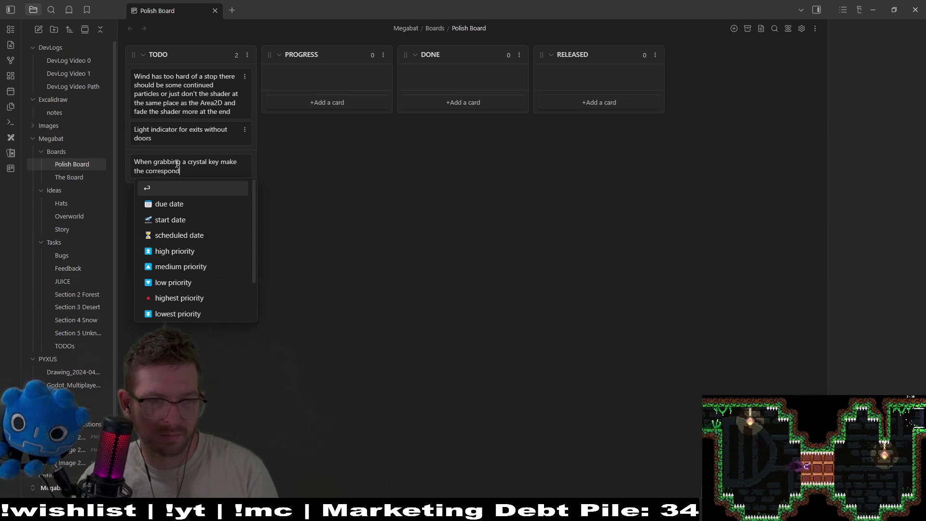
text(ing ey)
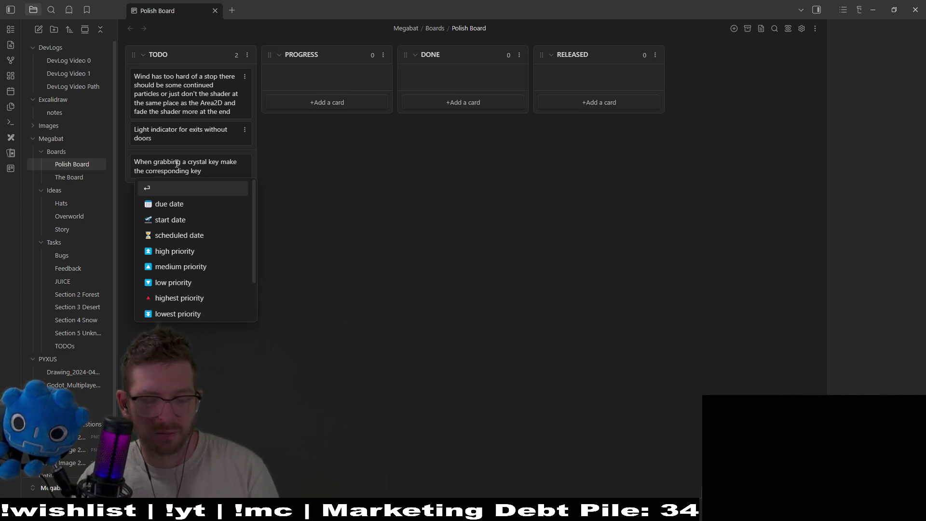
key(BackSpace)
key(BackSpace)
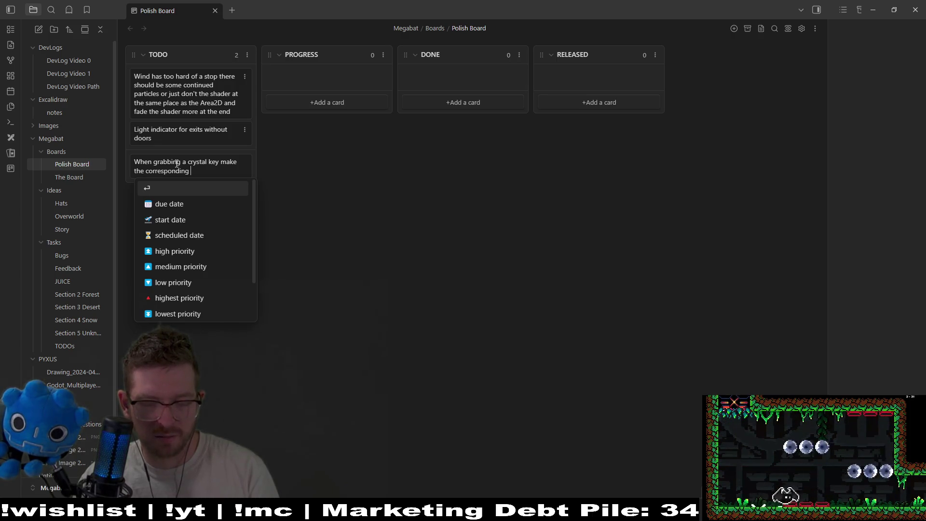
text(spiketileset flash)
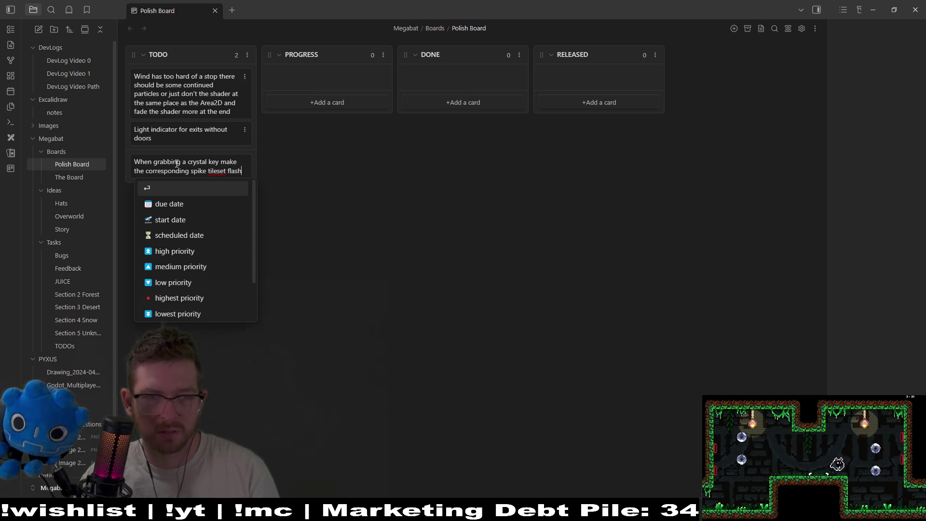
key(Return)
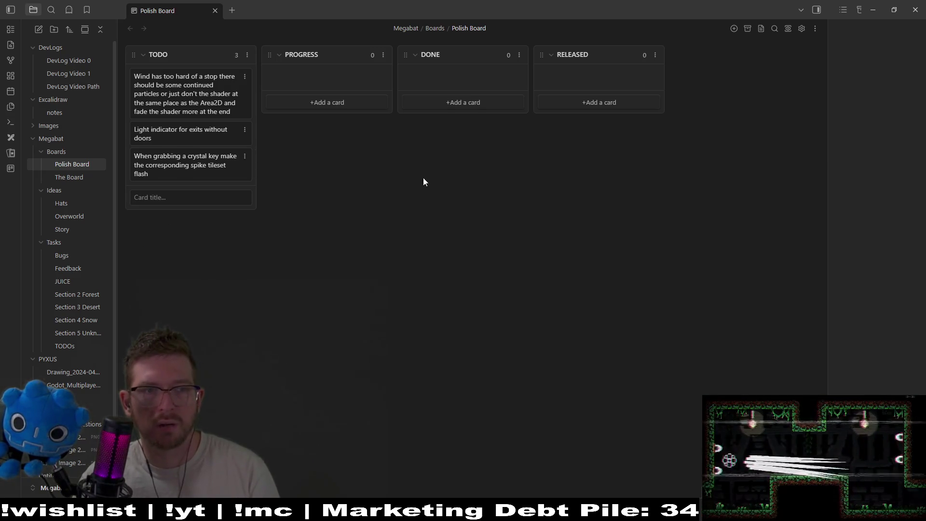
- Shift the second gate's top-right crystal key slightly up and to the left
click(873, 9)
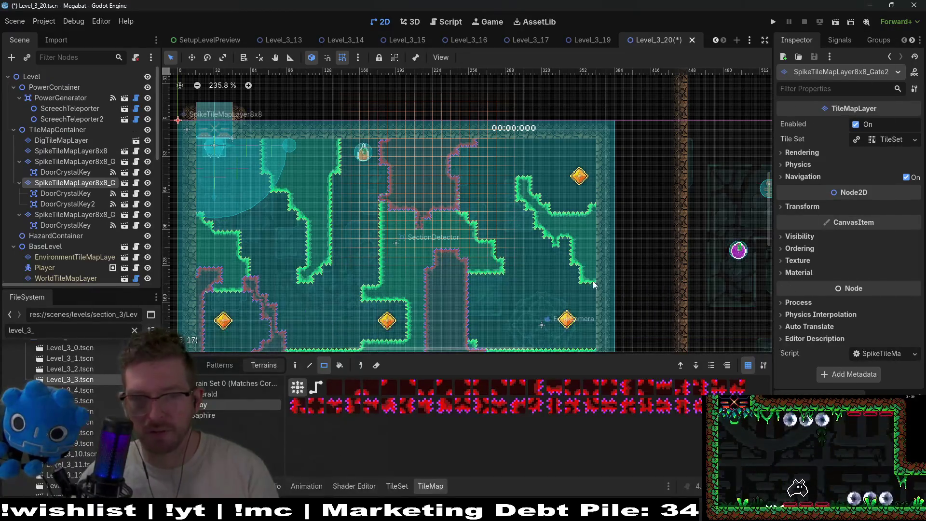
scroll(593, 227, down, 2)
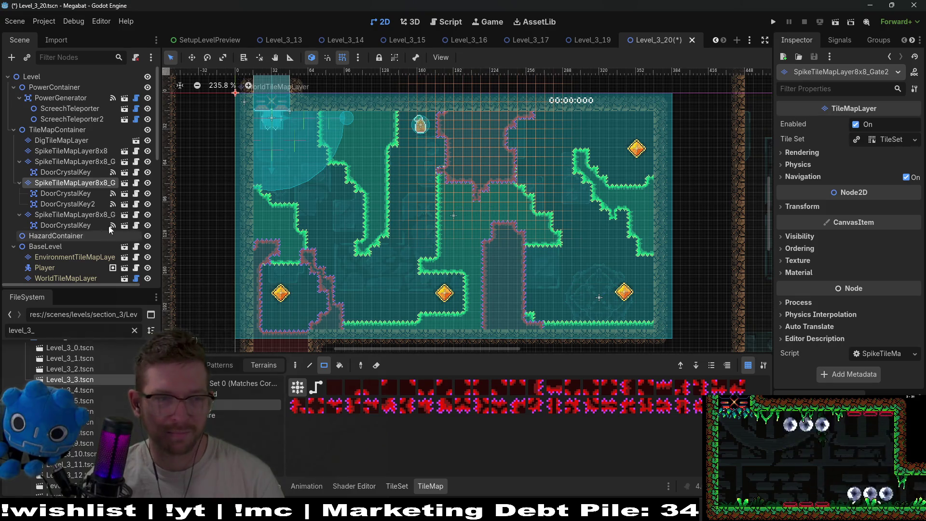
click(73, 195)
key(w)
drag(637, 148, 626, 139)
- Nudge the lower-right crystal key, DoorCrystalKey2, a little to the left
scroll(626, 140, up, 3)
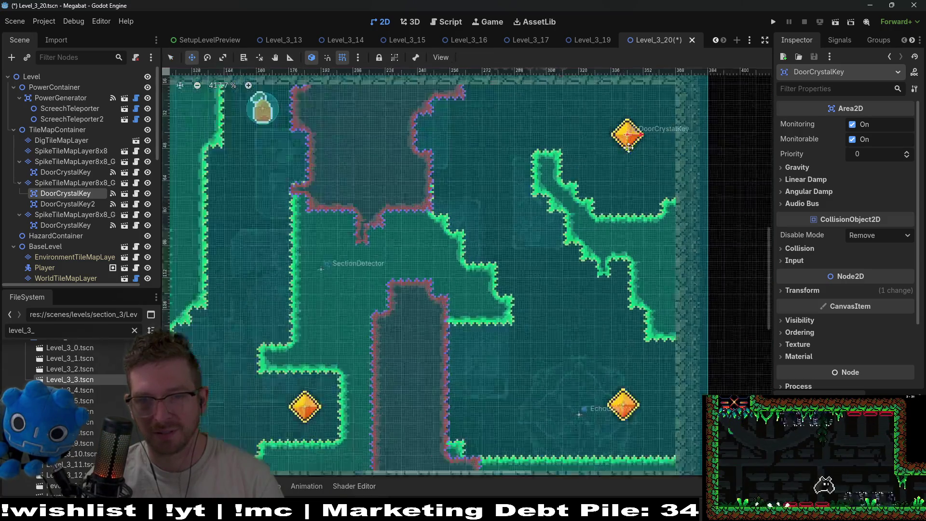
scroll(579, 257, down, 3)
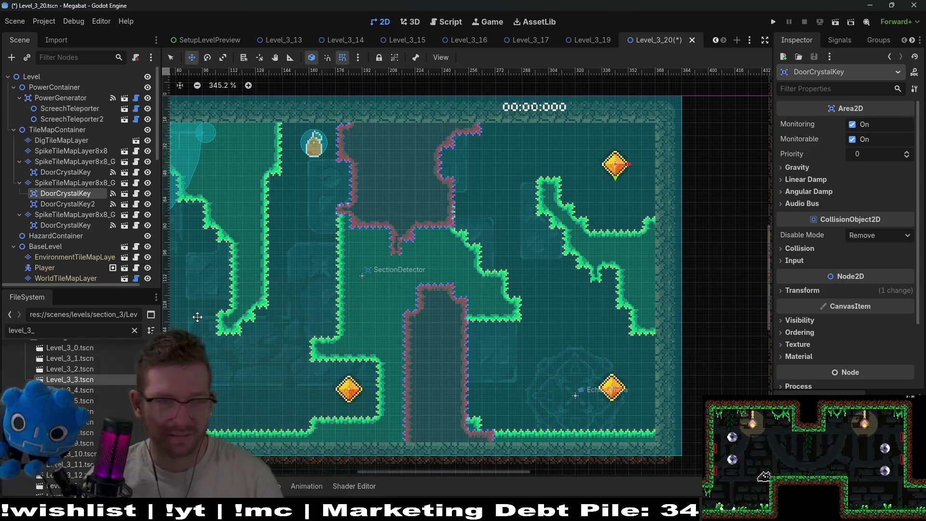
click(68, 204)
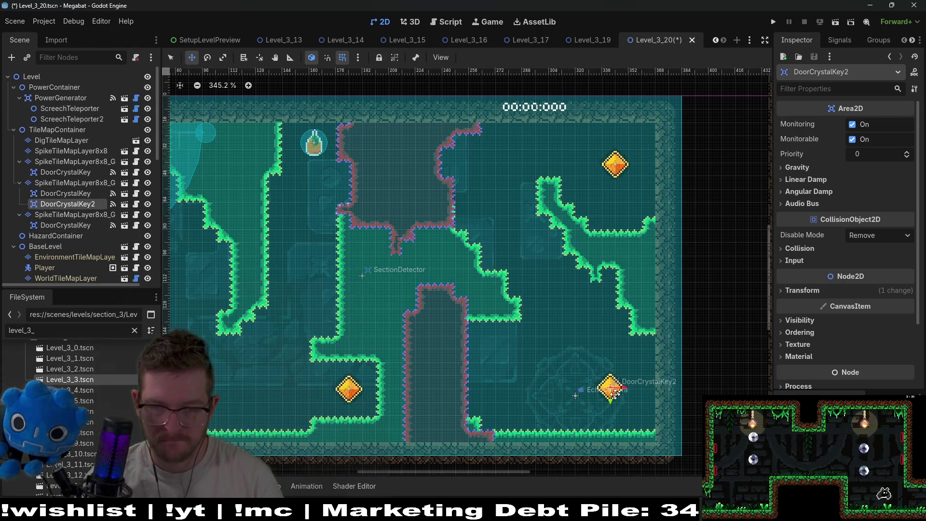
mouse_move(619, 397)
mouse_down()
mouse_move(609, 397)
mouse_move(620, 386)
mouse_up()
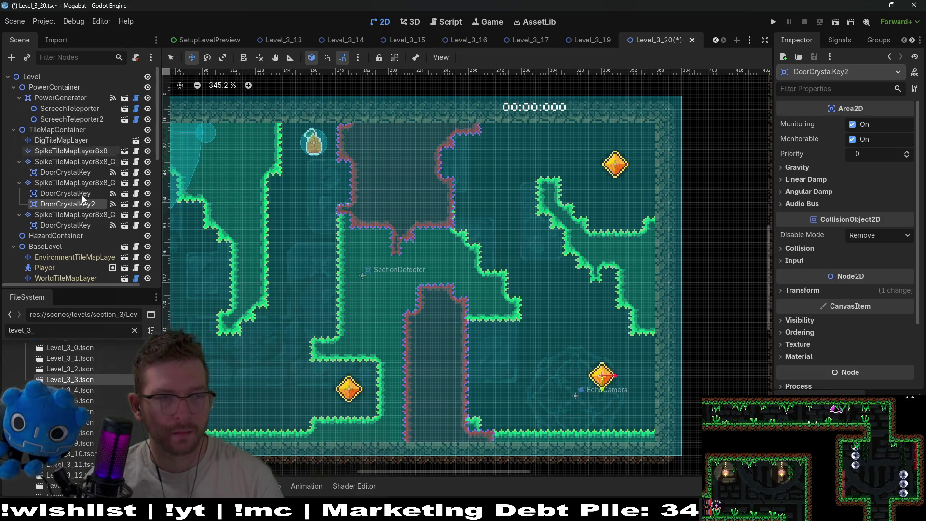
click(72, 163)
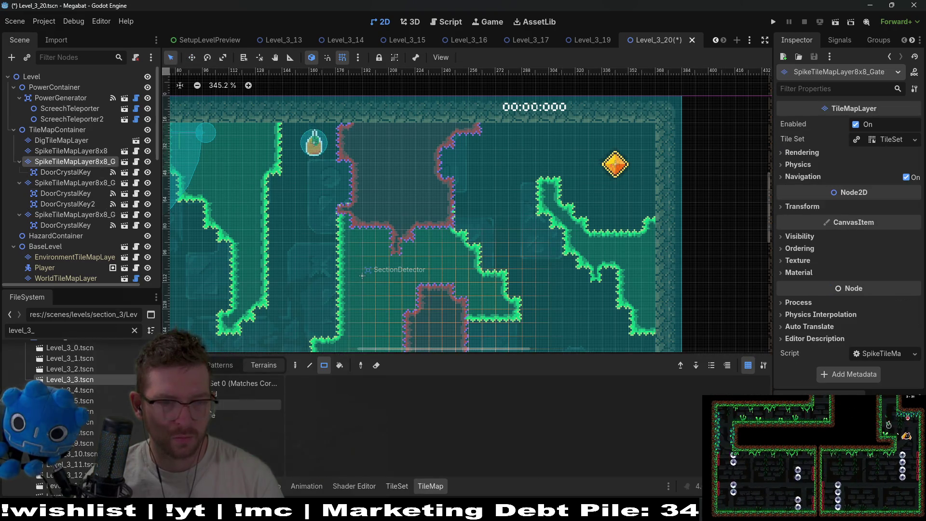
- Paint gate spike columns on both sides of the central pillar and a small hollow square
scroll(498, 233, down, 4)
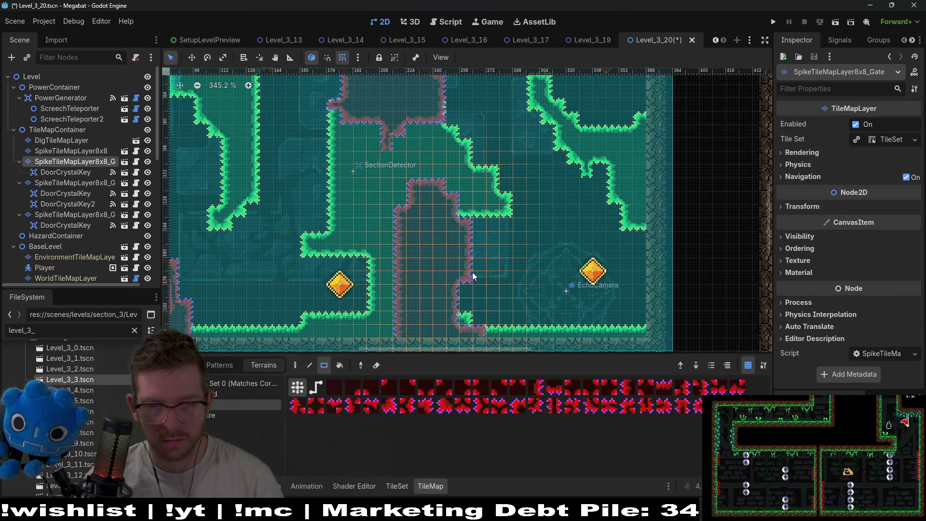
drag(478, 233, 472, 308)
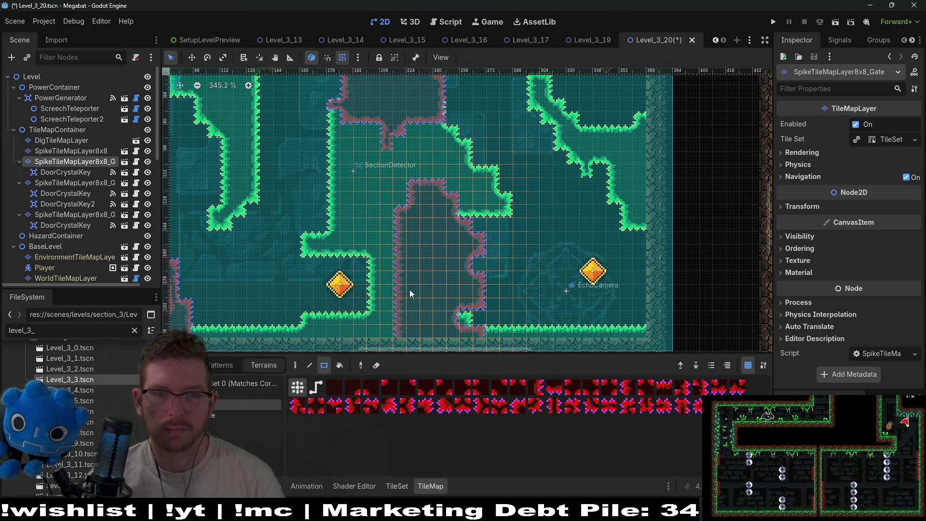
drag(401, 273, 400, 286)
click(399, 290)
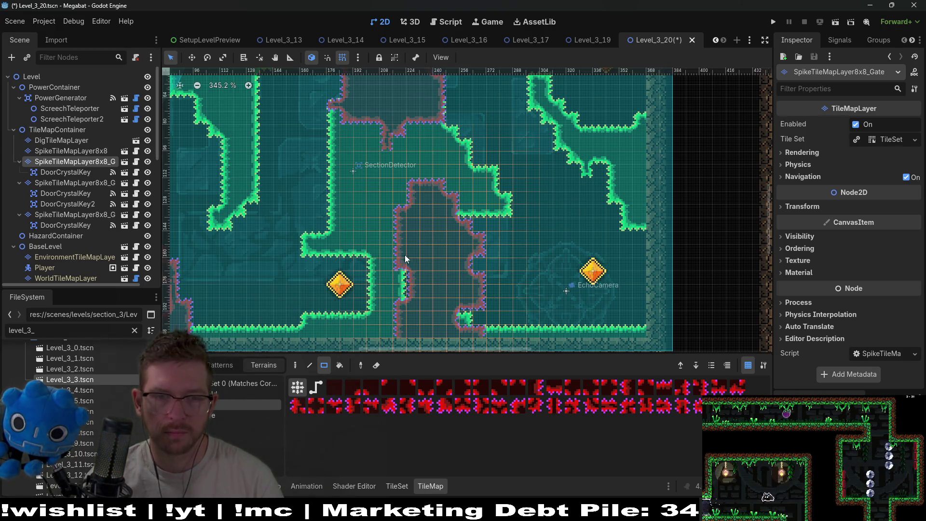
click(424, 260)
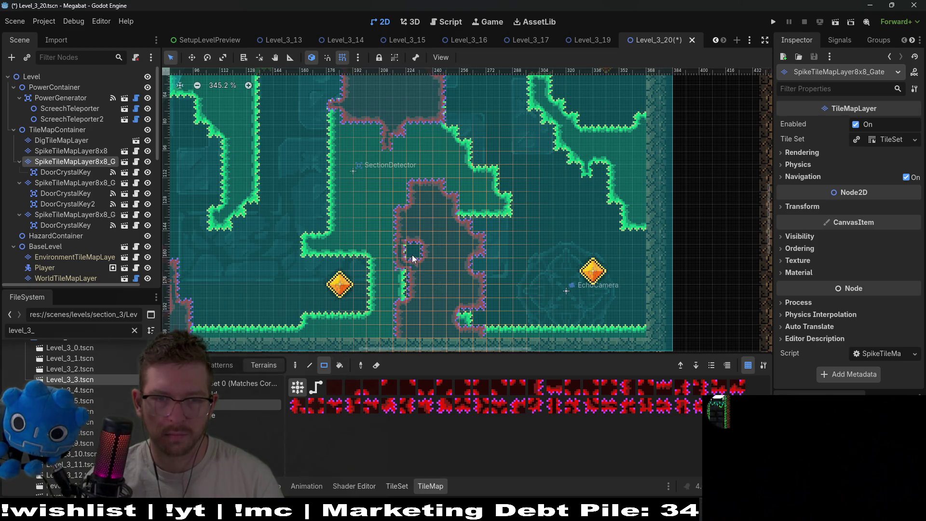
- Save the level, add one spike tile on the pillar's upper-left edge, and launch it
scroll(461, 285, down, 4)
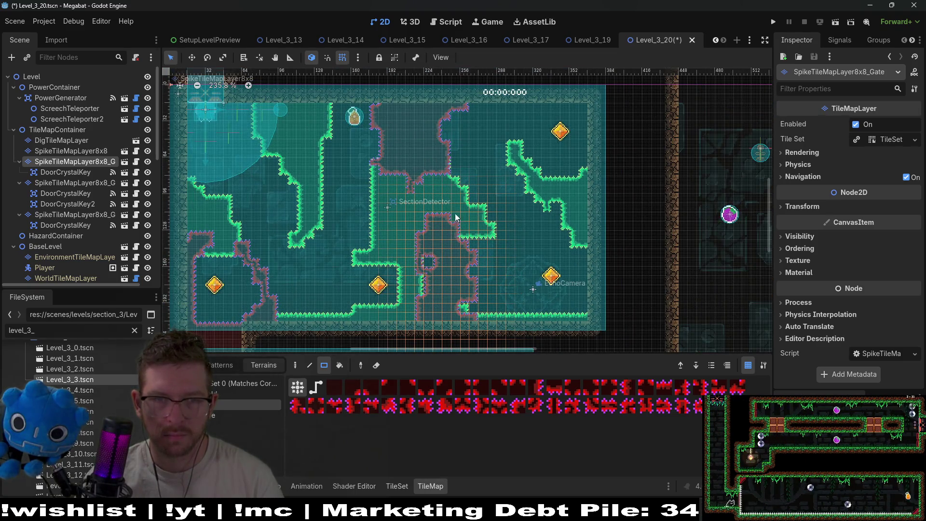
key(ctrl+s)
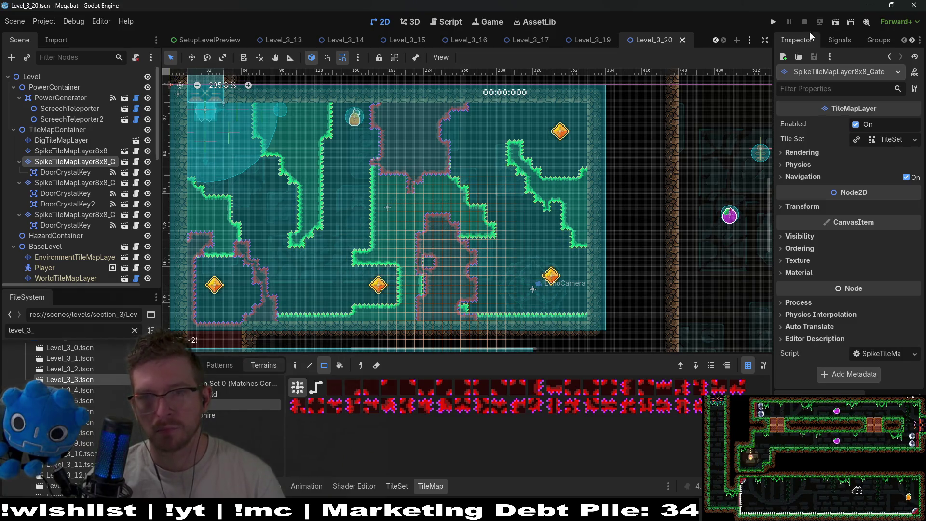
scroll(427, 264, up, 4)
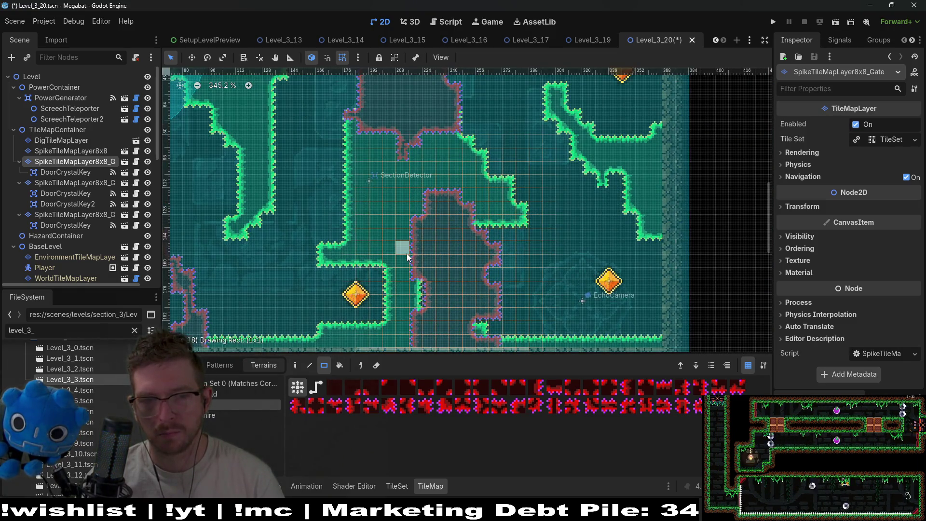
click(407, 254)
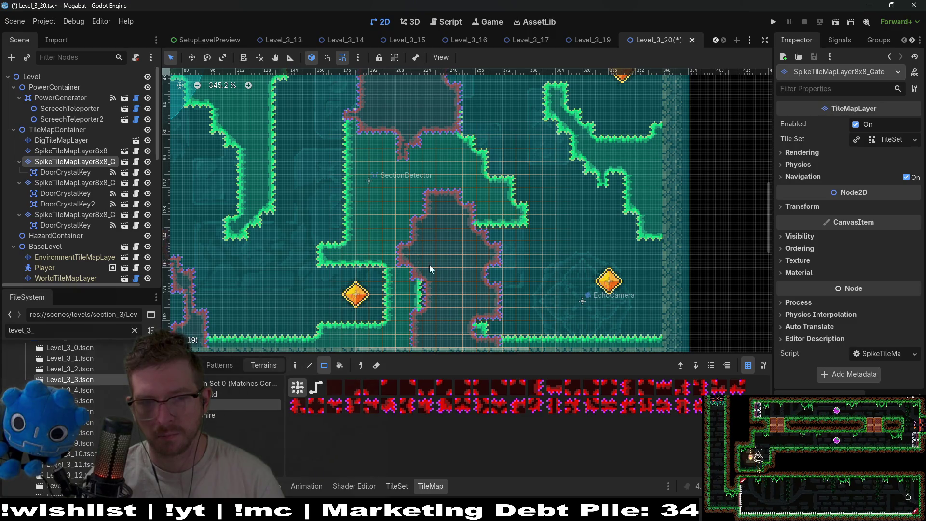
click(835, 25)
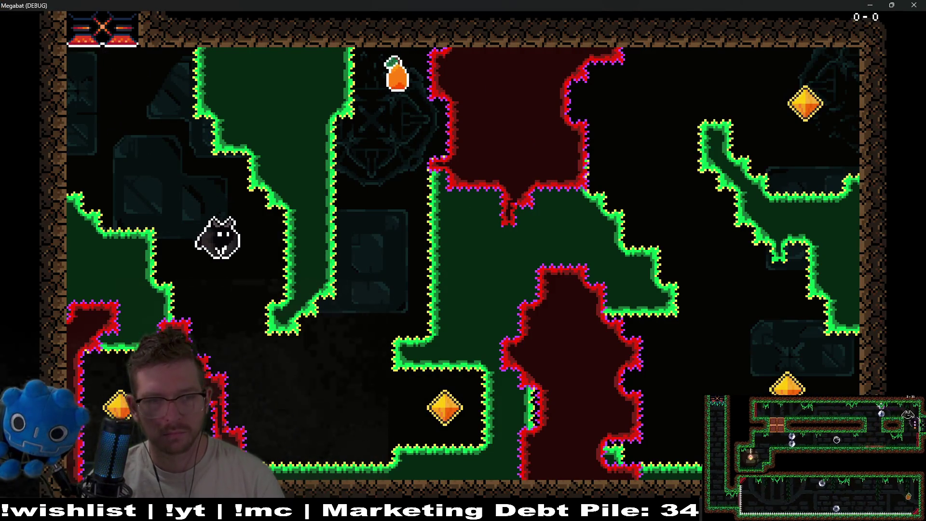
- Fly the bat to collect the carrot and touch both crystal keys to open their gates, then close the game
key(Right)
key(Up)
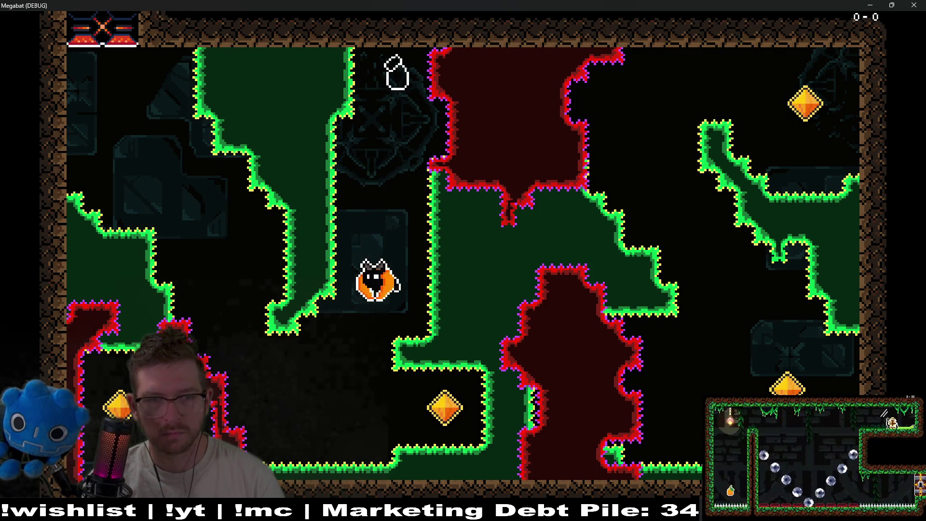
key(Right)
key(Right)
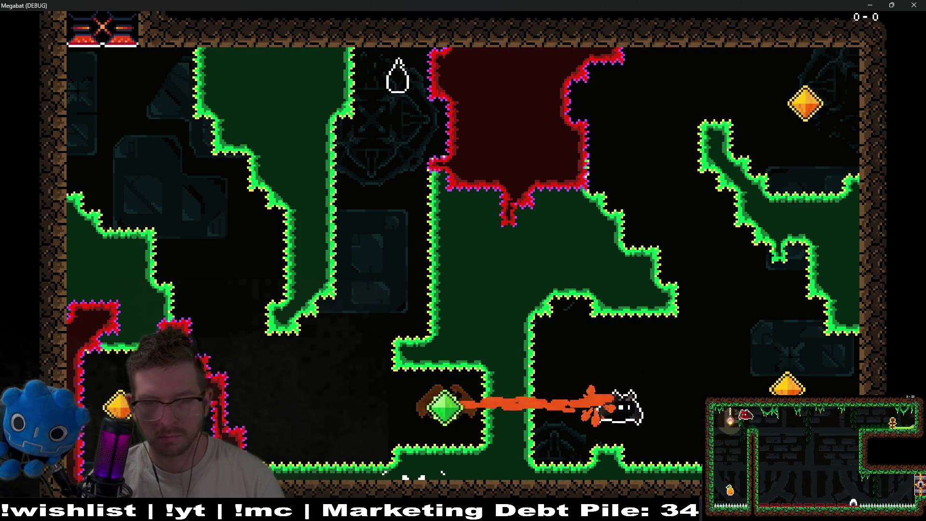
key(Up)
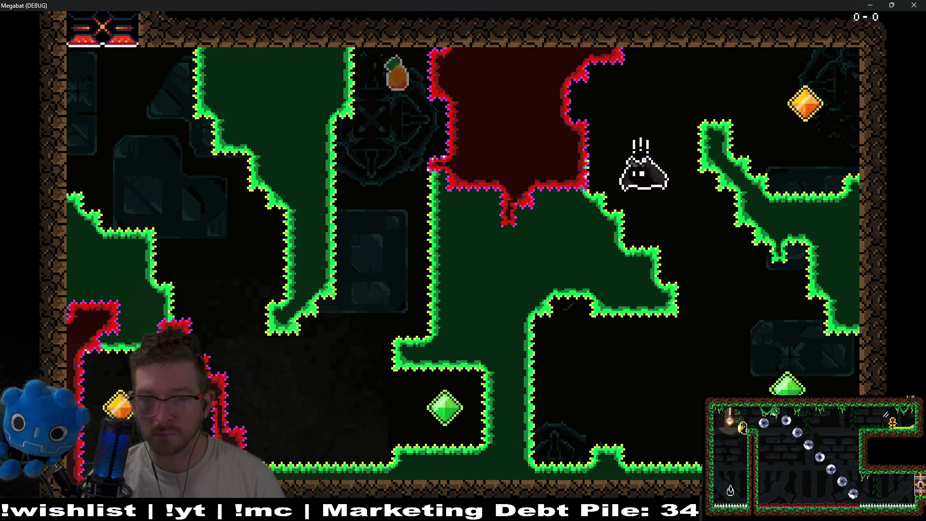
key(Right)
key(Down)
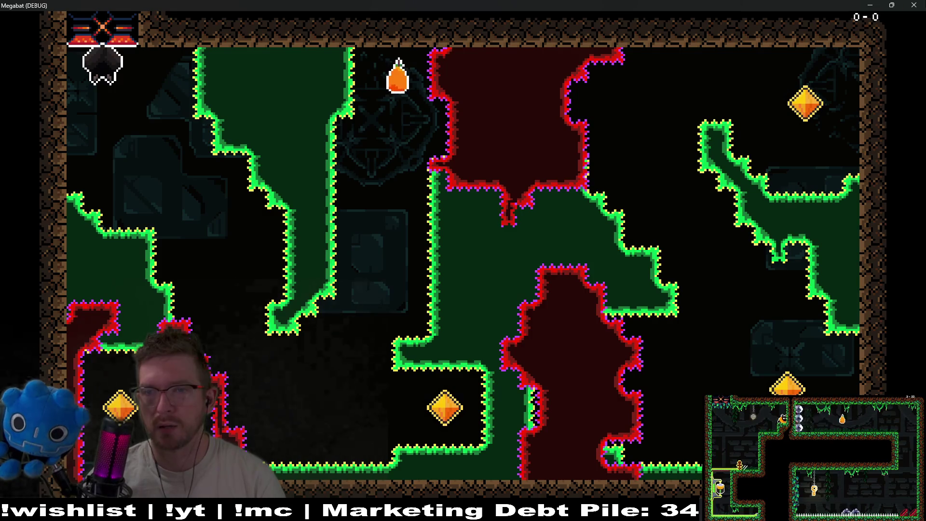
click(913, 4)
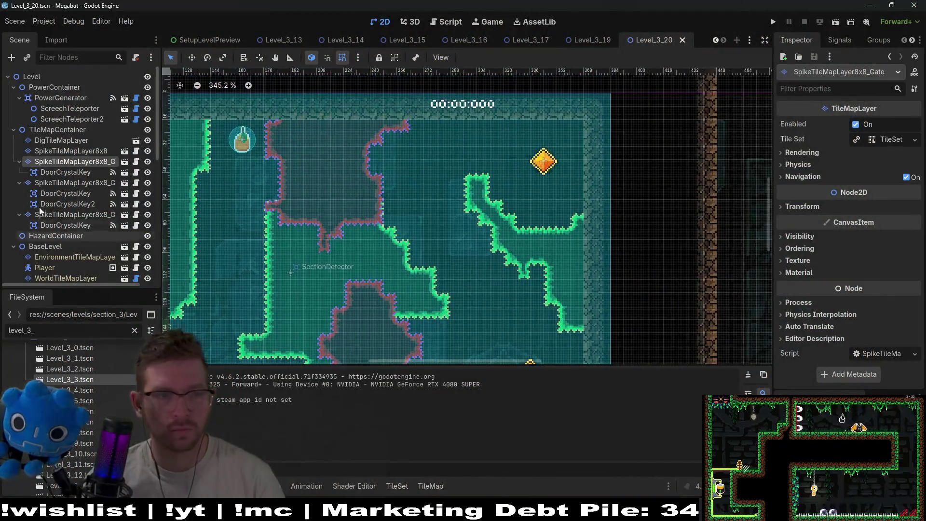
- On ClimbTileMapLayer, paint vines up the right wall and beside the player start, then save and run
scroll(90, 225, down, 3)
click(68, 238)
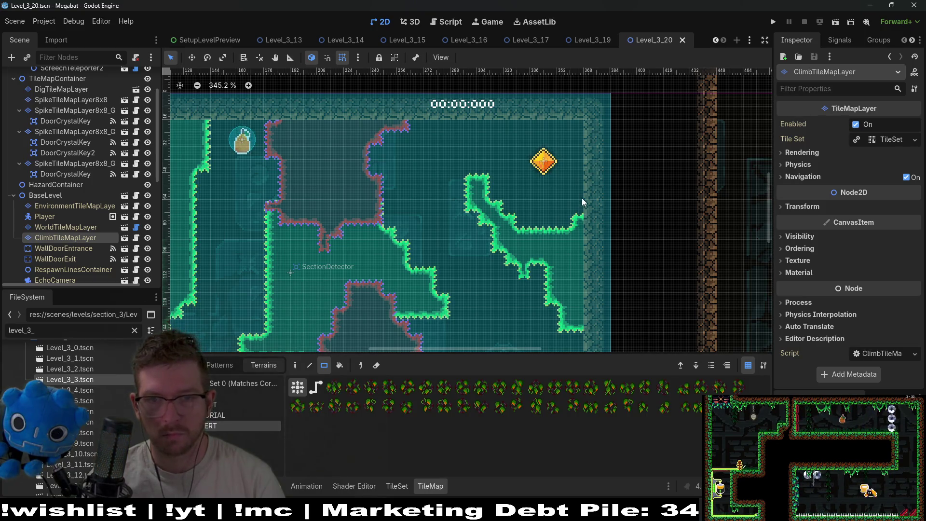
drag(582, 199, 573, 134)
scroll(244, 141, left, 5)
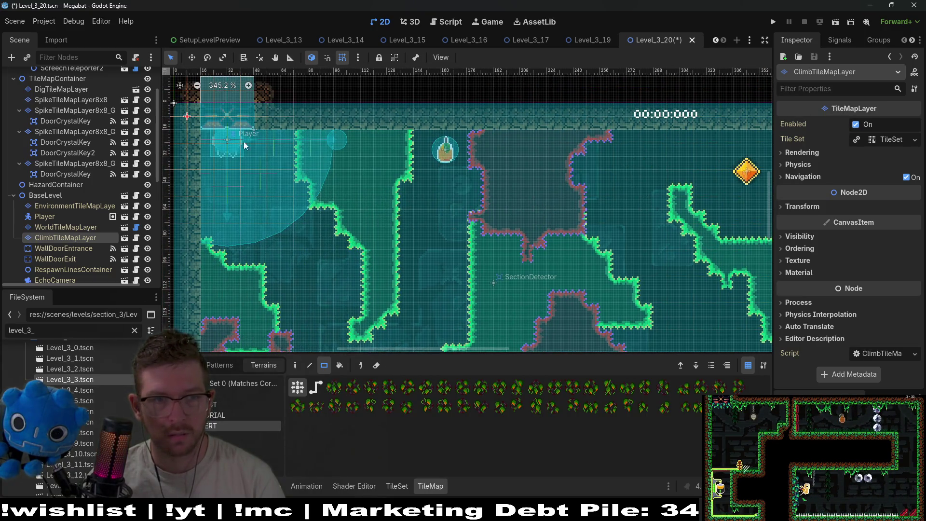
drag(260, 122, 261, 124)
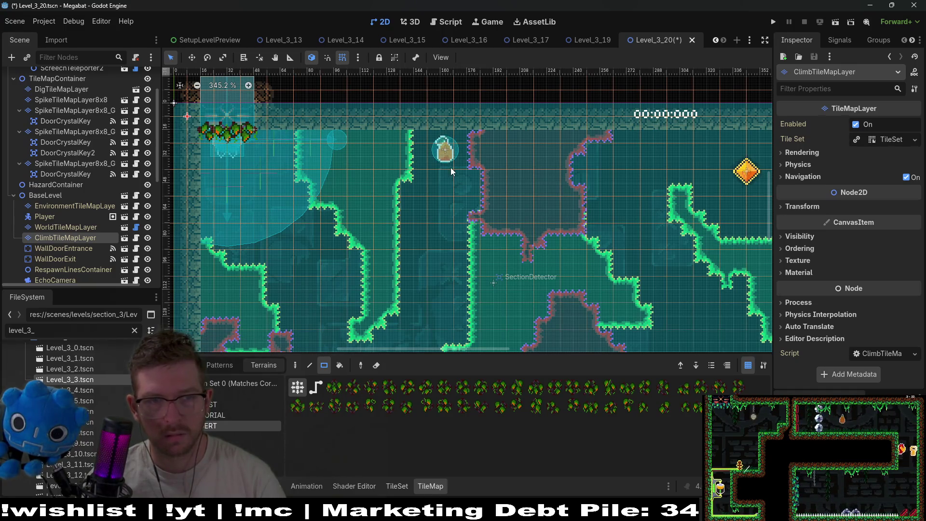
key(ctrl+s)
click(835, 23)
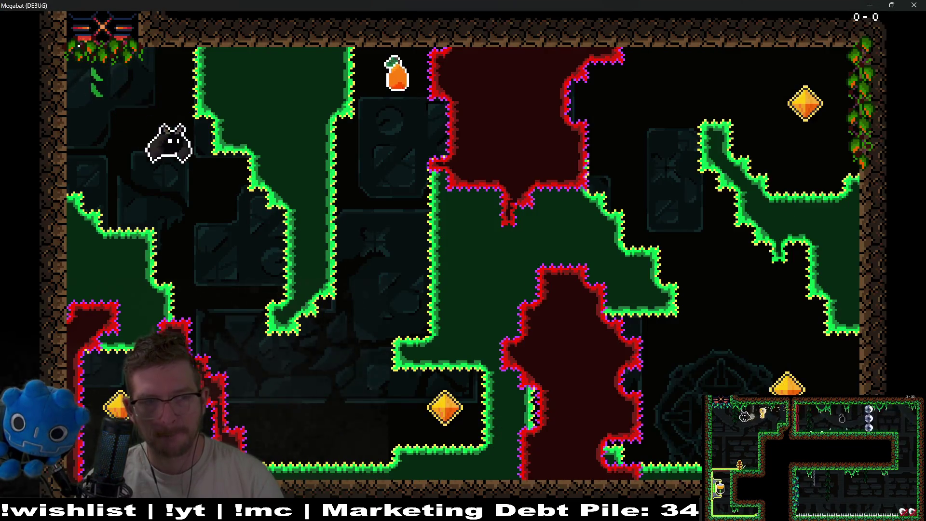
- Fly the bat right and up the shaft toward the orange fruit, retrying after a respawn
key(Right)
key(space)
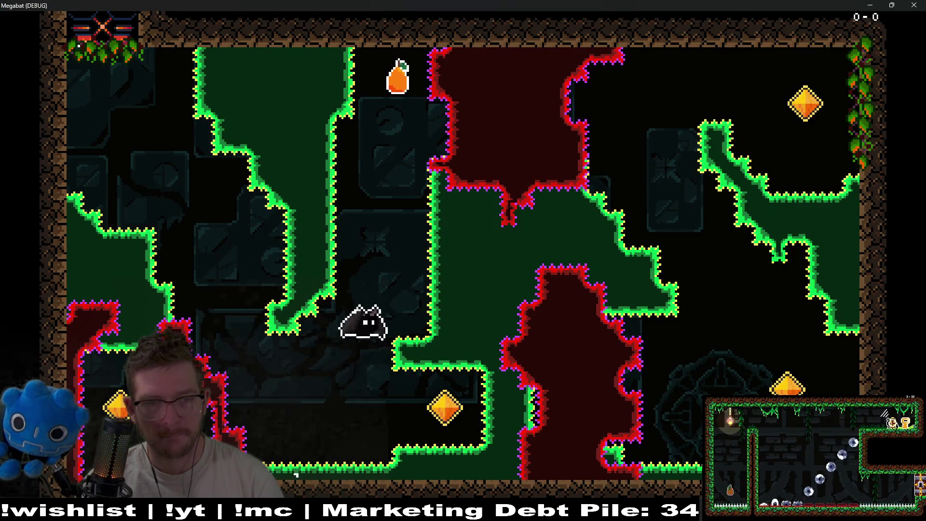
key(space)
key(Left)
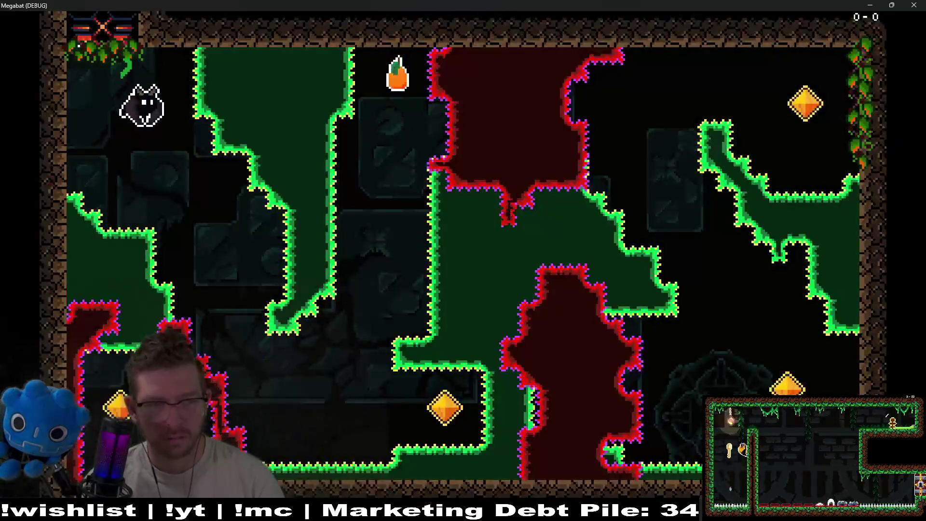
key(Right)
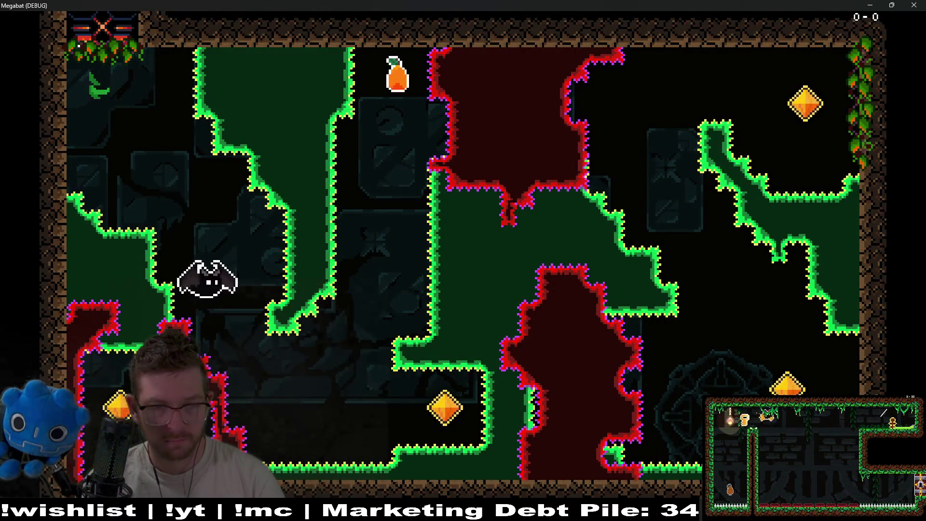
key(Up)
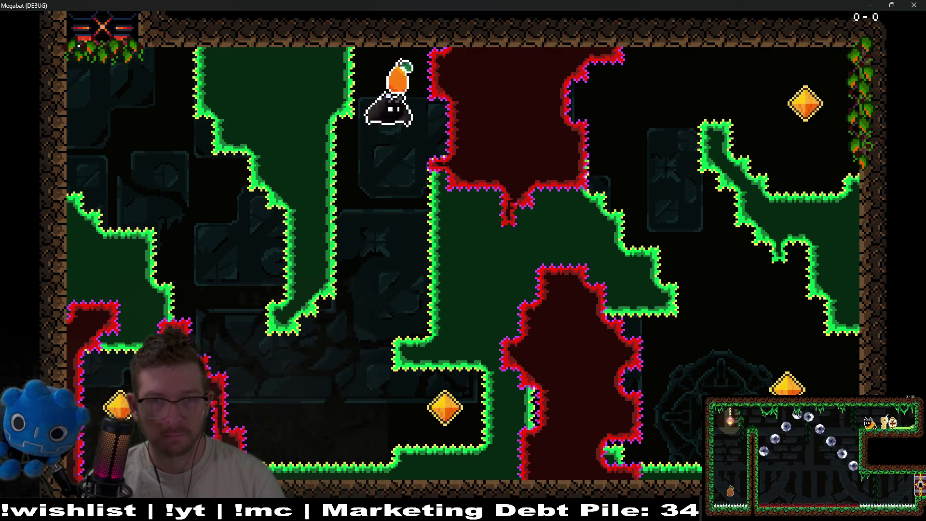
- Collect the gem below, take the fruit up the corridor, then fly into the orange gem
key(Down)
key(Right)
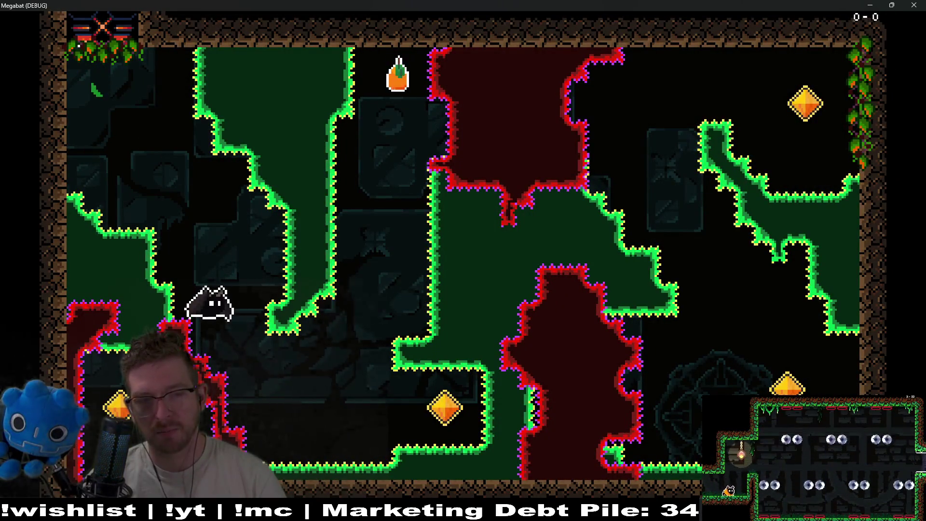
key(Up)
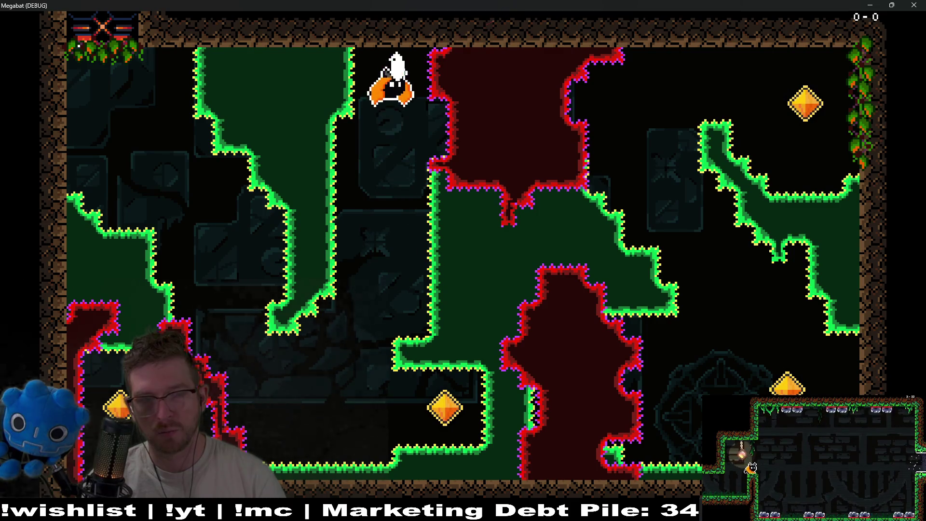
key(Down)
key(Down)
key(Right)
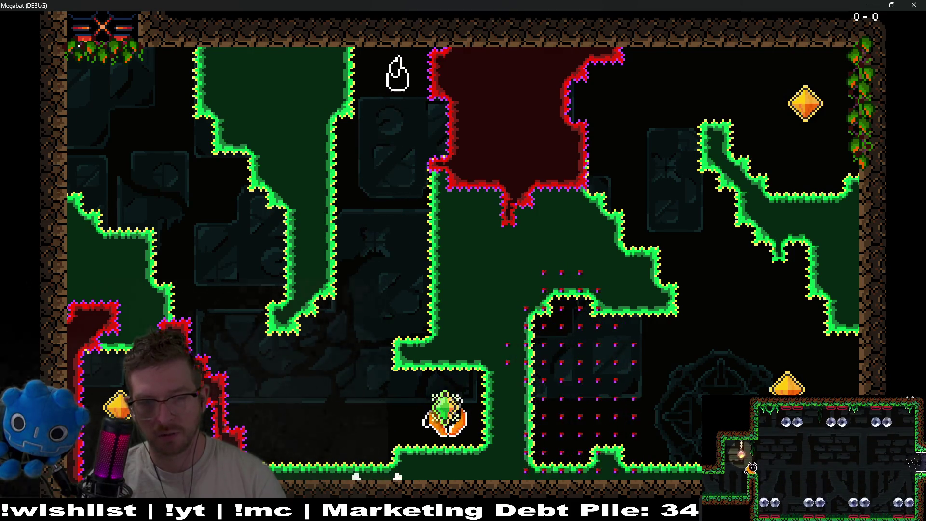
key(Up)
key(Left)
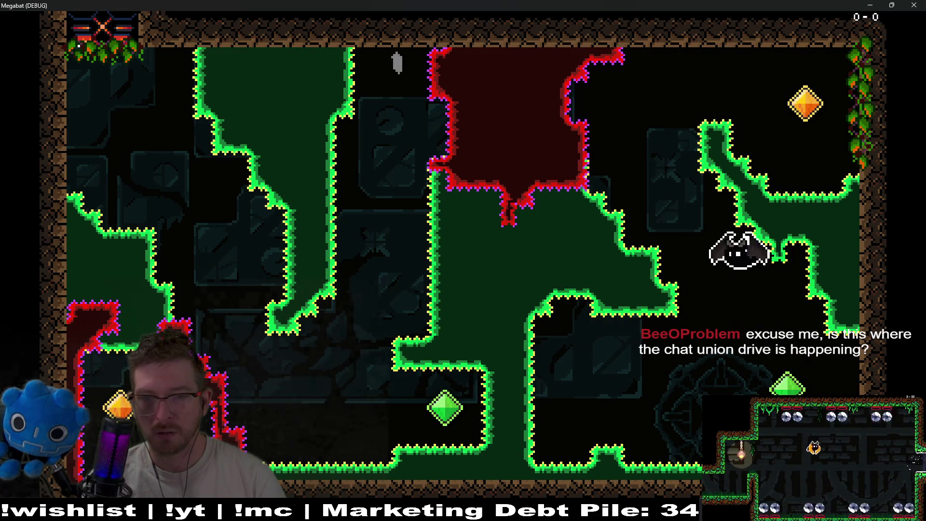
key(Up)
key(Right)
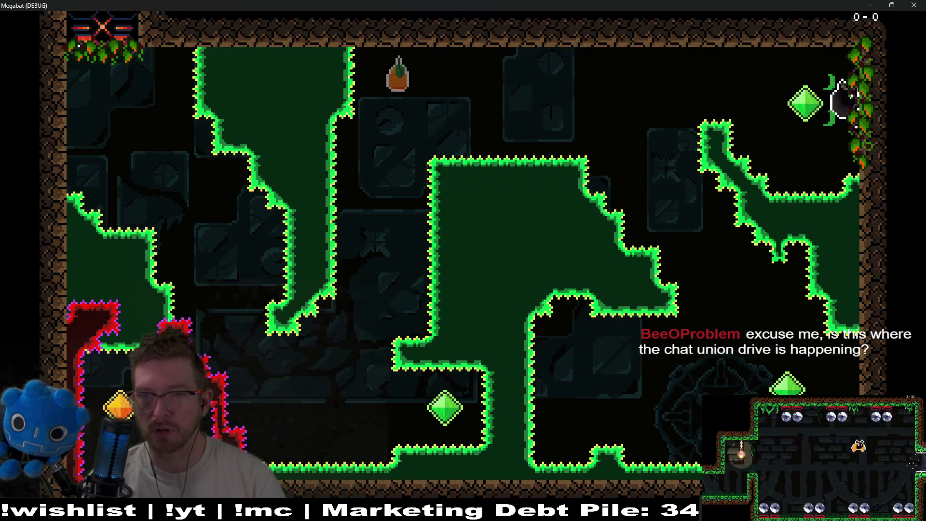
- Fly left along the top, drop into the lower room, and close the game window
key(Left)
key(Down)
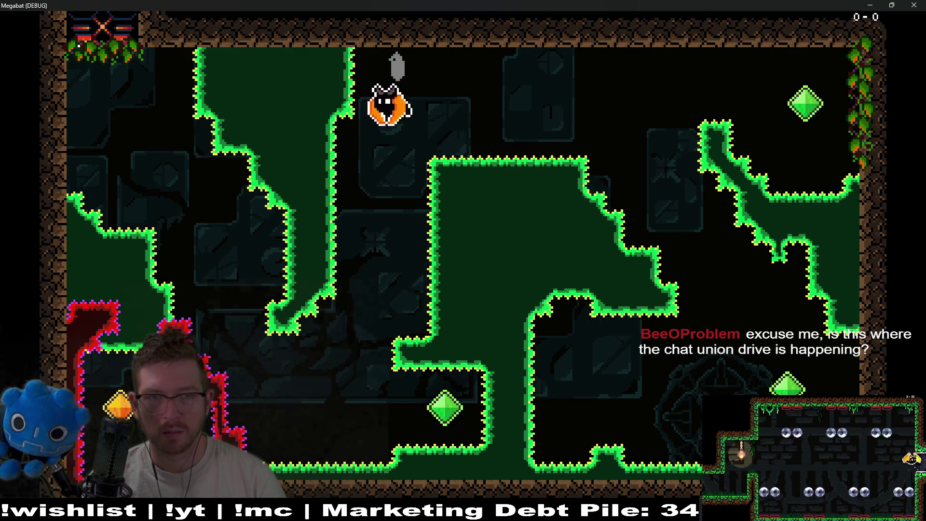
key(Left)
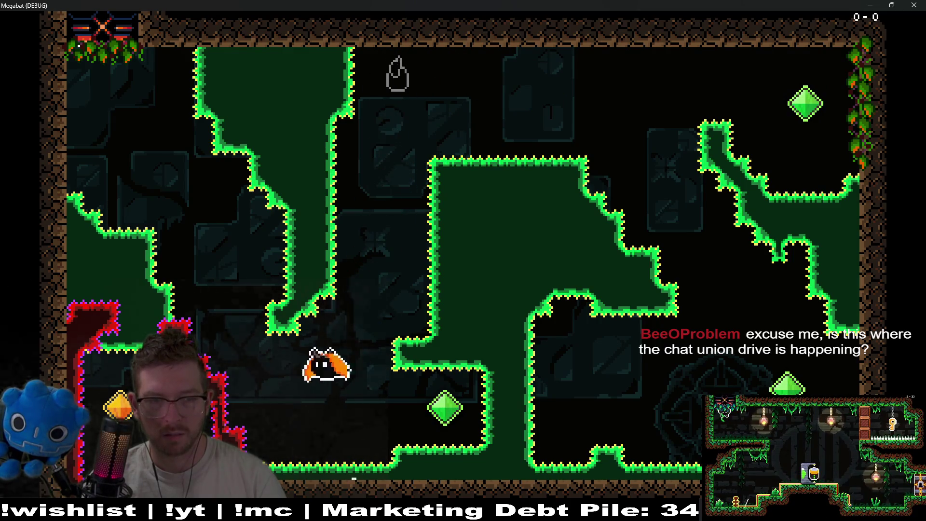
key(Down)
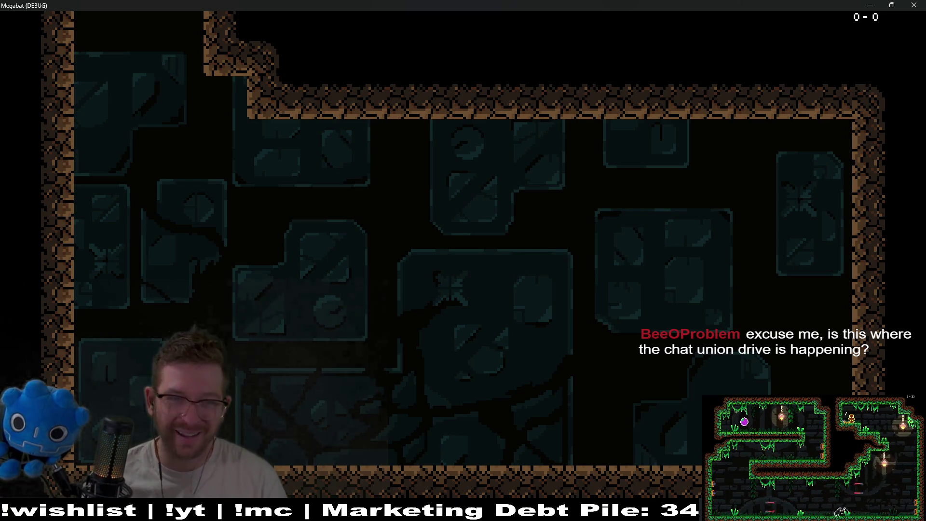
click(914, 5)
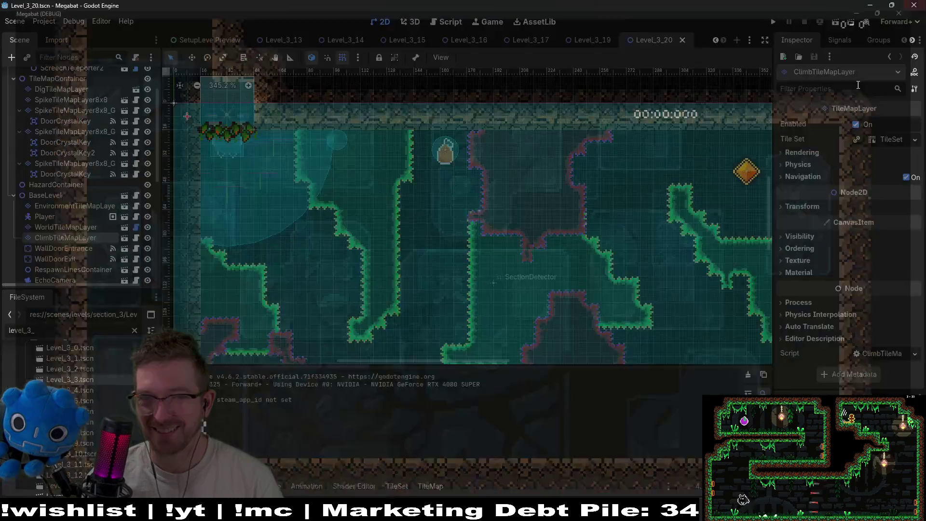
- Paint a spike outline on SpikeTileMapLayer8x8_Gate3 in the lower room's upper-left corner
scroll(549, 289, up, 3)
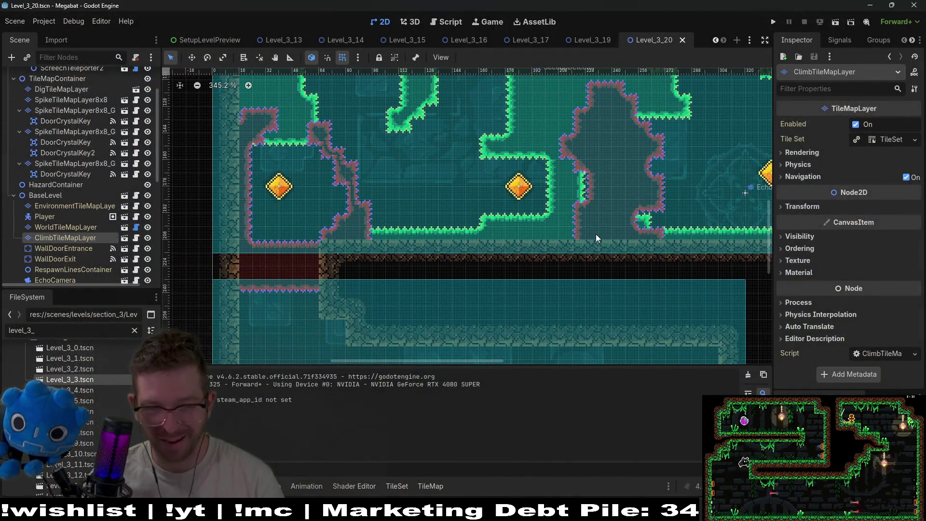
scroll(628, 247, down, 2)
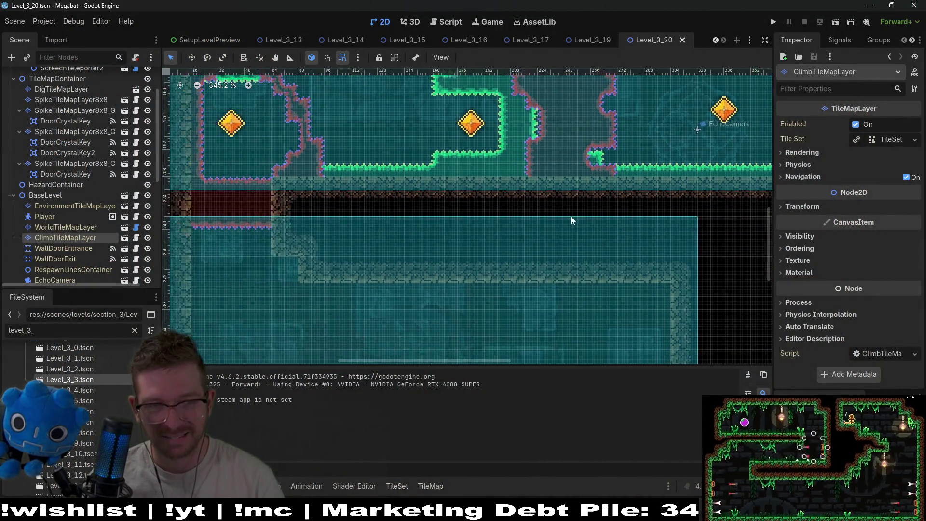
scroll(552, 222, left, 4)
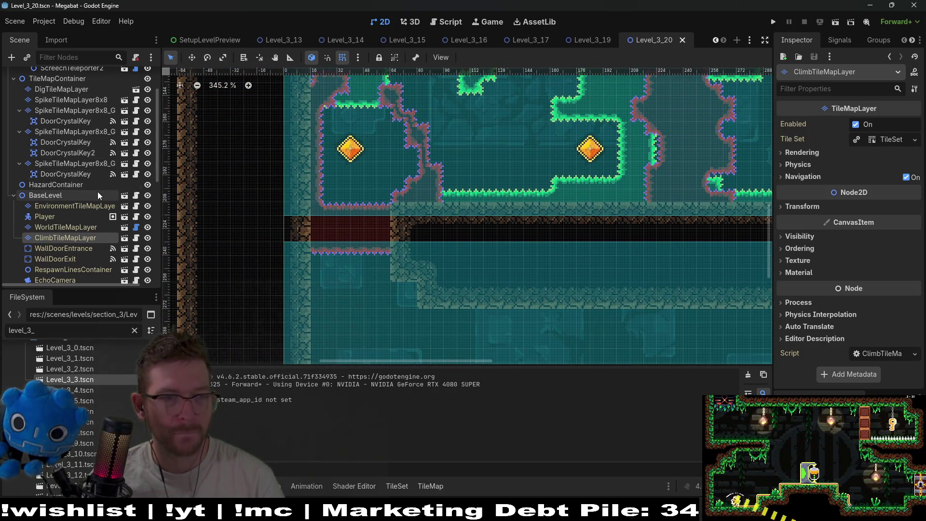
click(74, 166)
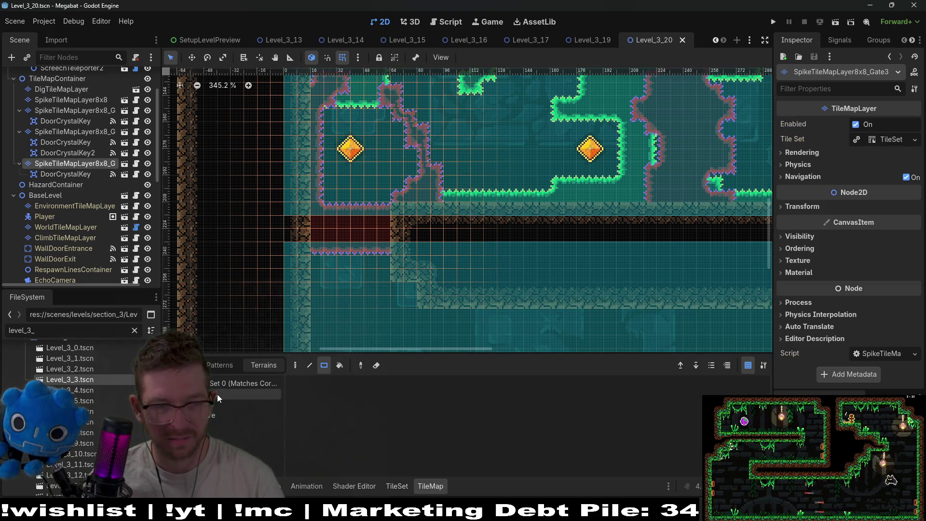
mouse_move(315, 254)
mouse_down()
mouse_move(370, 278)
mouse_move(406, 280)
mouse_move(397, 281)
mouse_up()
- Bring the lower room into view and save the scene
scroll(367, 275, down, 1)
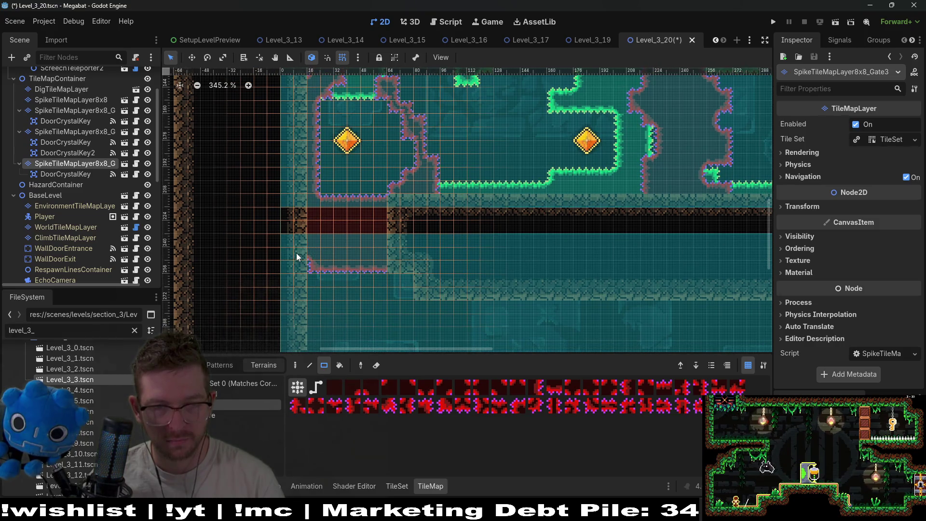
mouse_move(391, 279)
mouse_down()
mouse_move(306, 255)
mouse_move(246, 253)
mouse_up()
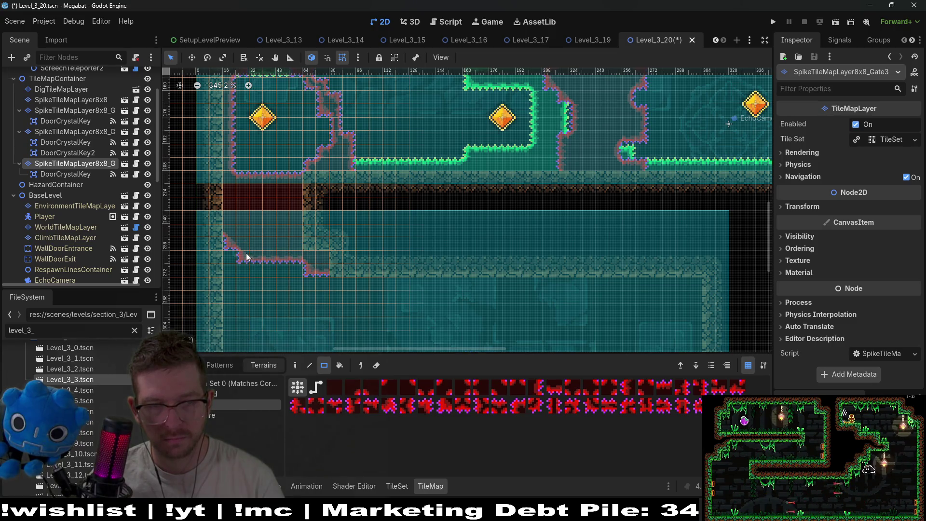
scroll(351, 262, down, 3)
key(ctrl+s)
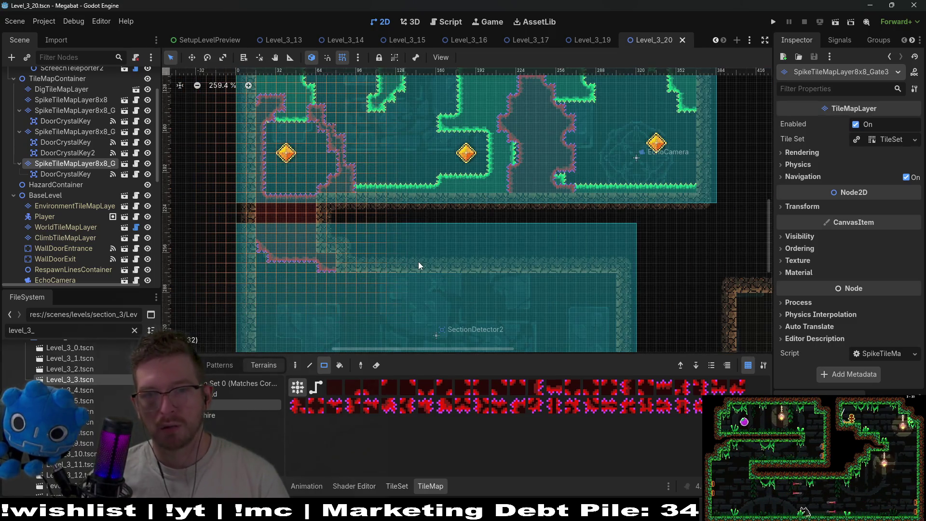
- Look over the lower and upper rooms, ending with the SpikeTileMapLayer8x8 node selected
scroll(608, 233, down, 2)
scroll(586, 227, down, 3)
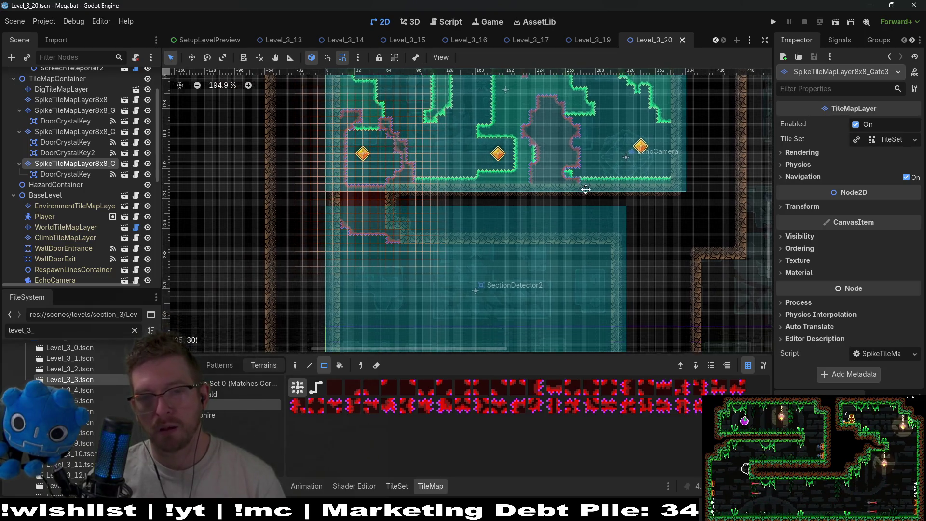
drag(607, 146, 563, 182)
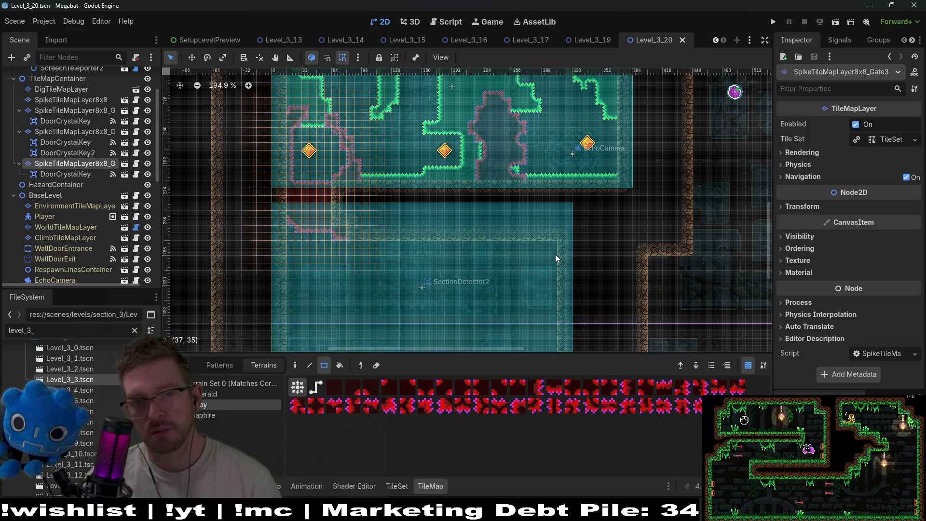
drag(584, 209, 568, 239)
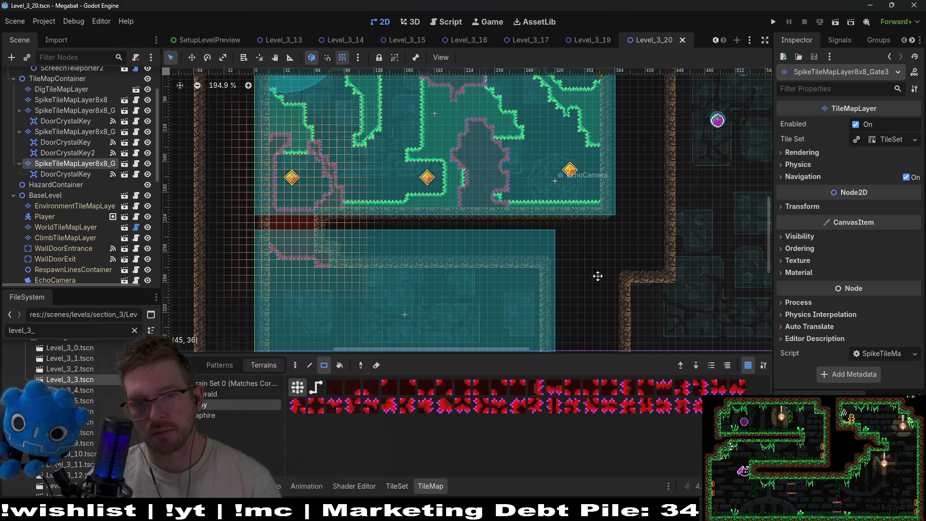
mouse_move(597, 275)
mouse_down()
mouse_move(574, 188)
mouse_move(578, 278)
mouse_up()
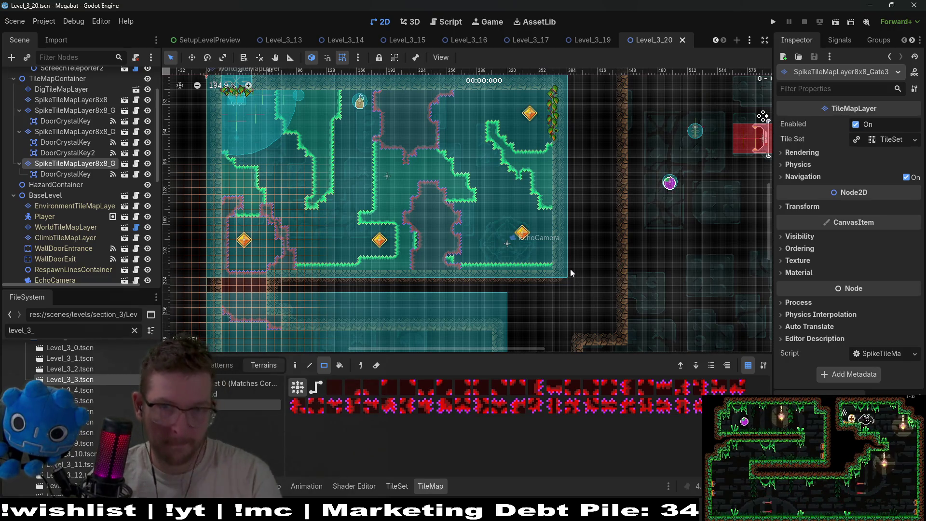
drag(577, 245, 594, 209)
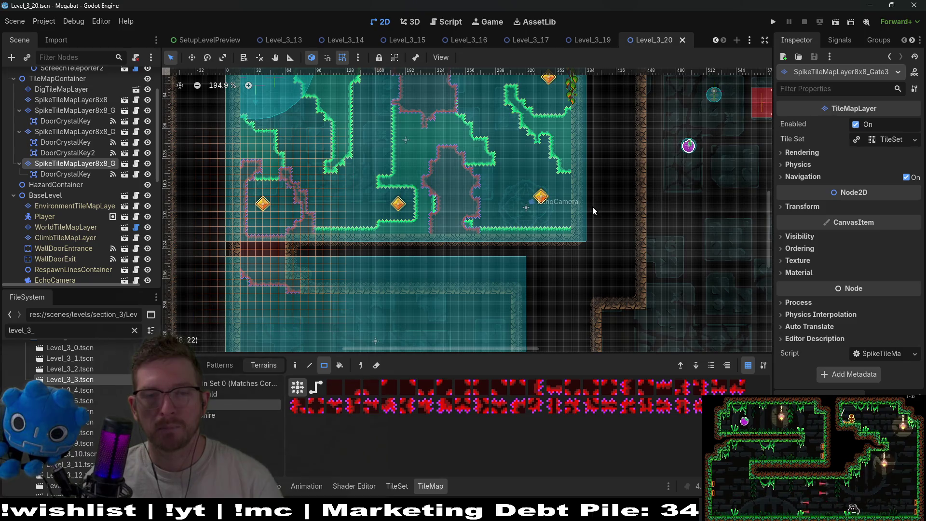
scroll(568, 195, down, 3)
scroll(550, 211, down, 1)
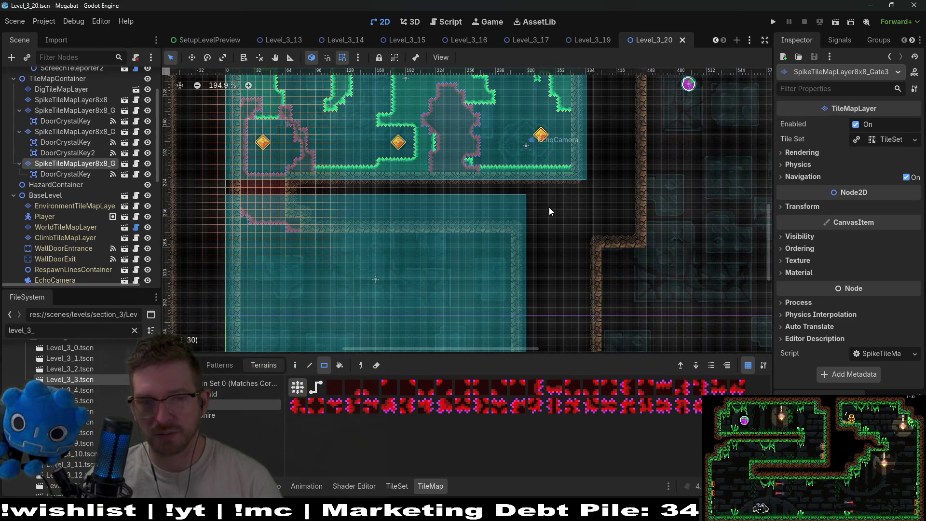
scroll(389, 274, left, 3)
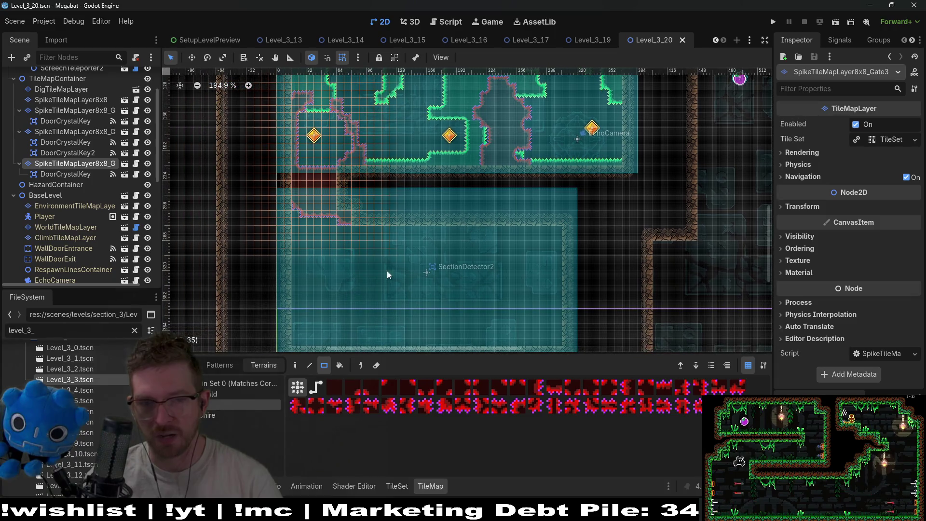
scroll(496, 223, down, 3)
scroll(497, 222, left, 1)
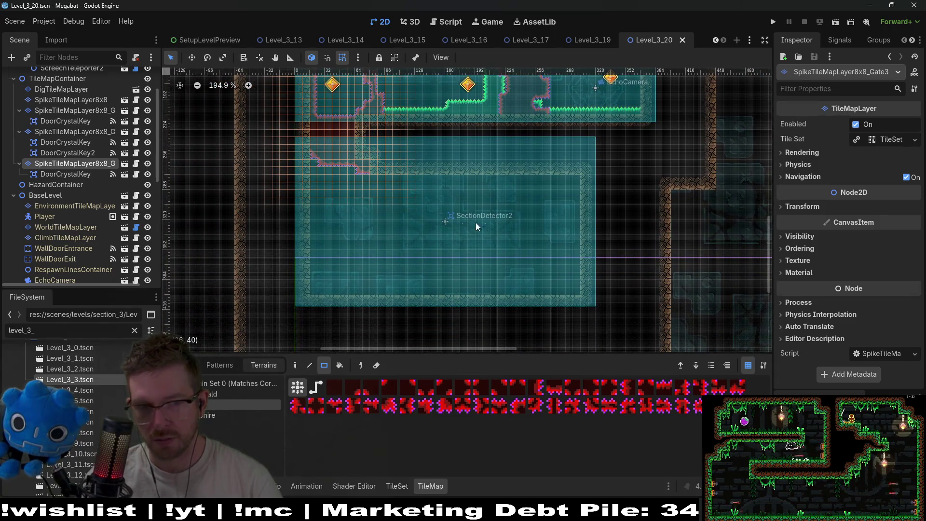
scroll(80, 145, up, 3)
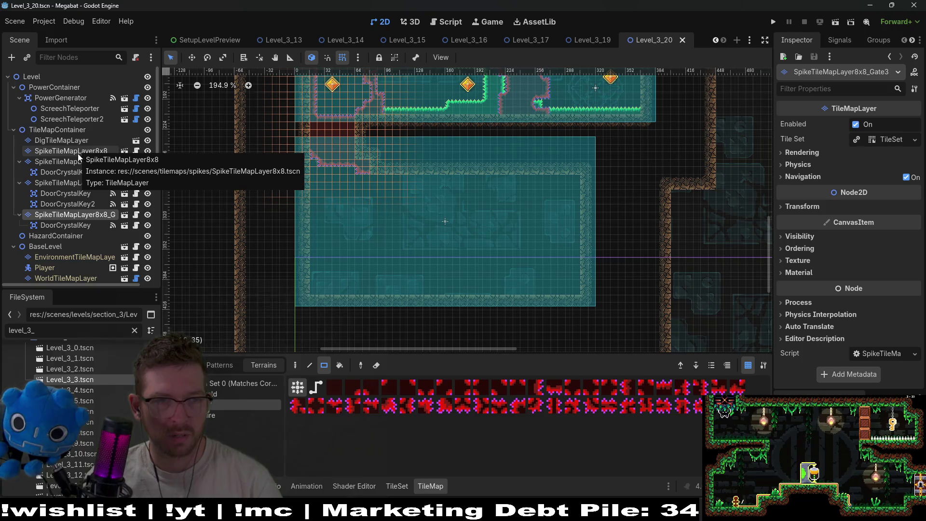
click(66, 152)
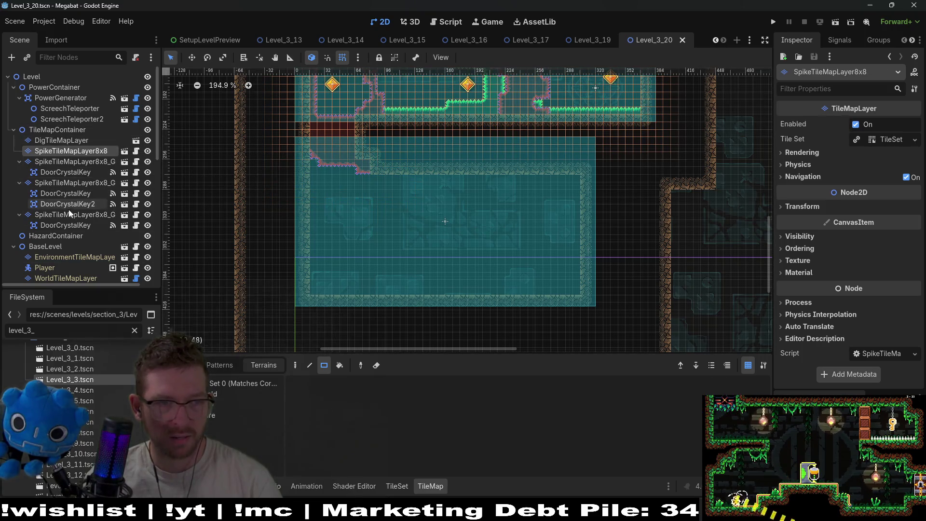
click(56, 236)
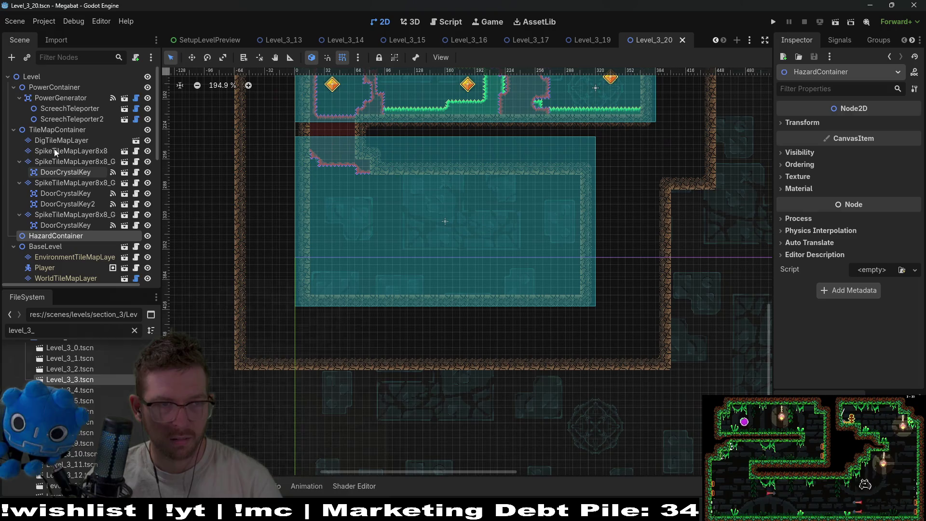
scroll(54, 149, down, 3)
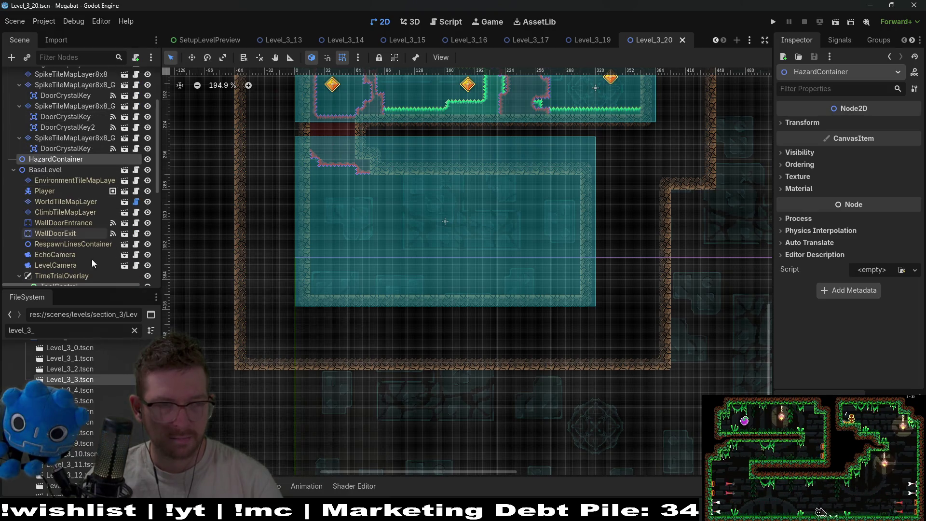
scroll(87, 251, down, 3)
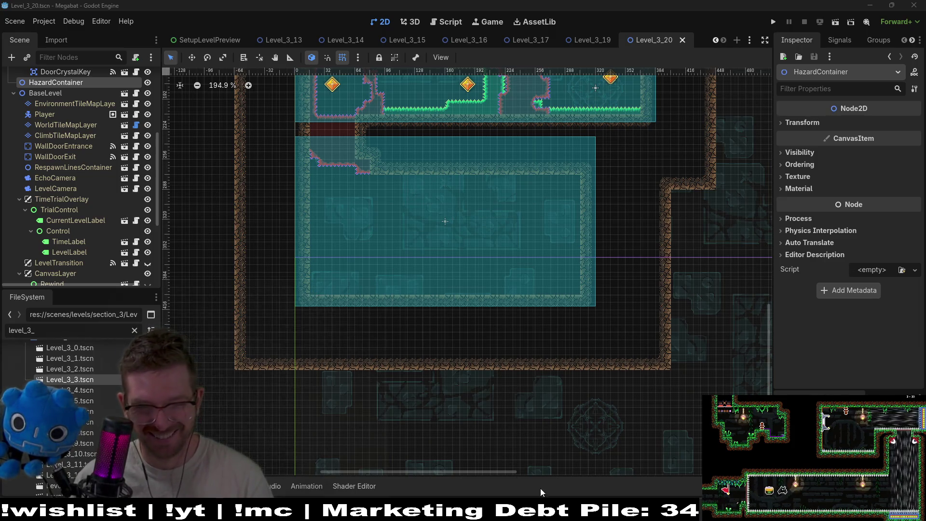
key(alt+Tab)
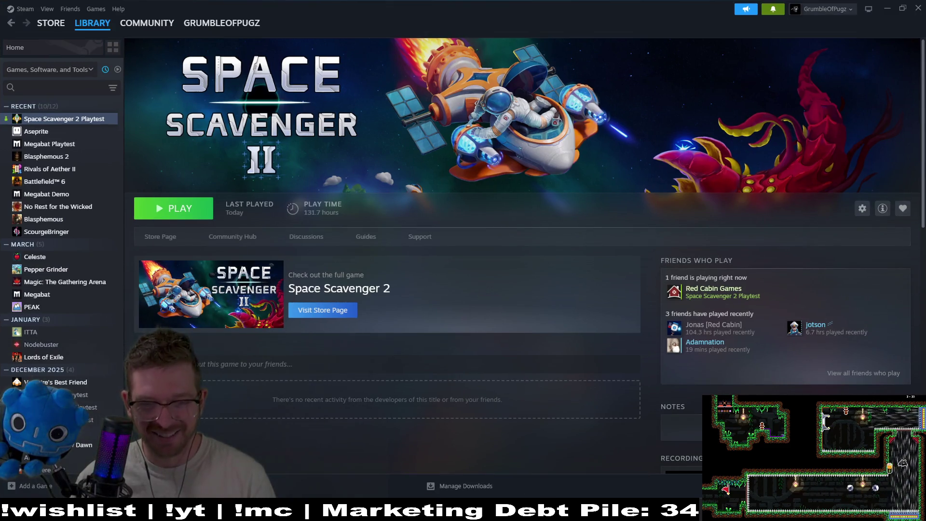
key(alt+Tab)
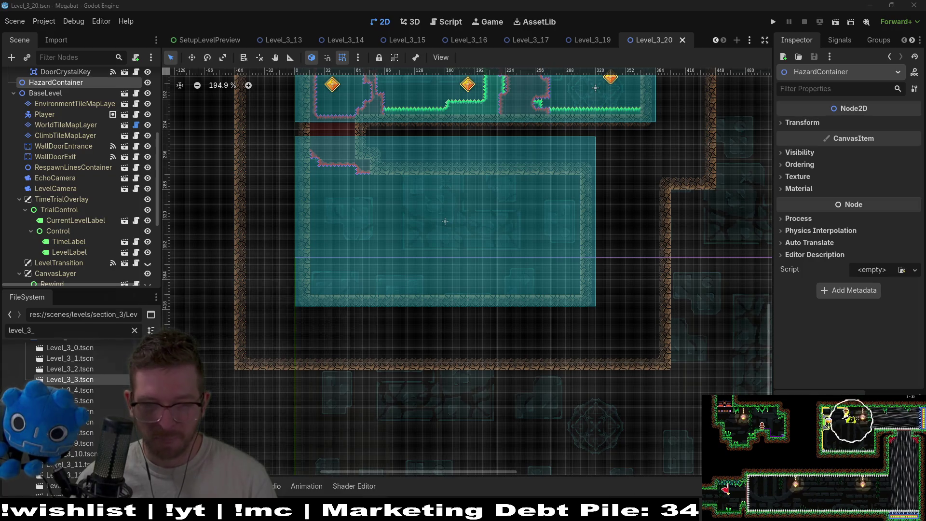
- Paint DESERT terrain wall tiles on WorldTileMapLayer along the lower room's ceiling
mouse_move(423, 510)
mouse_move(465, 511)
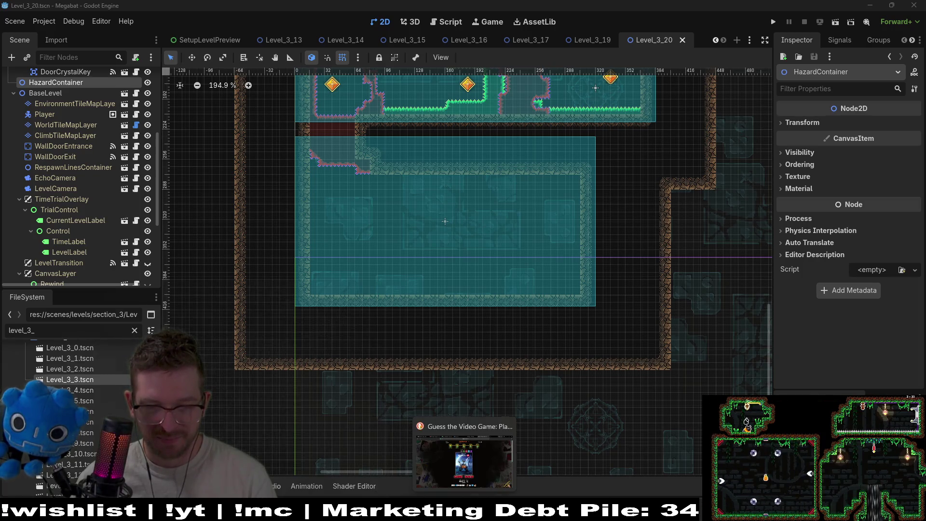
scroll(55, 240, up, 5)
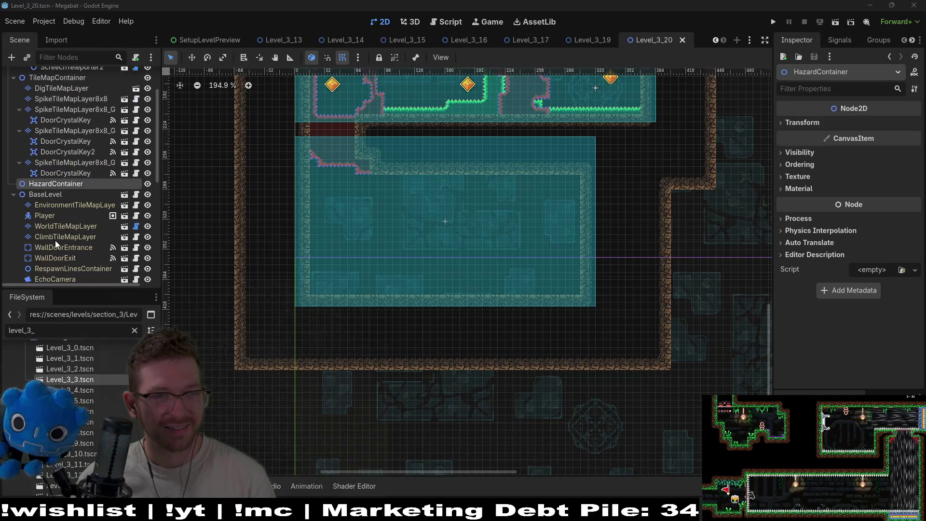
click(60, 224)
click(226, 415)
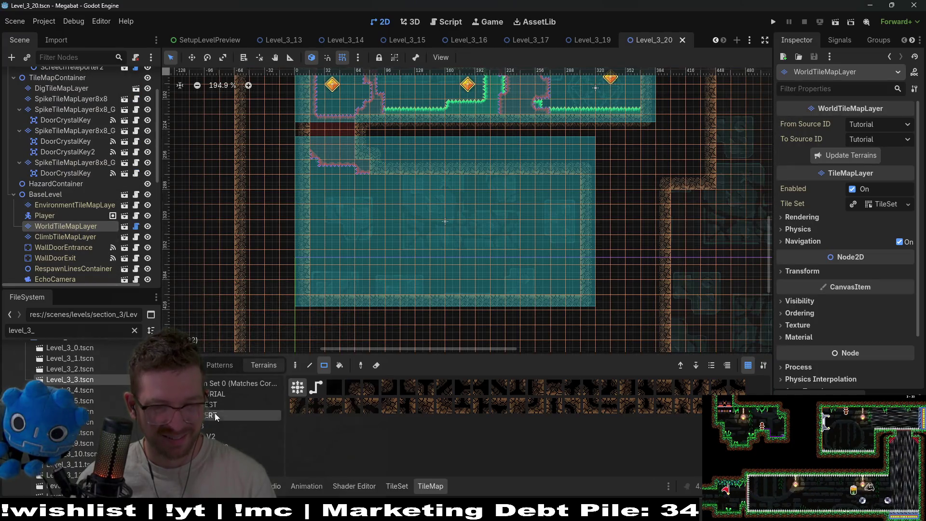
scroll(521, 205, up, 2)
drag(479, 201, 545, 209)
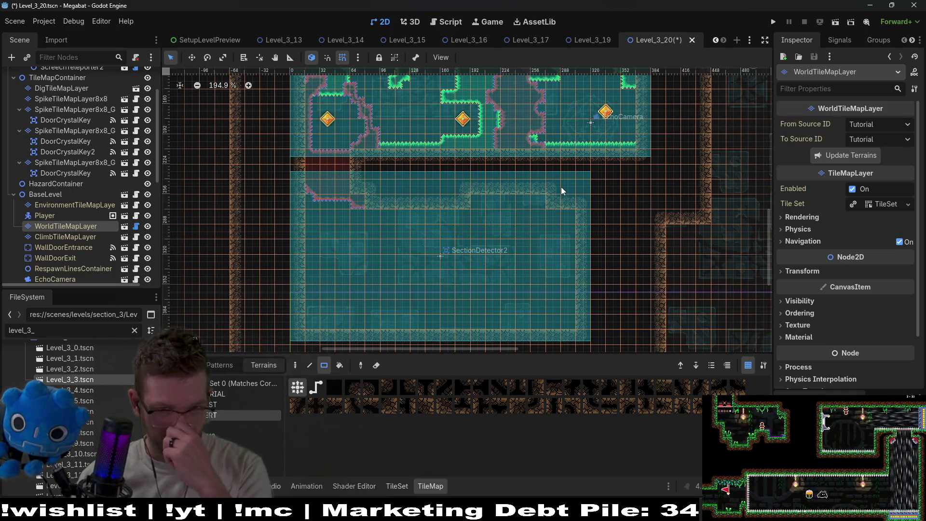
- Inspect the new desert ceiling wall, then select the Fruit2 node
scroll(541, 247, up, 2)
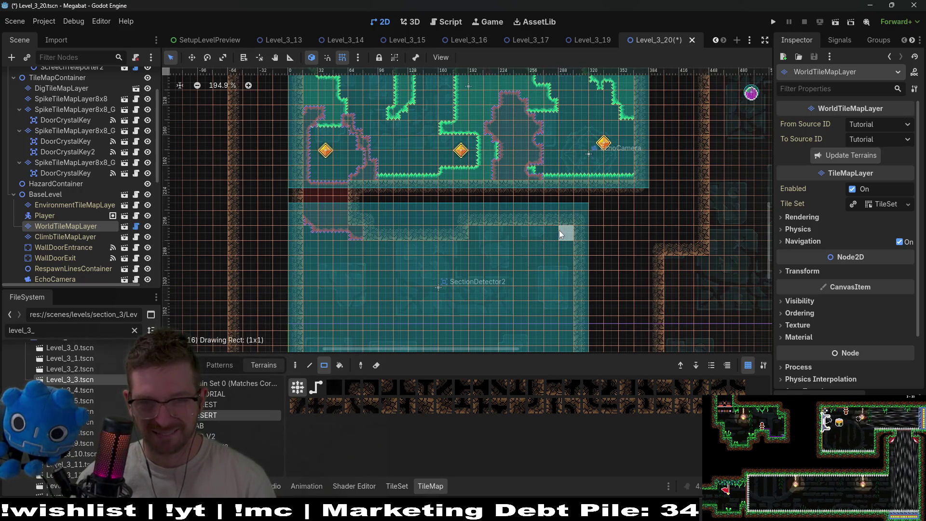
drag(526, 237, 577, 226)
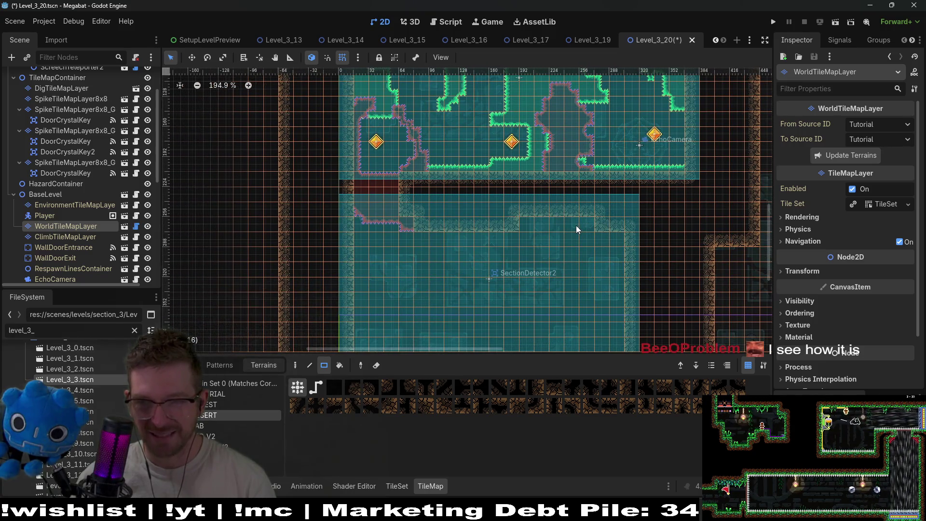
scroll(497, 219, down, 3)
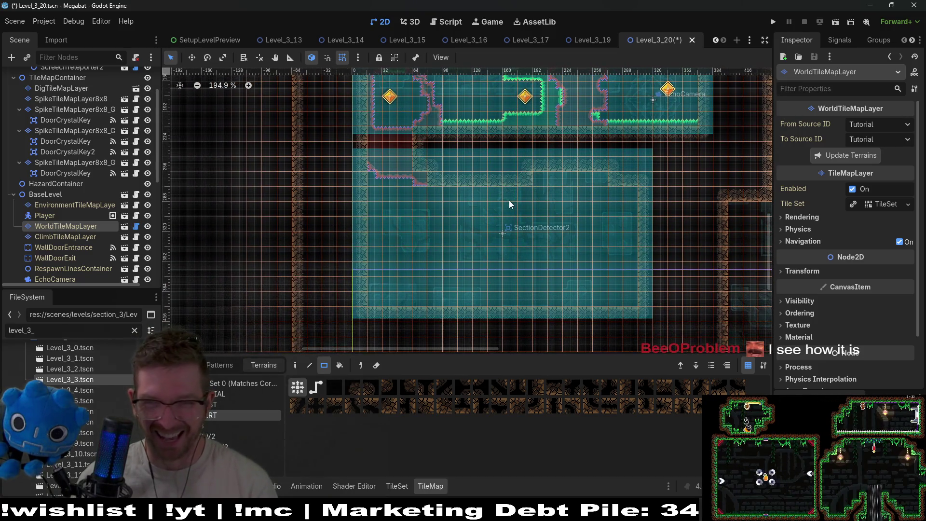
scroll(511, 187, right, 3)
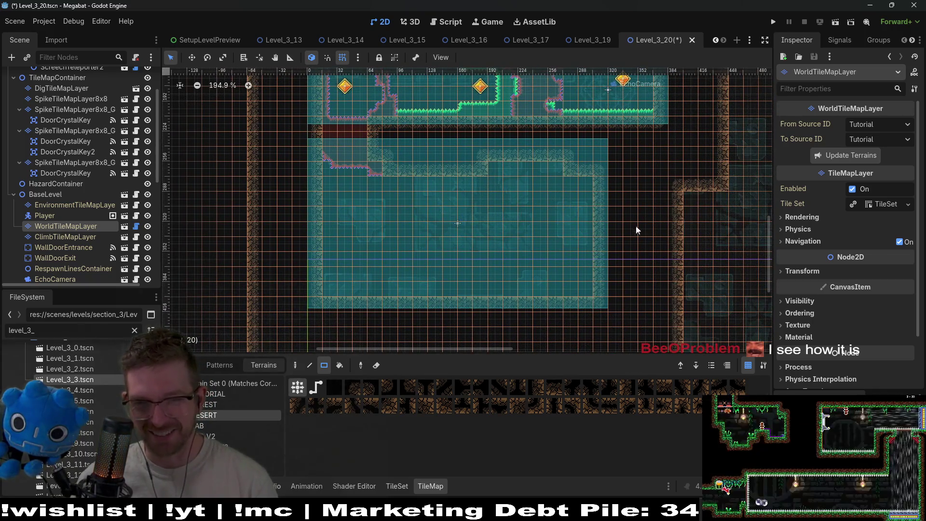
scroll(575, 289, down, 2)
scroll(607, 238, right, 3)
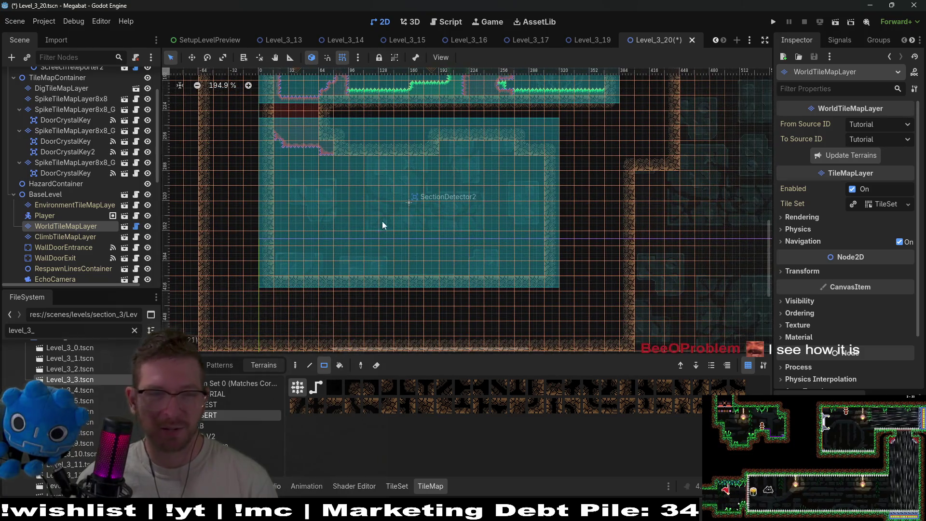
scroll(74, 219, down, 5)
click(75, 225)
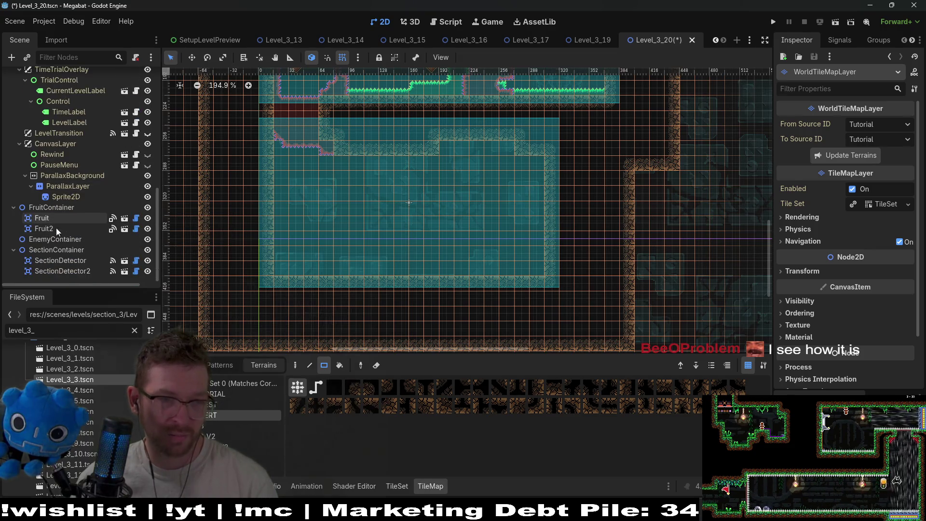
- Duplicate Fruit2 as Fruit3 and move it into the middle of the lower room
key(ctrl+d)
click(443, 244)
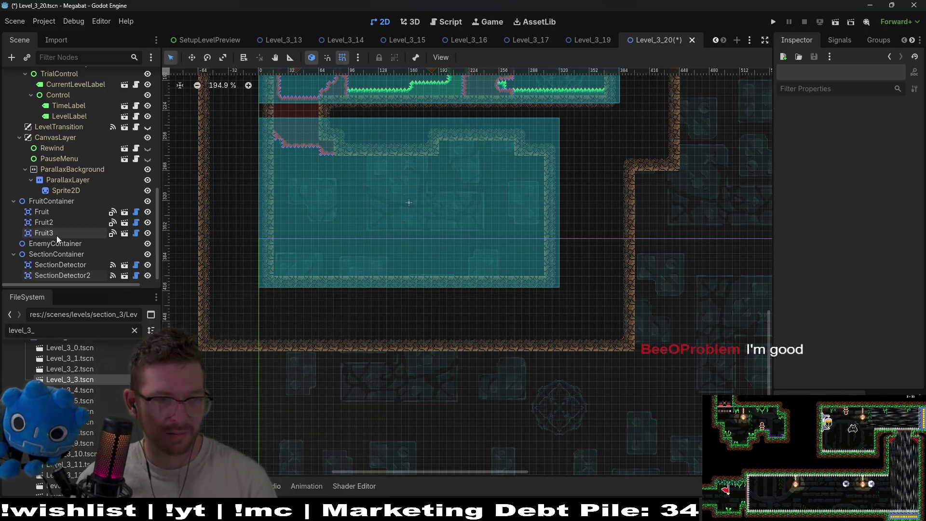
click(57, 234)
key(w)
mouse_move(435, 202)
mouse_down()
mouse_move(338, 265)
mouse_move(250, 290)
mouse_move(259, 290)
mouse_up()
- Set Fruit3's Type to Dig, save the scene, and nudge it slightly down-left
click(876, 125)
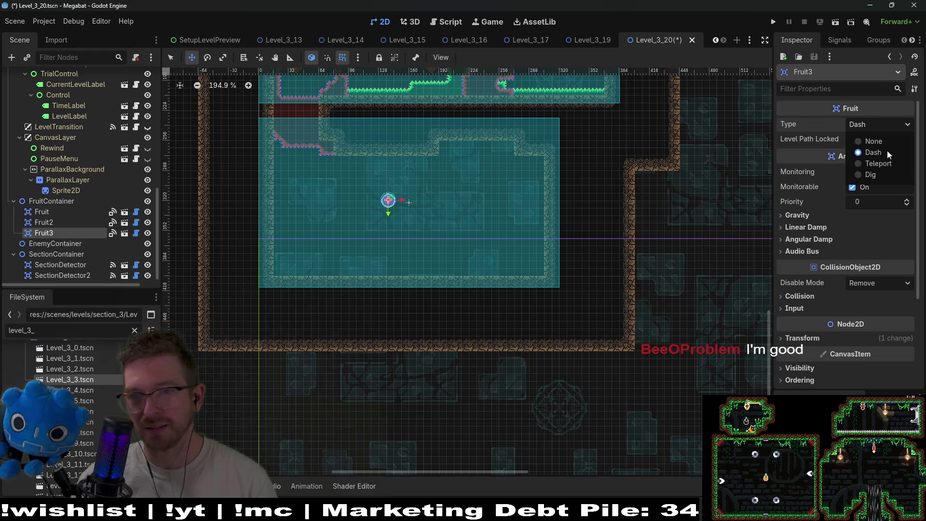
click(871, 175)
mouse_move(444, 154)
mouse_down()
mouse_move(547, 172)
mouse_move(533, 253)
mouse_up()
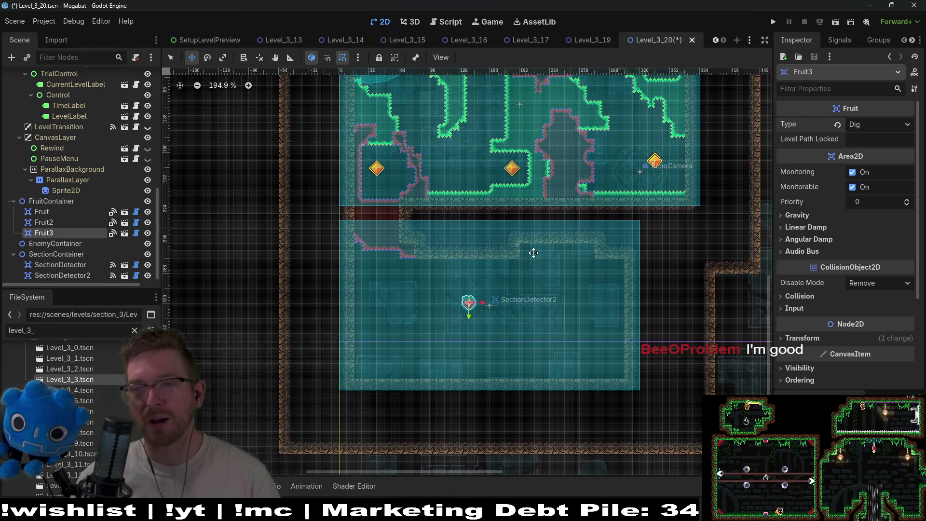
key(ctrl+s)
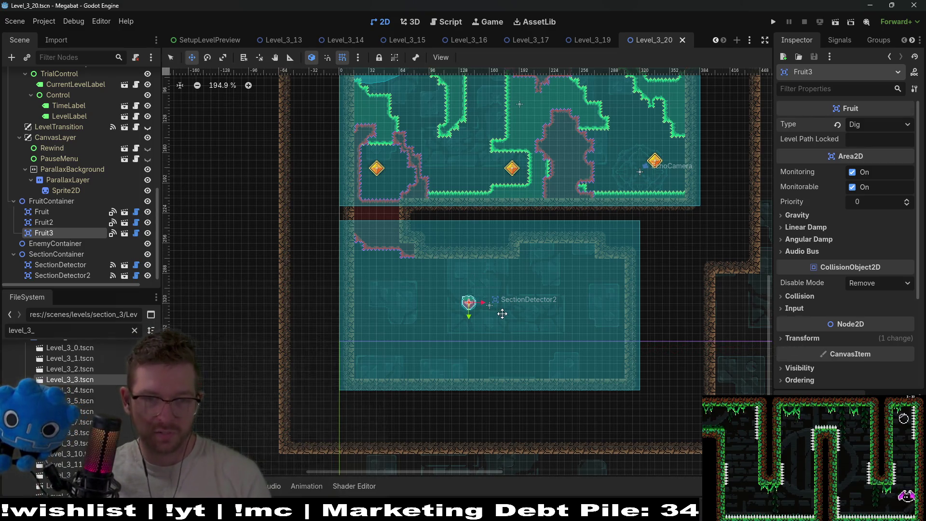
scroll(502, 314, up, 4)
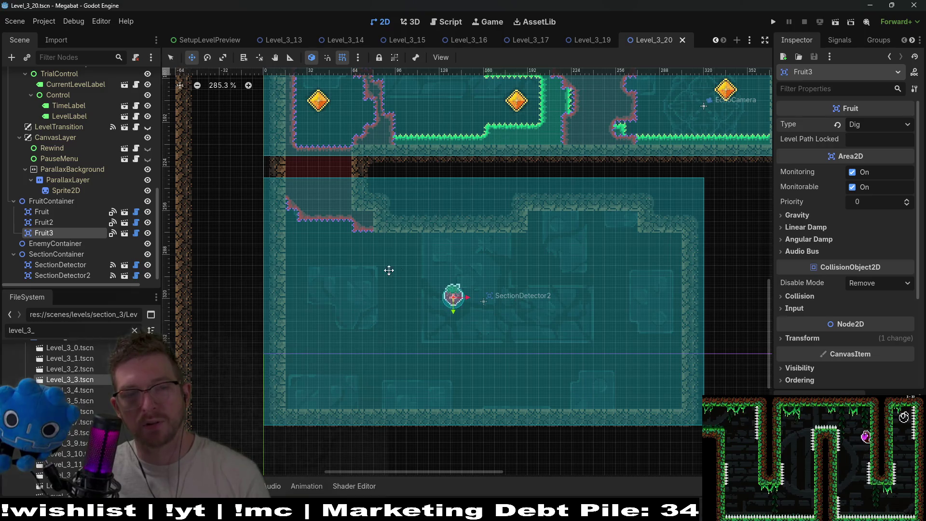
drag(446, 312, 436, 322)
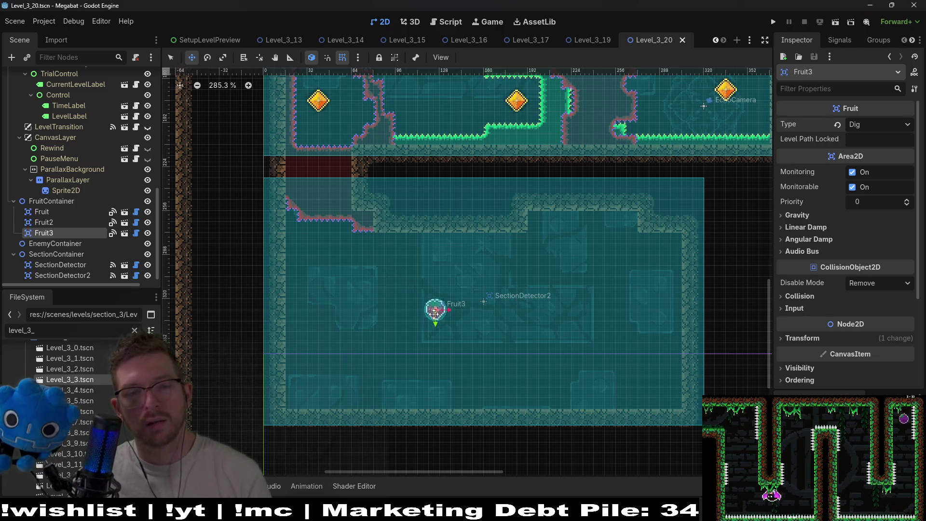
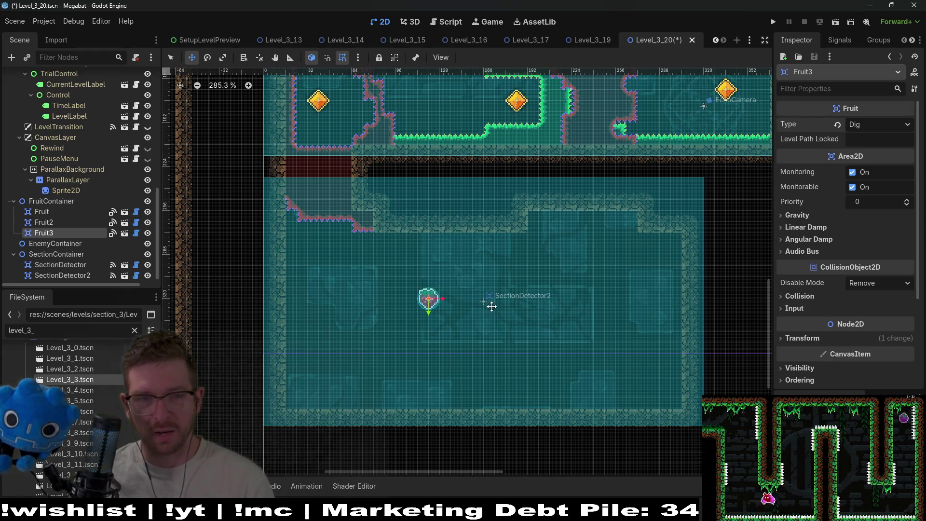
- Select each DoorCrystalKey node in turn to check where the keys sit in the level
scroll(492, 306, up, 3)
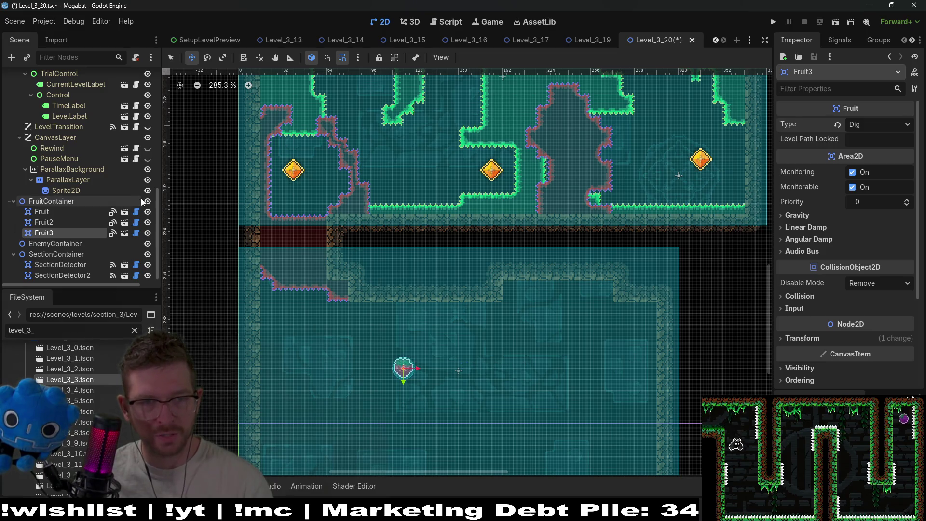
scroll(77, 199, up, 10)
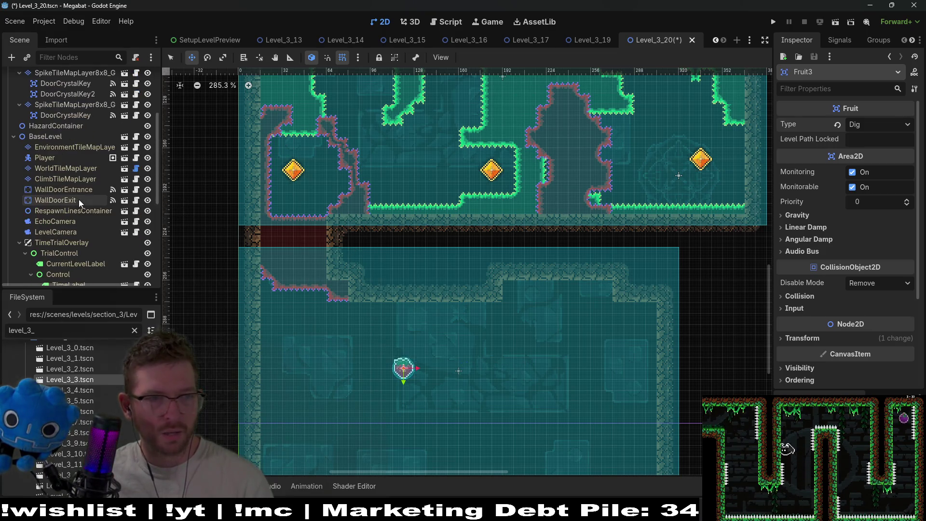
click(79, 189)
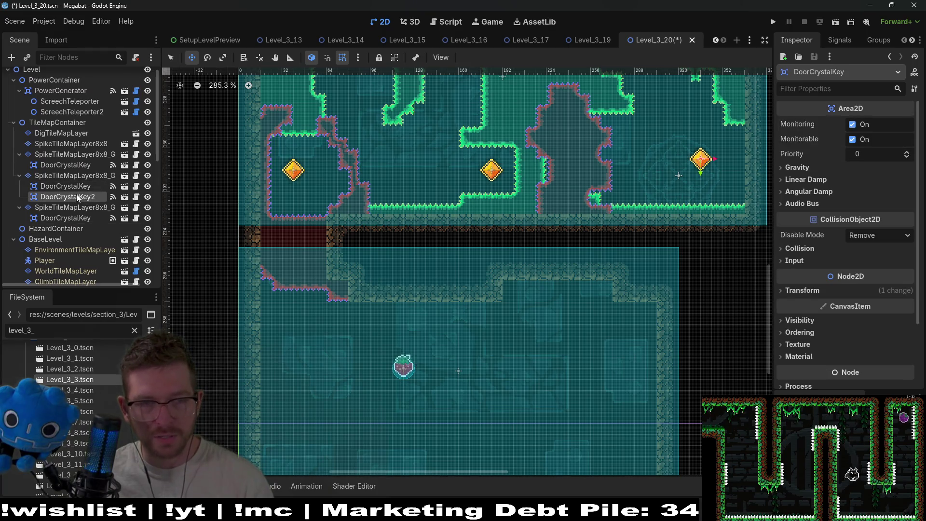
click(77, 194)
click(64, 169)
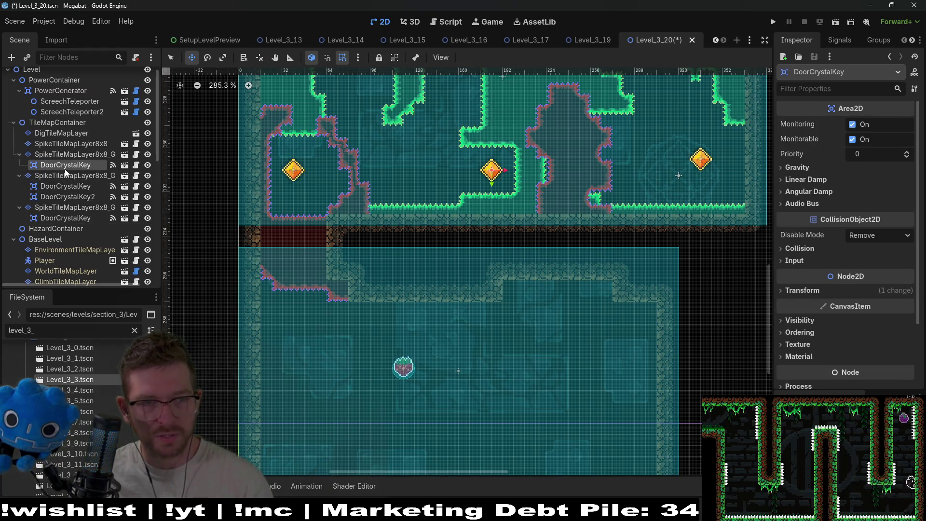
click(85, 219)
scroll(307, 180, up, 4)
scroll(359, 187, up, 1)
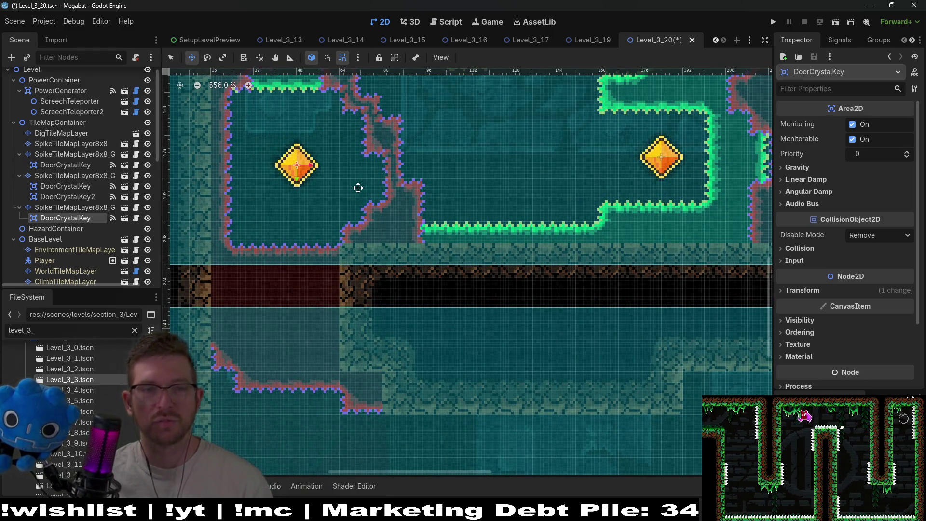
scroll(357, 187, down, 5)
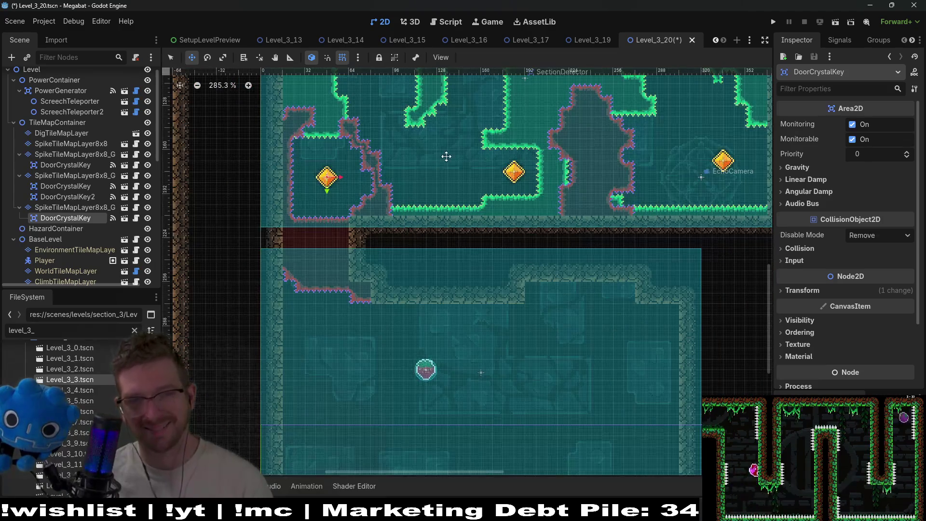
- Select WorldTileMapLayer in the Scene tree to bring up the TileMap Terrains panel
drag(491, 327, 519, 288)
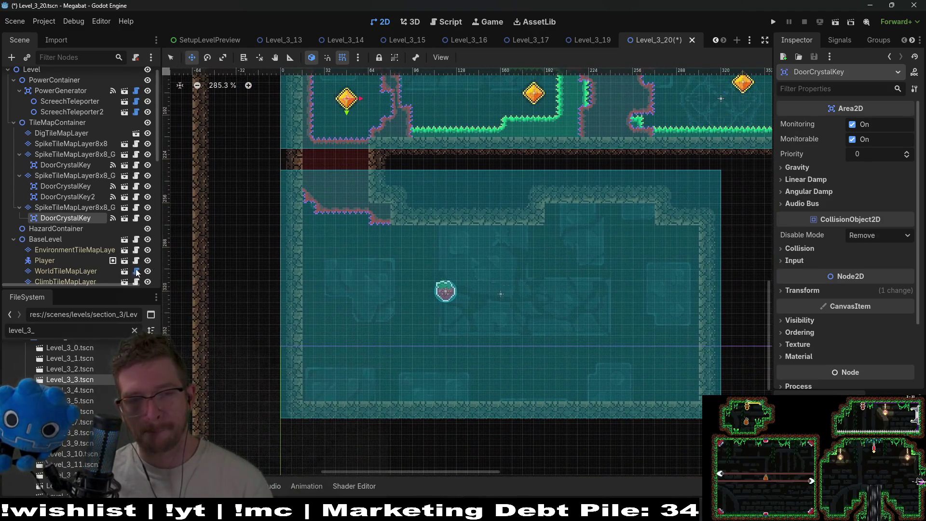
scroll(81, 213, up, 1)
scroll(85, 210, down, 3)
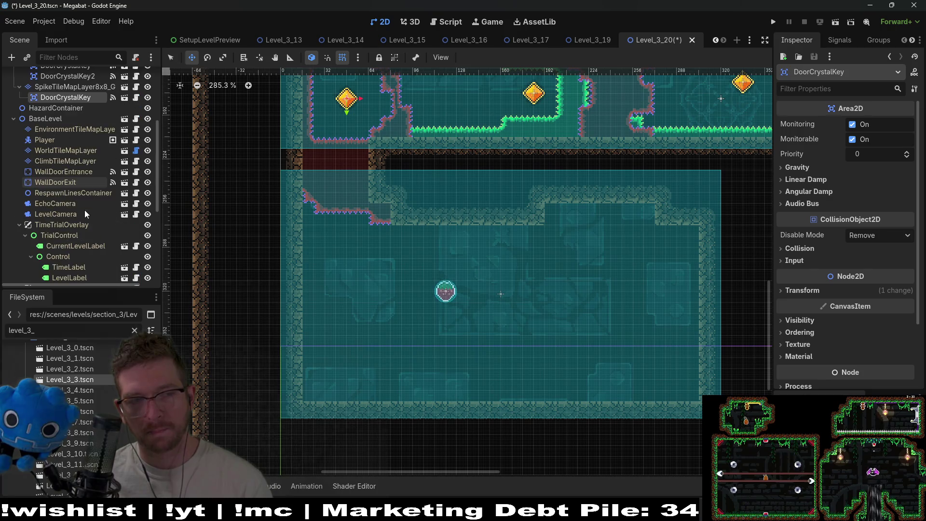
click(53, 204)
click(65, 175)
click(66, 150)
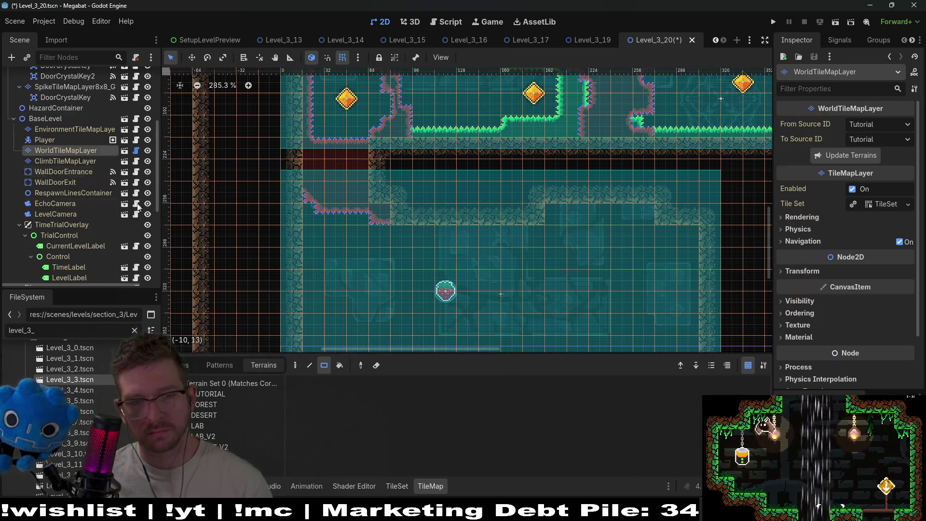
- Pick the DESERT terrain and bring the lower room into view
click(206, 418)
scroll(392, 154, down, 5)
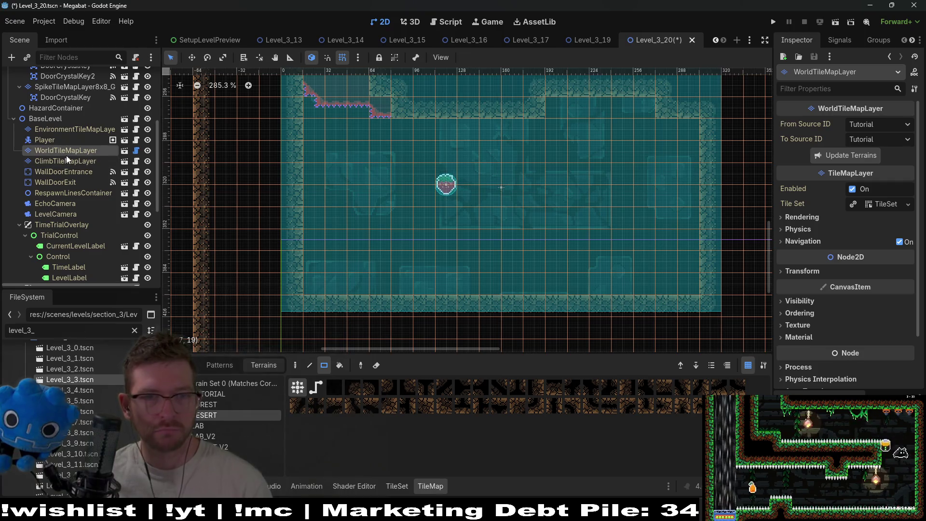
scroll(68, 193, down, 4)
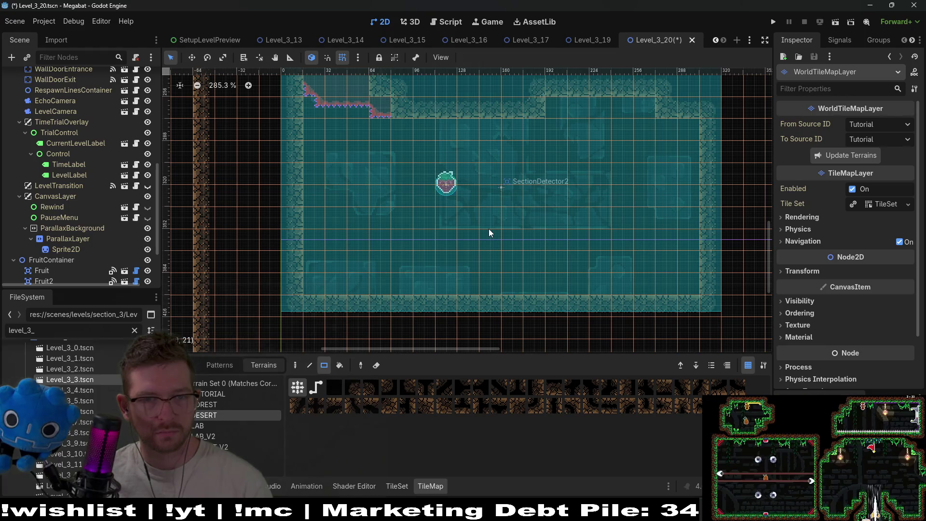
drag(517, 192, 484, 225)
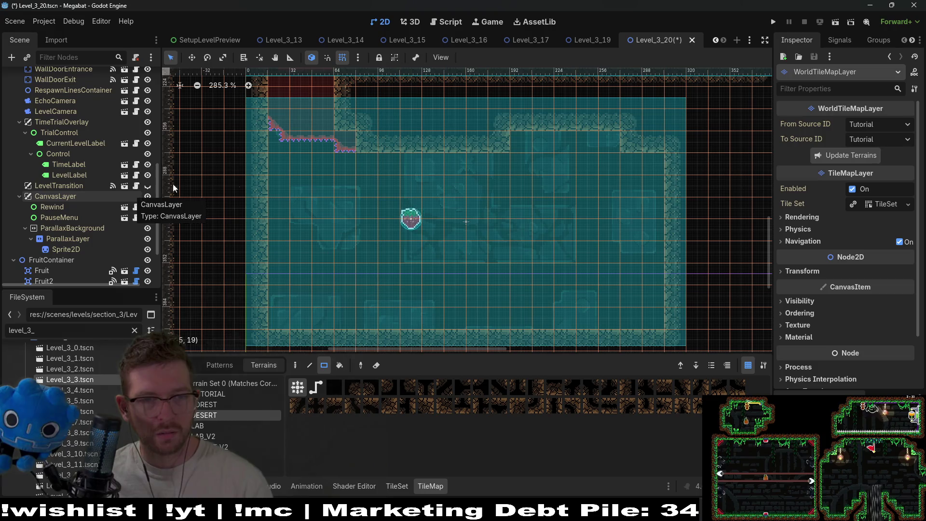
scroll(74, 236, down, 3)
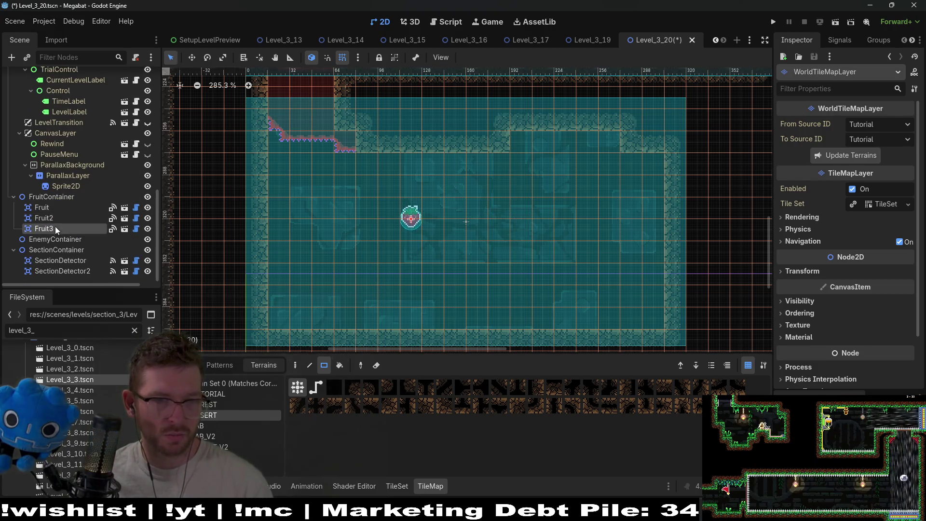
- Move Fruit3 down to the lower-left part of the lower room
click(55, 228)
key(w)
mouse_move(410, 240)
mouse_down()
mouse_move(330, 304)
mouse_move(303, 302)
mouse_move(315, 299)
mouse_up()
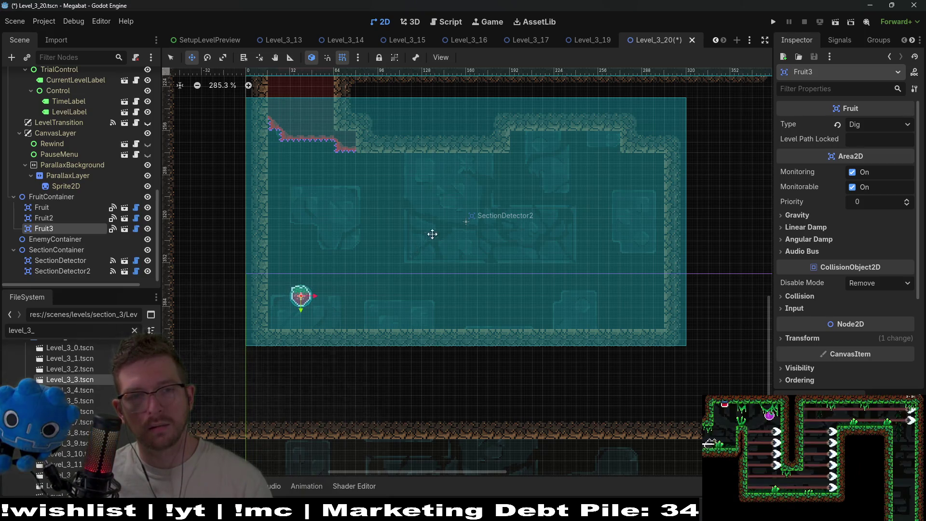
- Duplicate the third spike gate layer with its key to create Gate4
scroll(452, 253, up, 2)
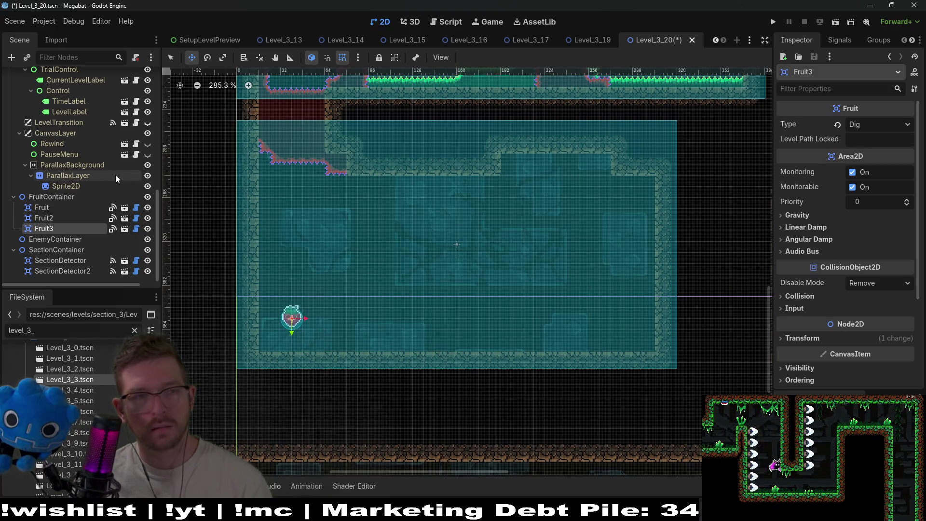
scroll(90, 188, up, 6)
click(67, 178)
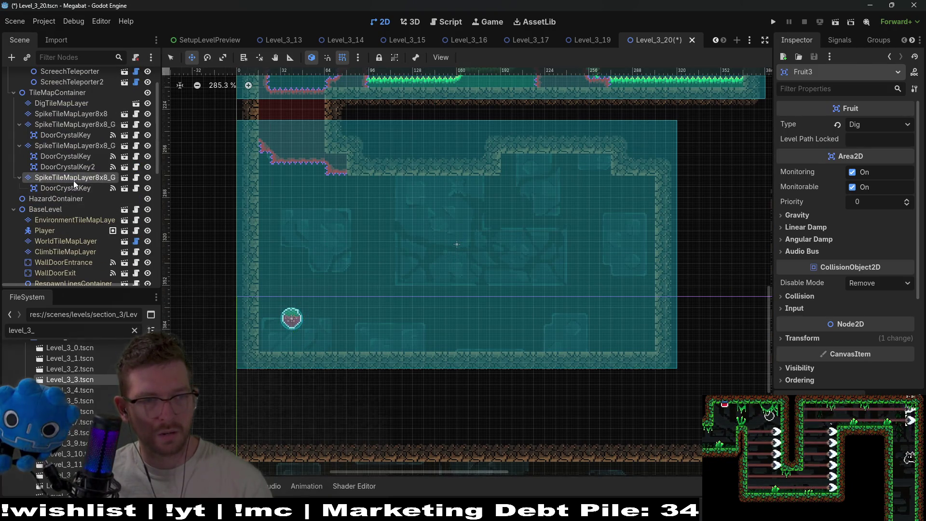
key(ctrl+d)
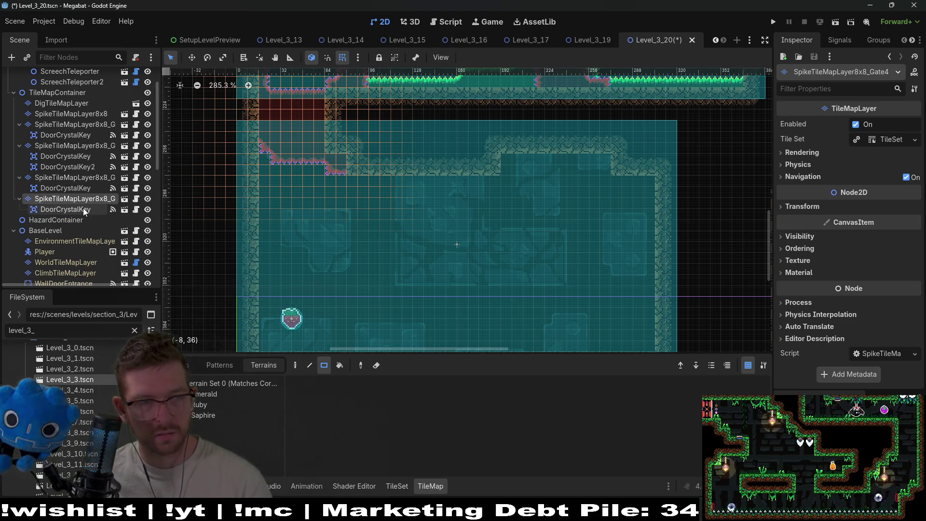
- Move Gate4's crystal key beside SectionDetector2, then select Gate4 with Ruby terrain
click(83, 208)
scroll(300, 172, up, 3)
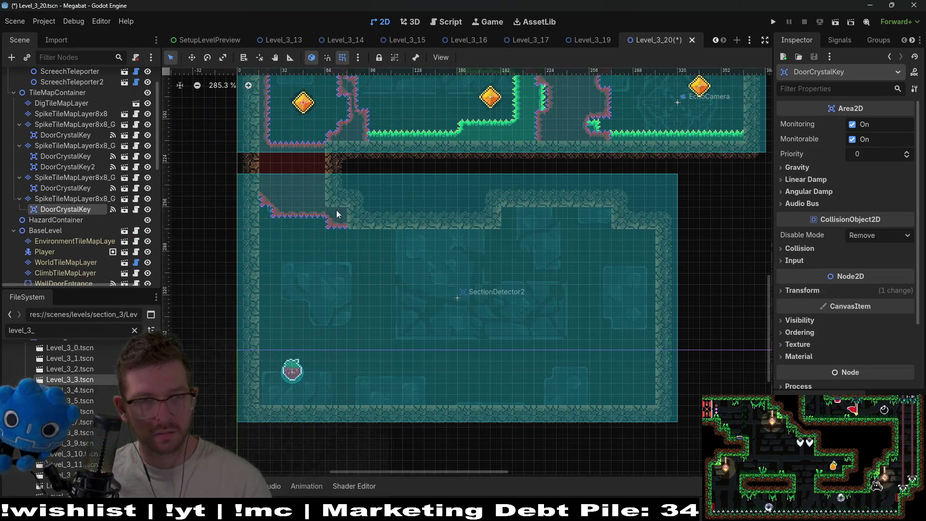
key(w)
drag(305, 133, 468, 331)
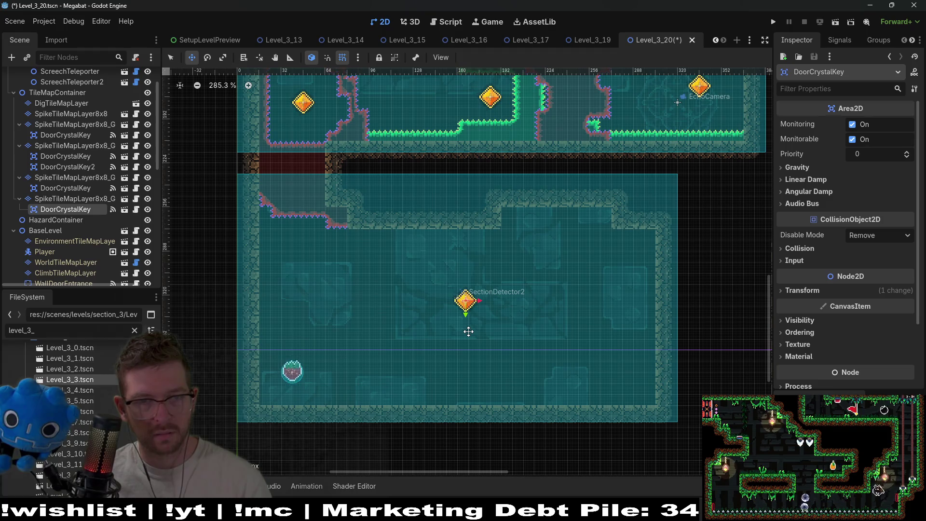
click(69, 199)
click(205, 406)
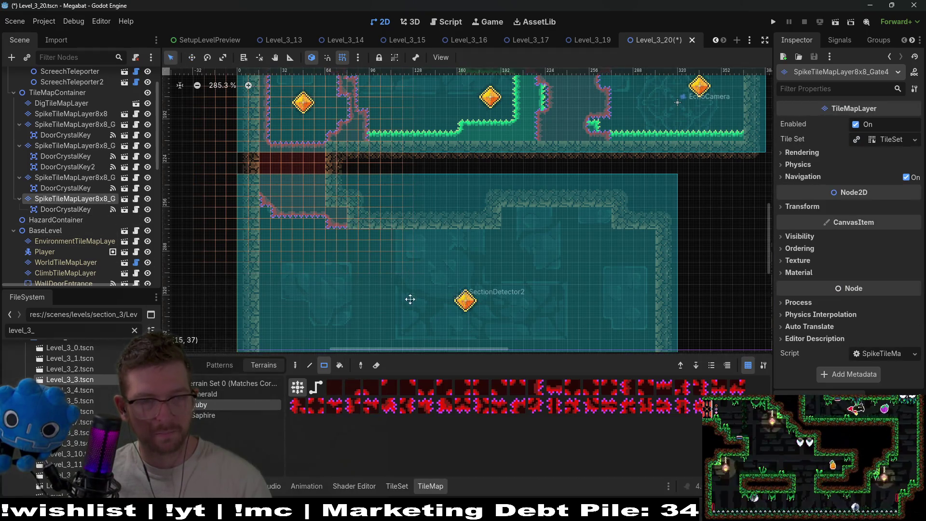
scroll(411, 300, up, 3)
scroll(296, 176, up, 4)
scroll(298, 217, left, 5)
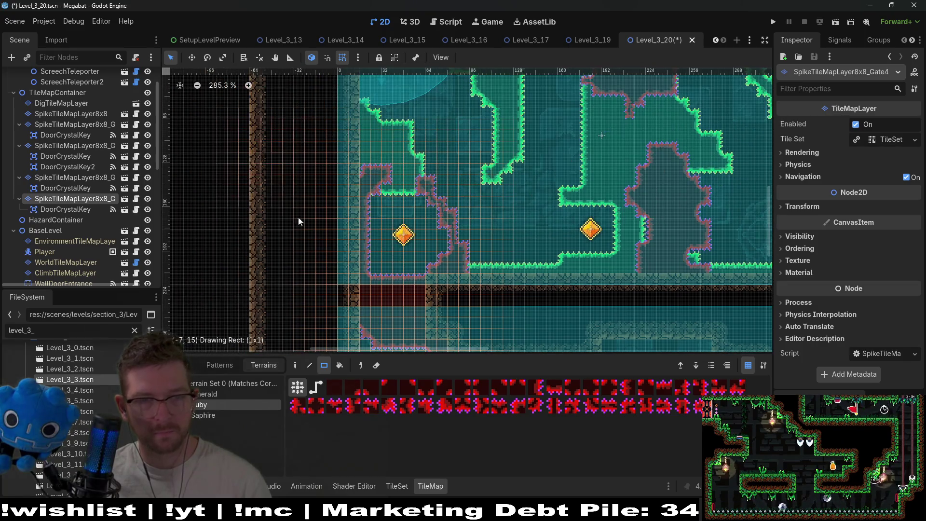
scroll(401, 170, down, 2)
scroll(408, 163, down, 3)
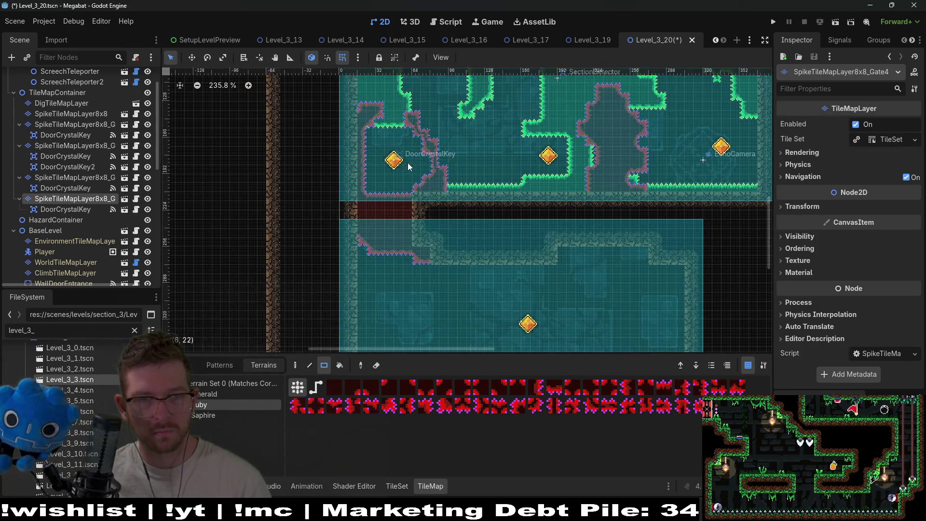
drag(296, 104, 614, 309)
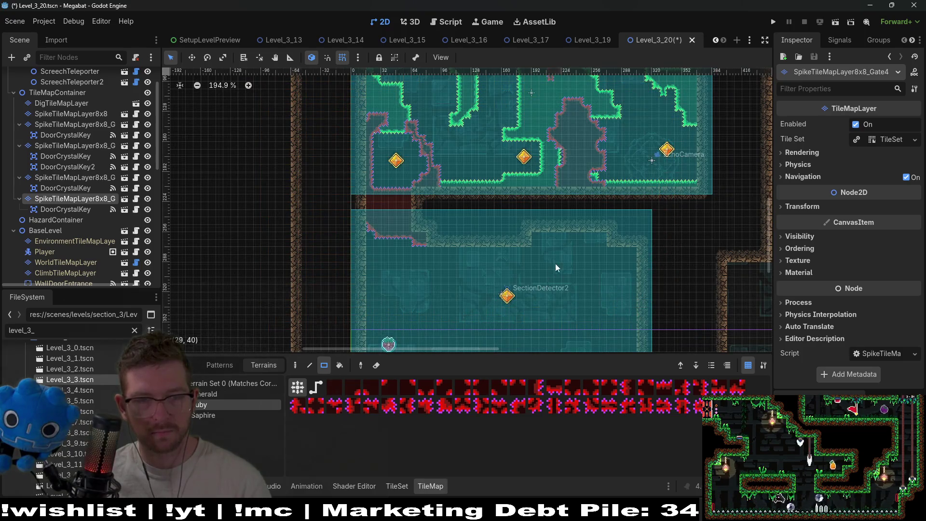
scroll(555, 250, down, 7)
scroll(526, 289, up, 3)
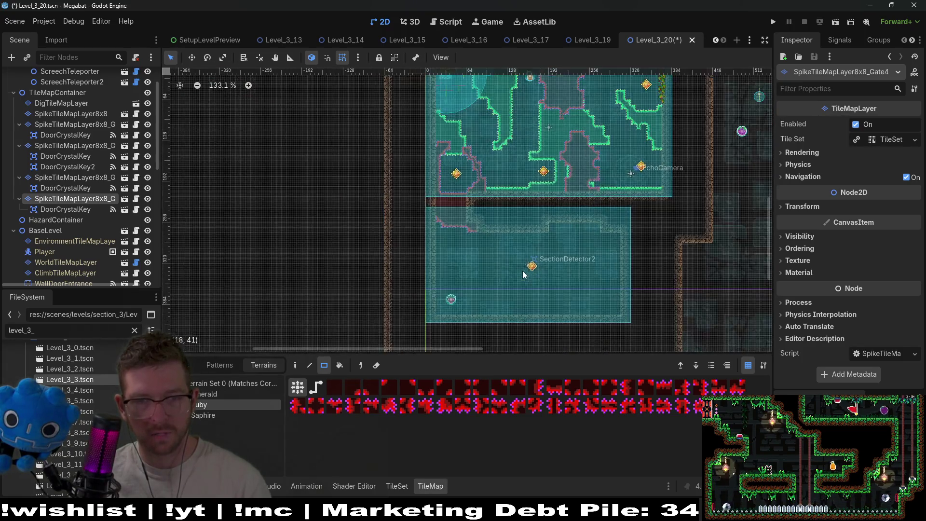
scroll(526, 275, up, 6)
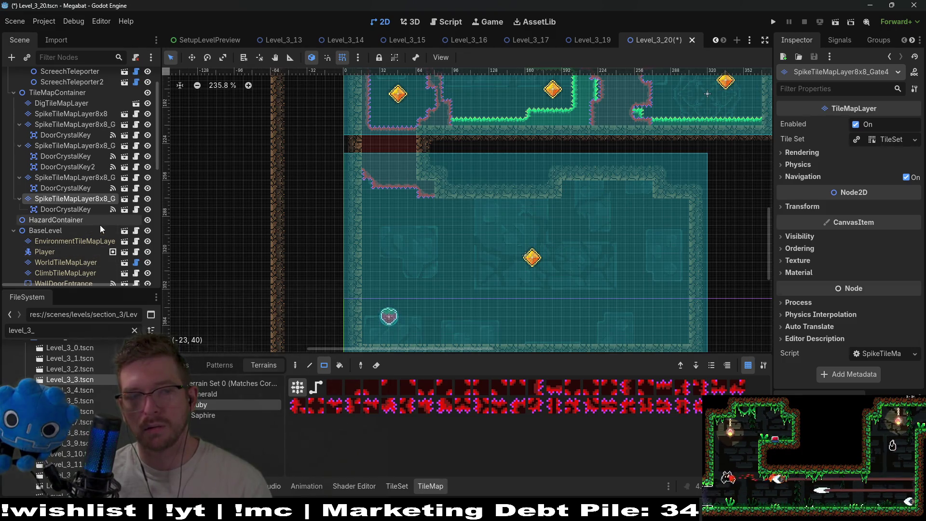
- Paint Ruby spike rectangles in the room's upper right and as outer and inner rings around Fruit3
mouse_move(618, 227)
mouse_down()
mouse_move(597, 228)
mouse_move(656, 232)
mouse_up()
scroll(644, 232, down, 2)
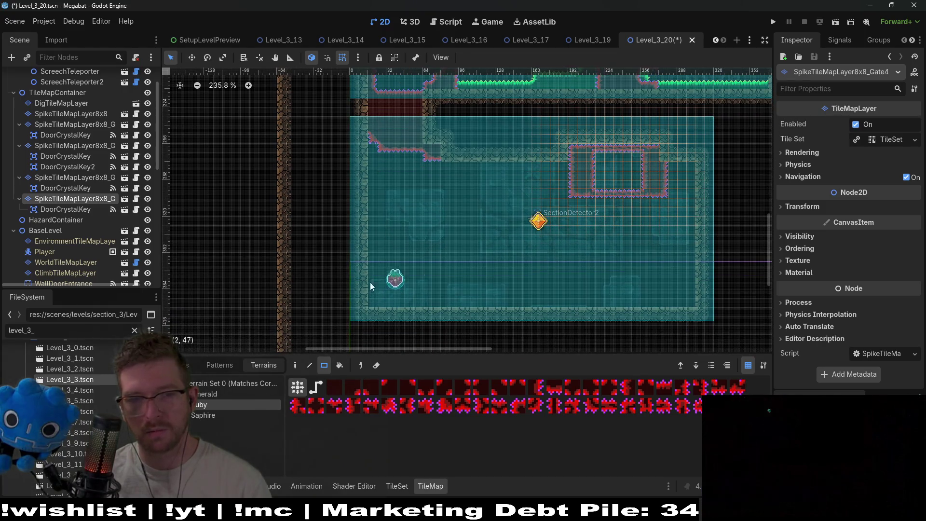
drag(369, 256, 456, 306)
drag(382, 276, 433, 299)
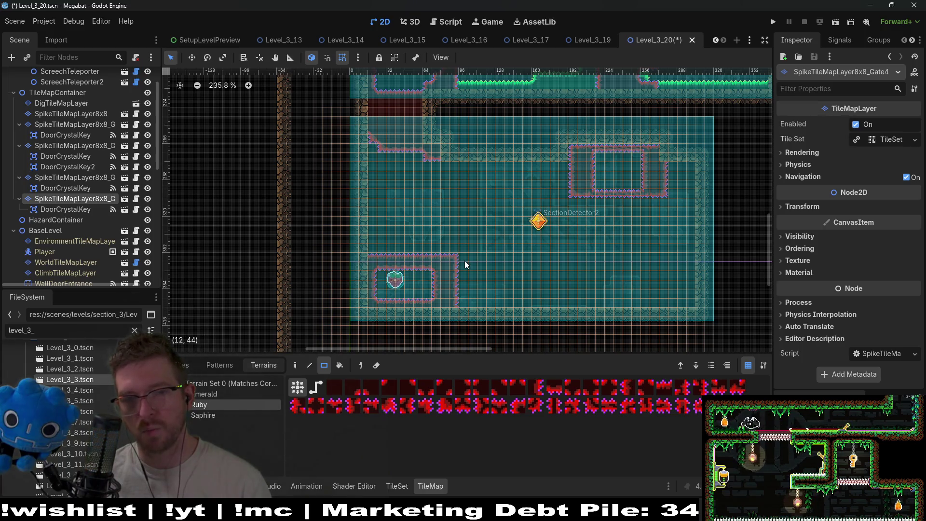
- Erase the stray Ruby spike ring from the room's upper right
scroll(491, 232, up, 2)
scroll(492, 232, right, 3)
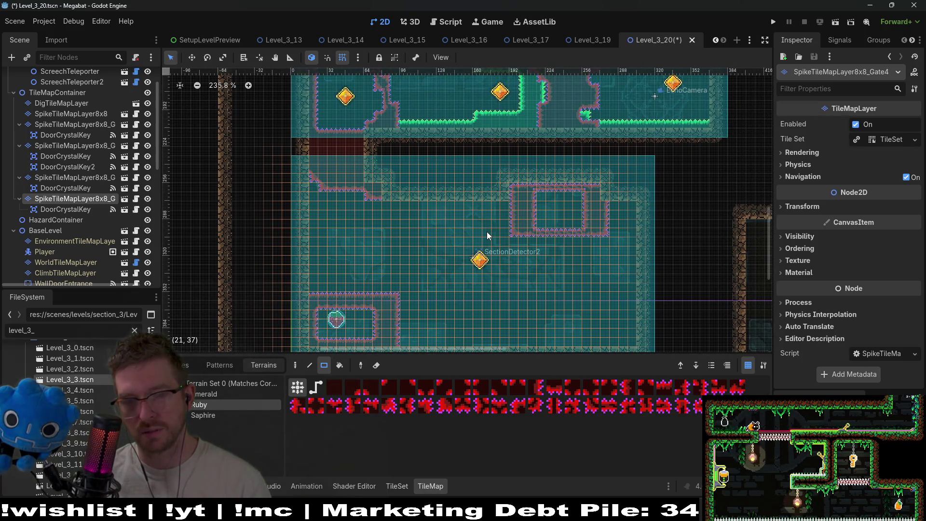
scroll(559, 248, down, 1)
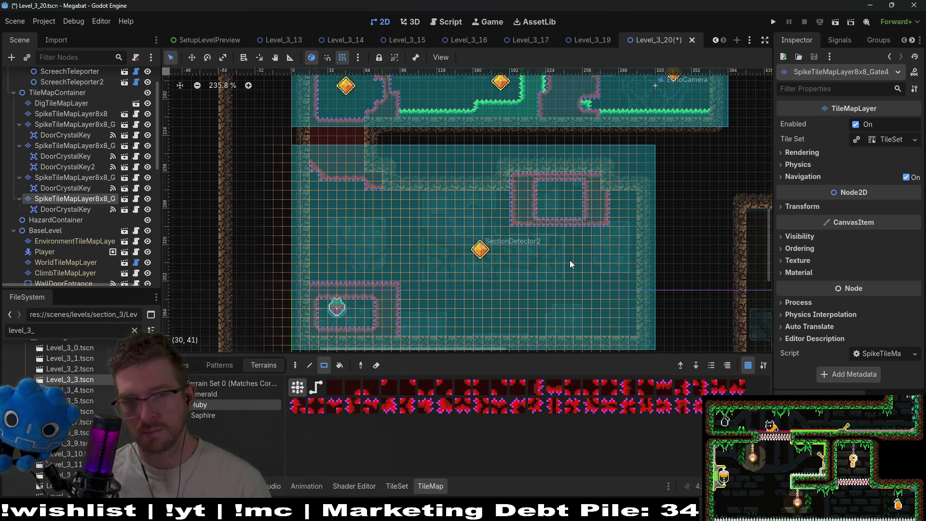
drag(506, 164, 628, 233)
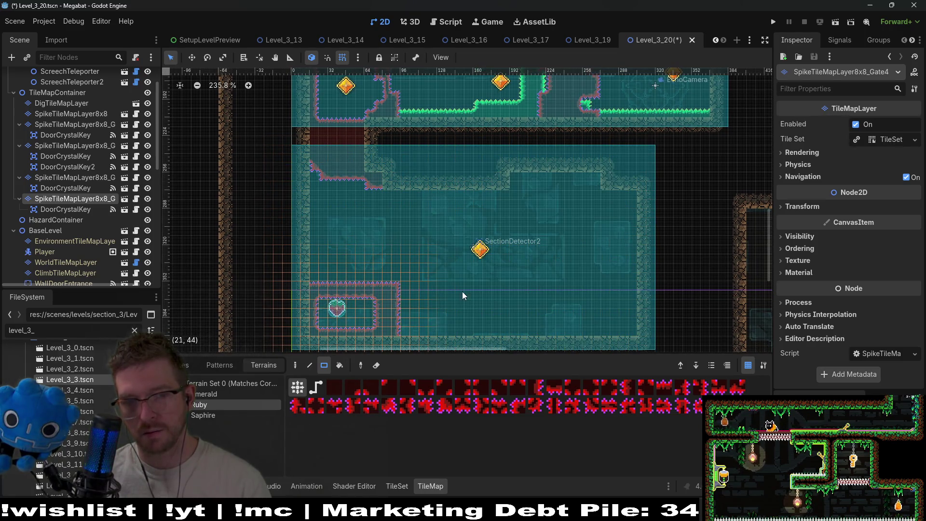
scroll(371, 268, up, 8)
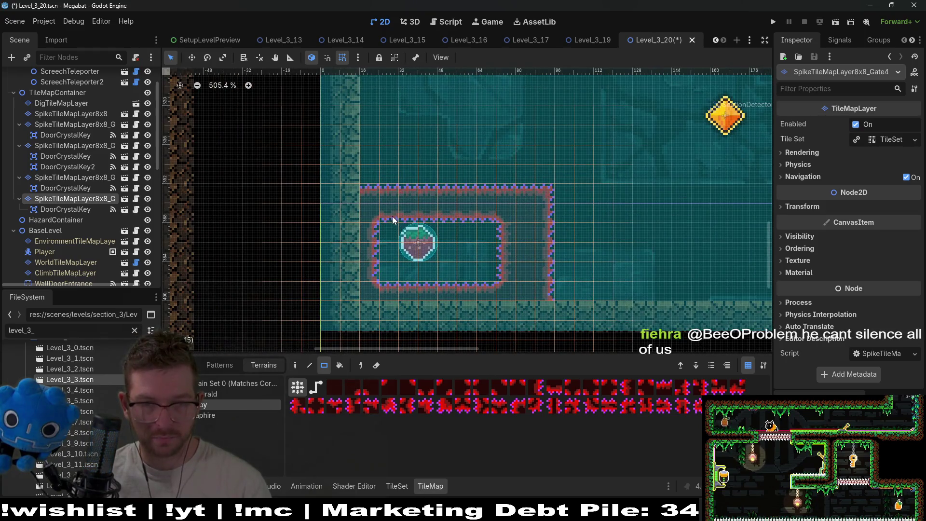
- Rework the ring's top edge with notches and single tiles, extending the edge leftward
drag(446, 218, 447, 219)
drag(471, 256, 485, 236)
click(437, 208)
click(430, 207)
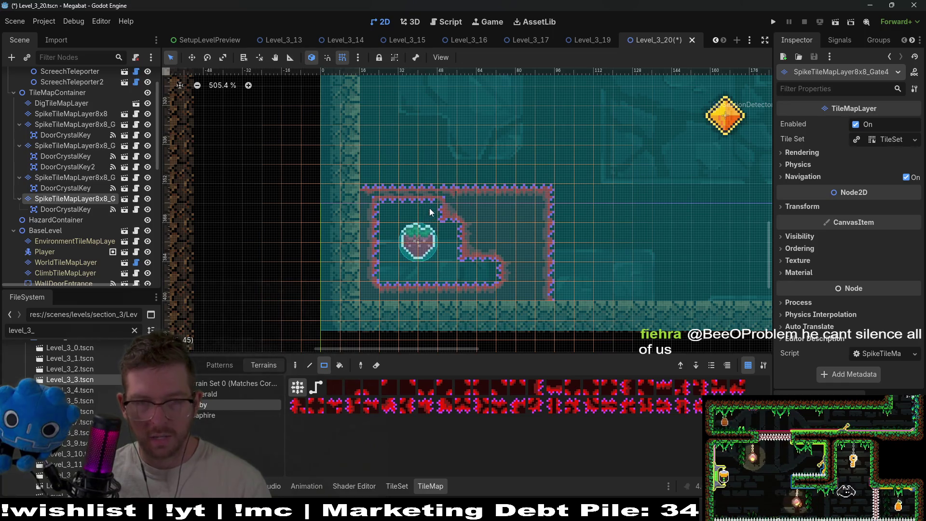
mouse_move(428, 174)
mouse_down()
mouse_move(396, 183)
mouse_move(353, 167)
mouse_up()
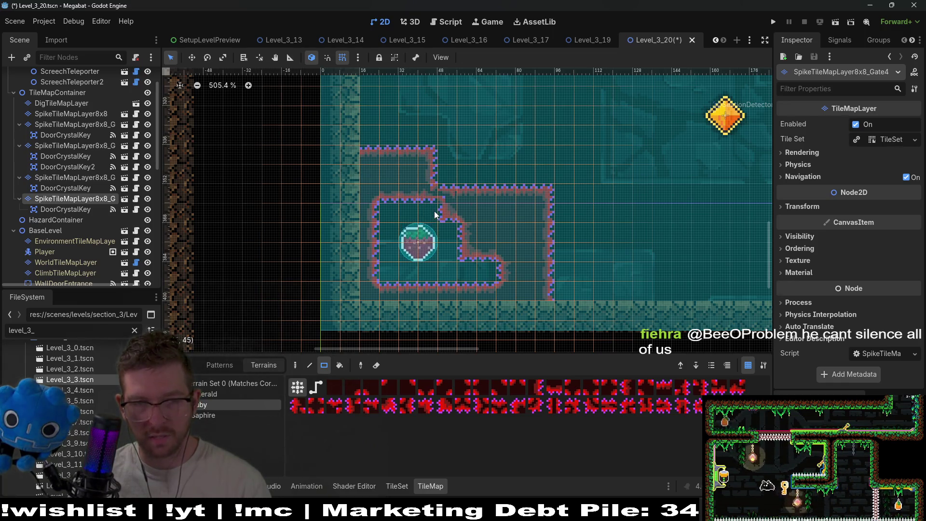
scroll(481, 196, down, 3)
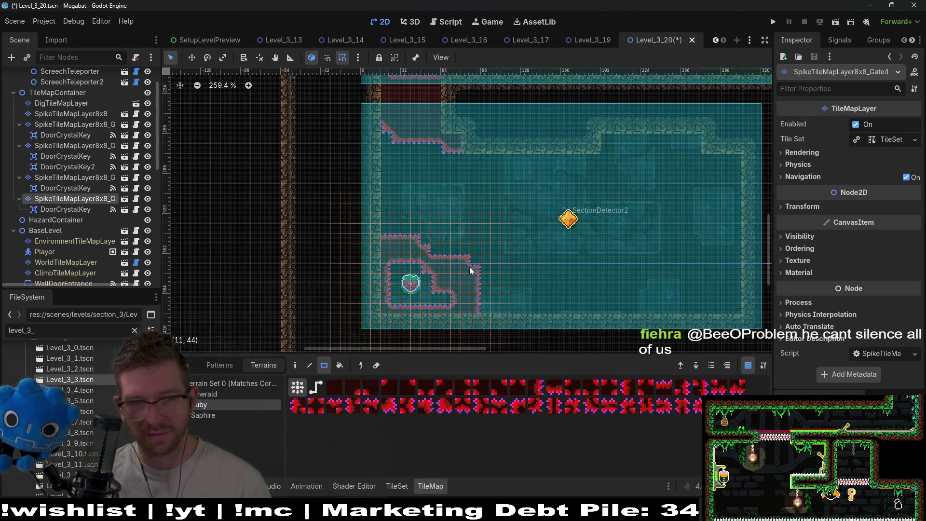
- Turn the enclosure's notch into a diagonal edge and fill its left and right inner edges
drag(465, 265, 478, 269)
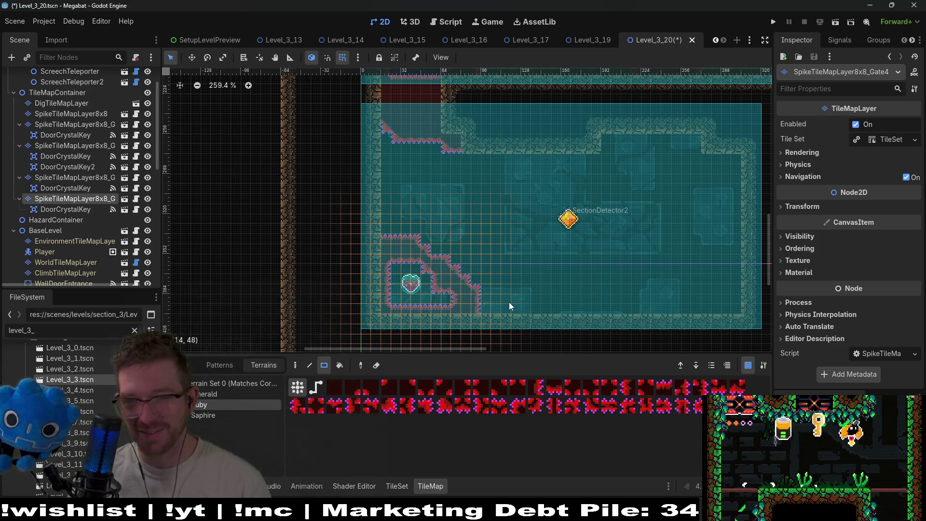
scroll(439, 294, up, 3)
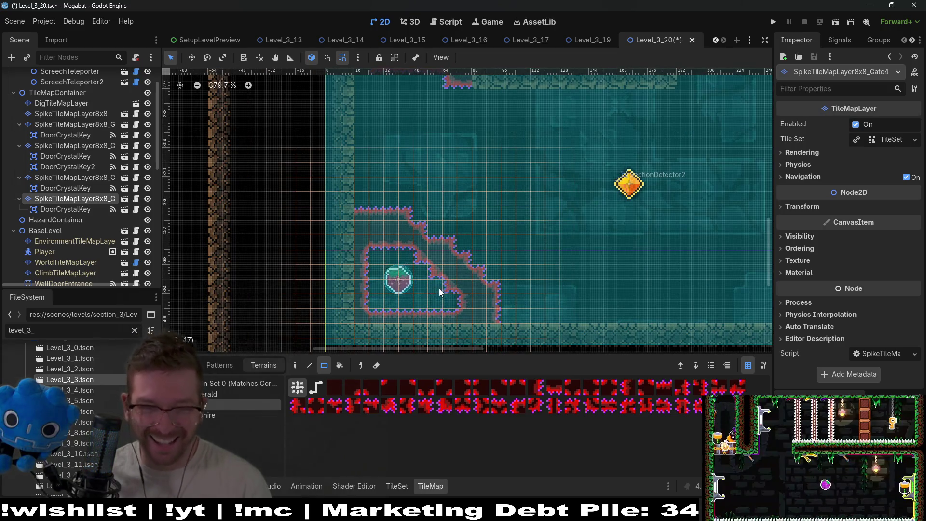
click(439, 289)
click(363, 279)
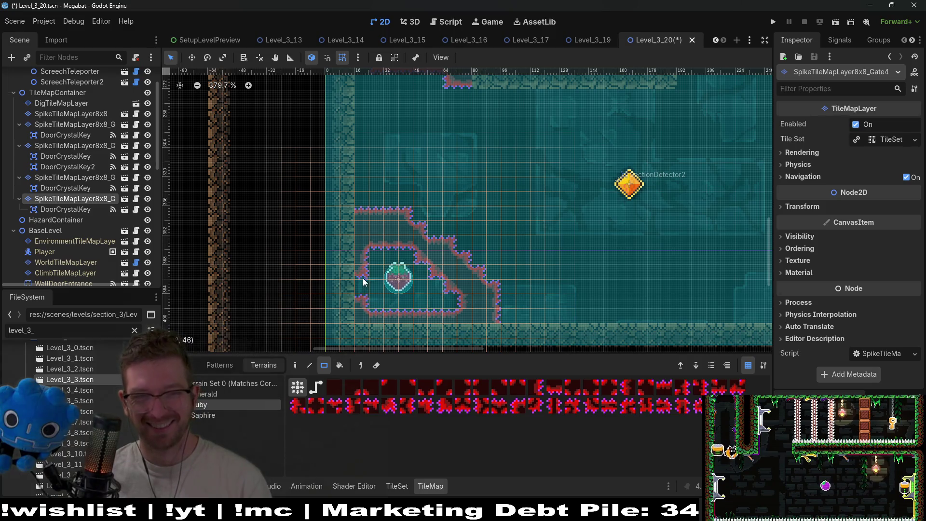
scroll(407, 282, left, 3)
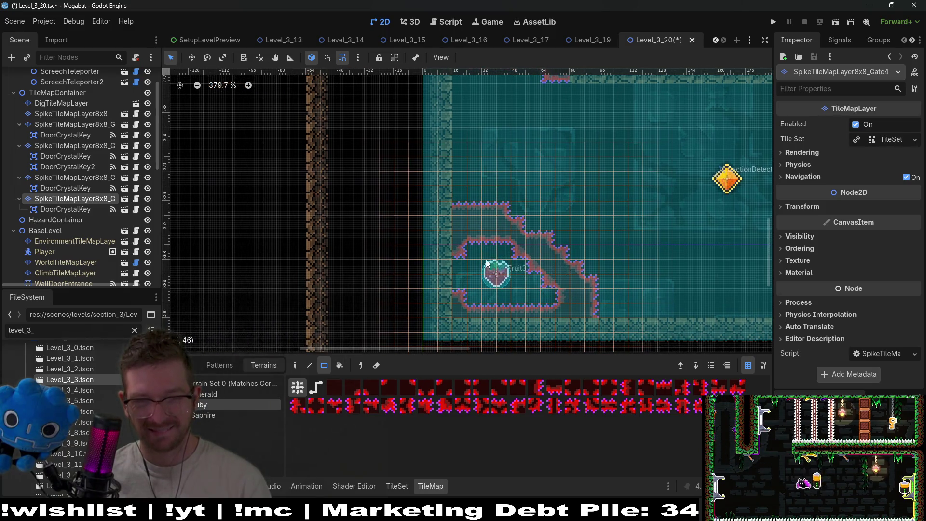
drag(486, 237, 522, 253)
- Review the enclosure and switch from the main spike layer to the gate spike layer
scroll(527, 251, right, 2)
scroll(528, 251, down, 1)
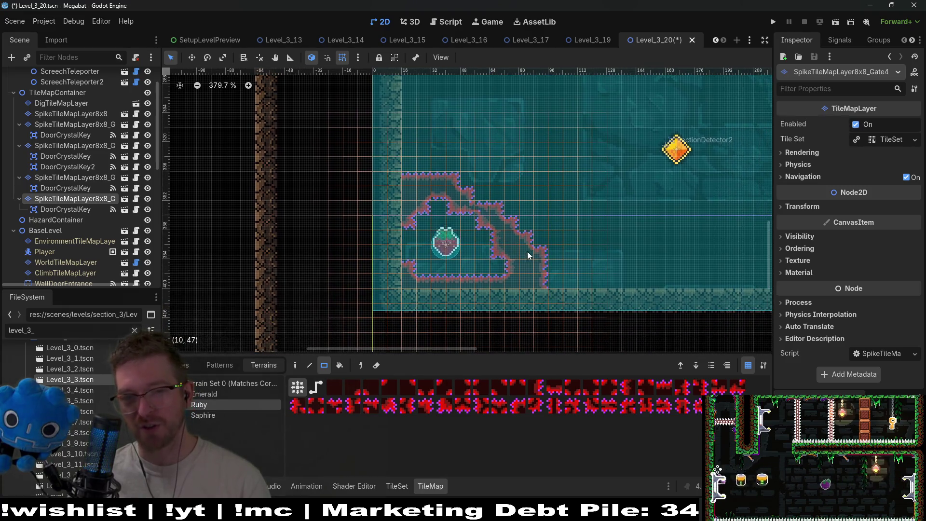
scroll(552, 237, down, 1)
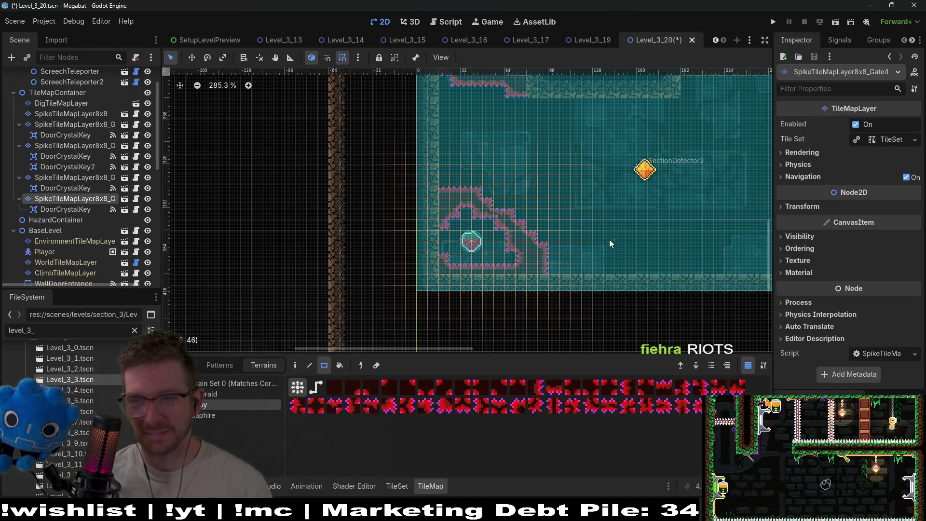
scroll(603, 239, up, 1)
scroll(603, 239, right, 1)
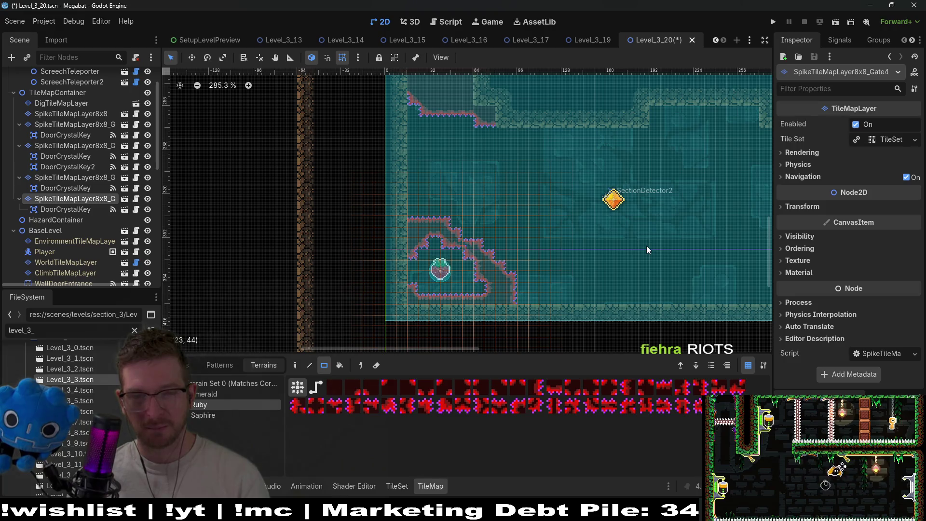
scroll(57, 125, up, 2)
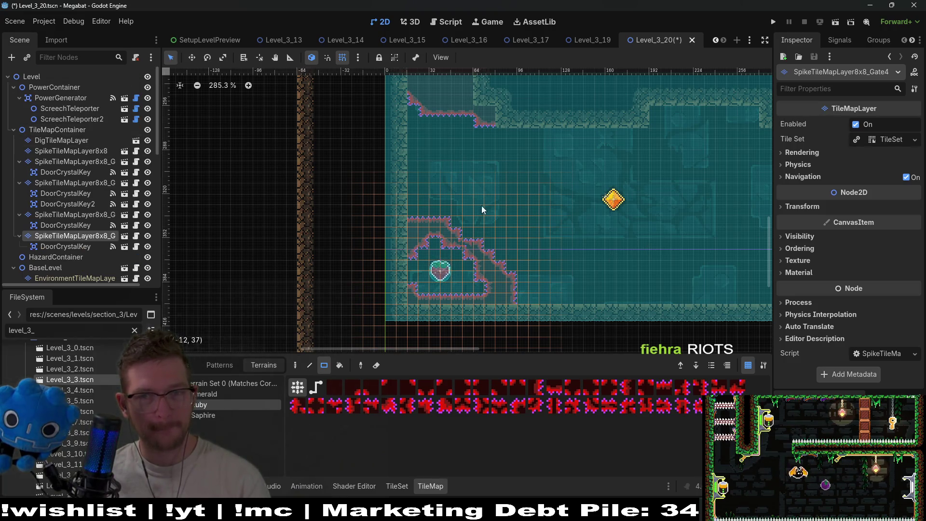
scroll(560, 230, right, 2)
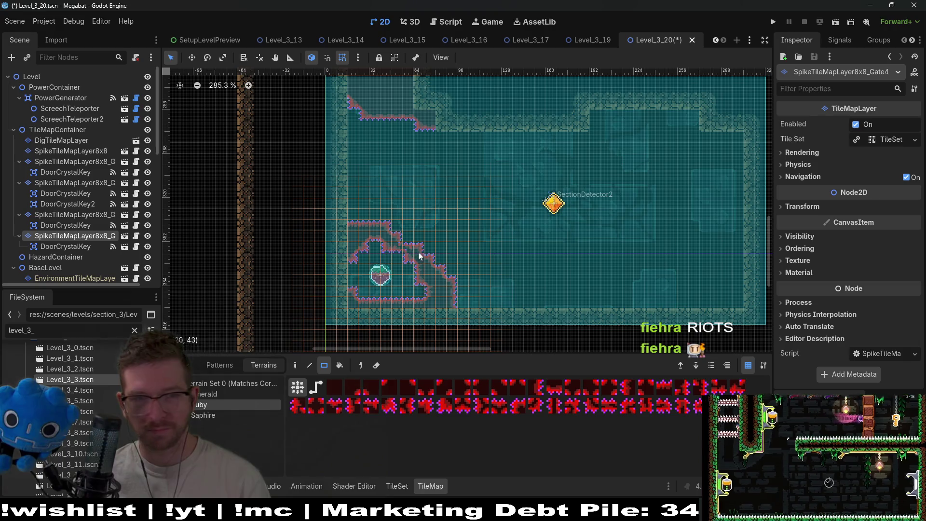
click(99, 152)
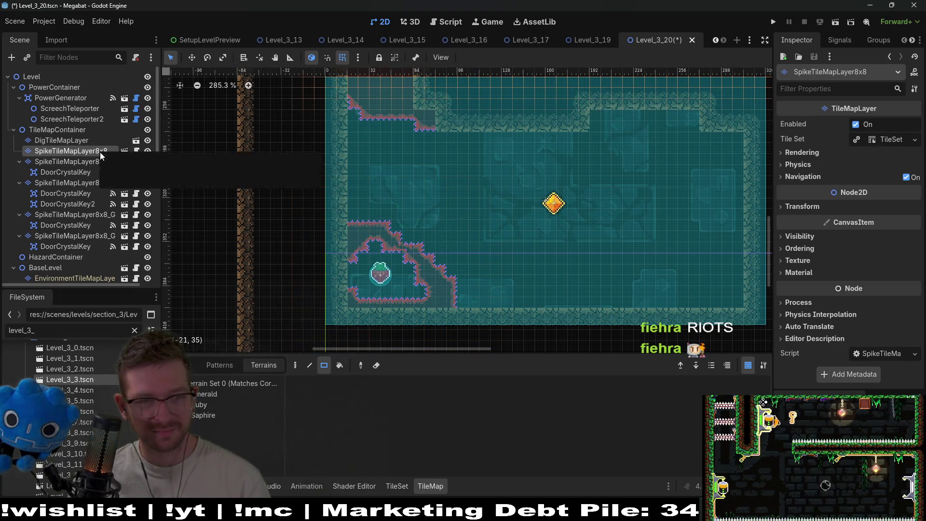
click(93, 163)
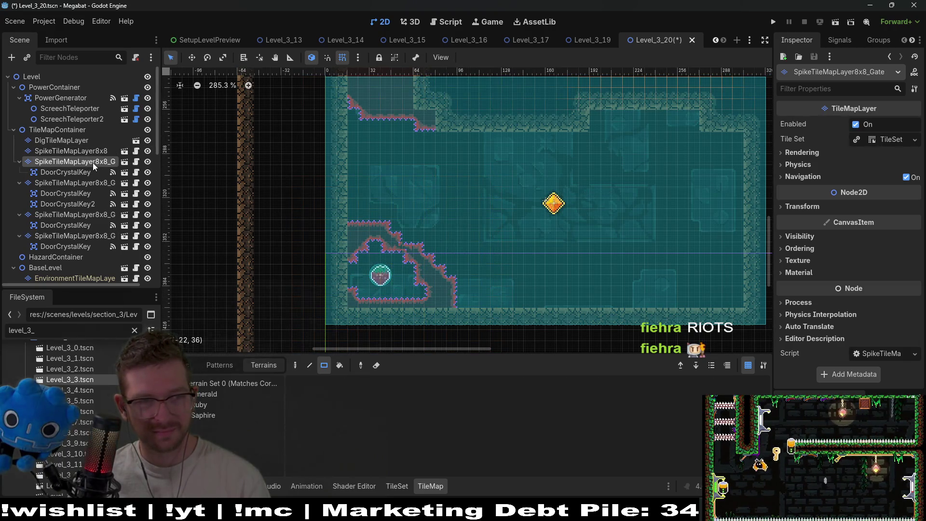
- Paint a 16x3 Sand strip on DigTileMapLayer along the floor, clearing sand beside the fruit
click(71, 141)
click(229, 394)
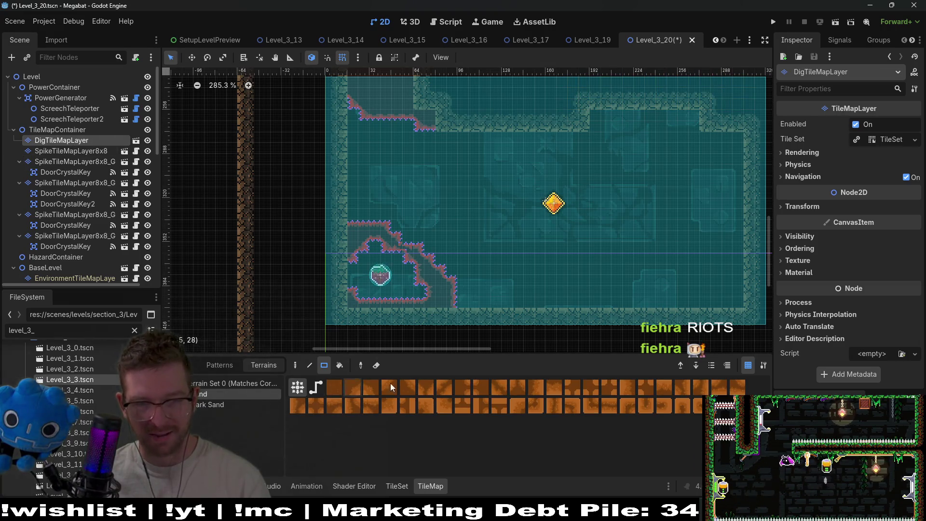
mouse_move(410, 264)
mouse_down()
mouse_move(659, 314)
mouse_move(741, 305)
mouse_move(742, 314)
mouse_up()
mouse_move(403, 314)
mouse_down()
mouse_move(663, 333)
mouse_move(749, 325)
mouse_up()
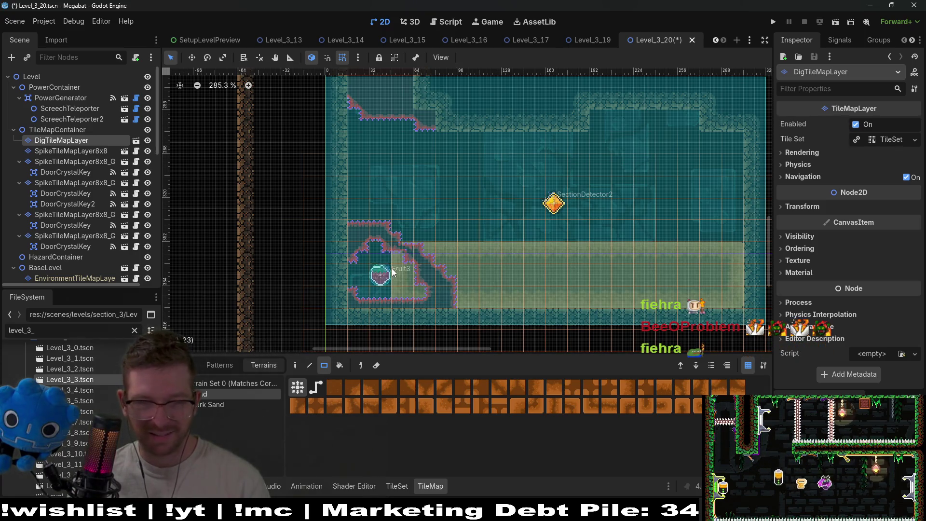
drag(398, 268, 404, 292)
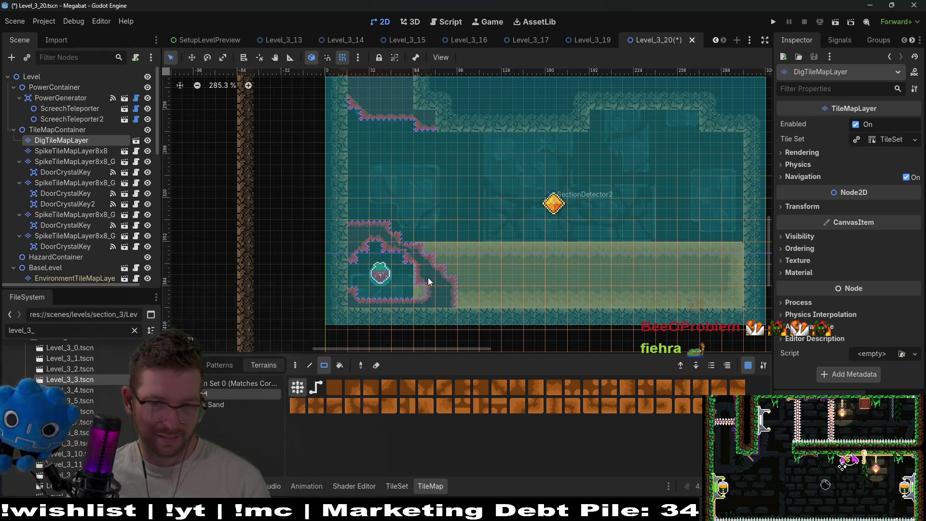
- Select the main SpikeTileMapLayer8x8 and pick the Emerald spike terrain
scroll(456, 275, up, 2)
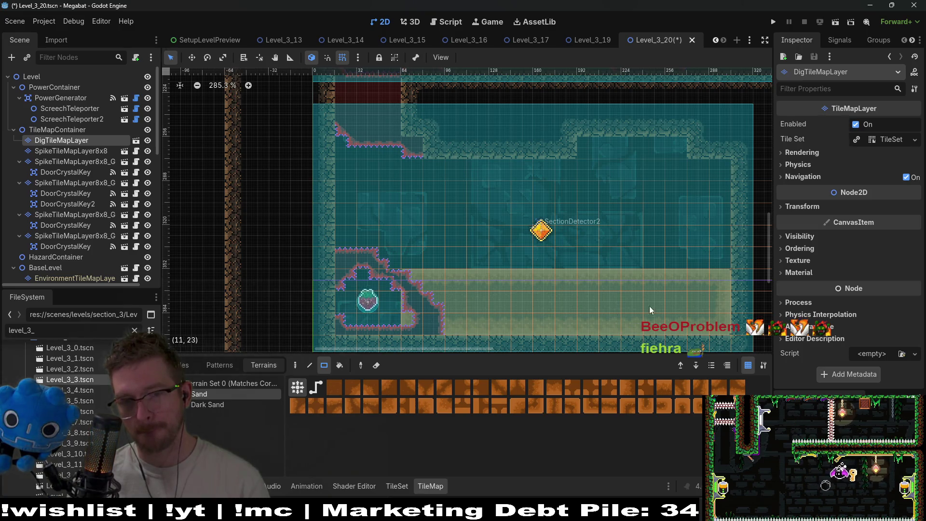
scroll(533, 260, right, 5)
scroll(534, 259, down, 1)
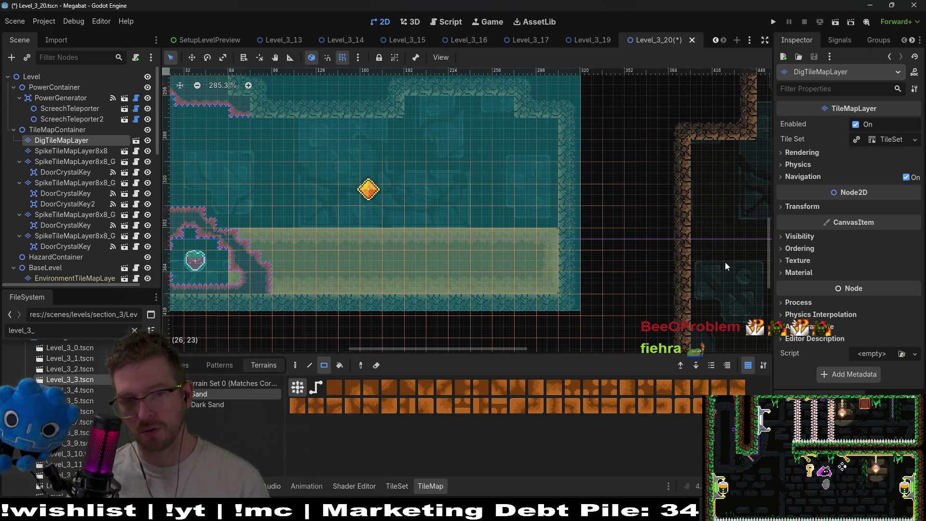
scroll(660, 270, left, 5)
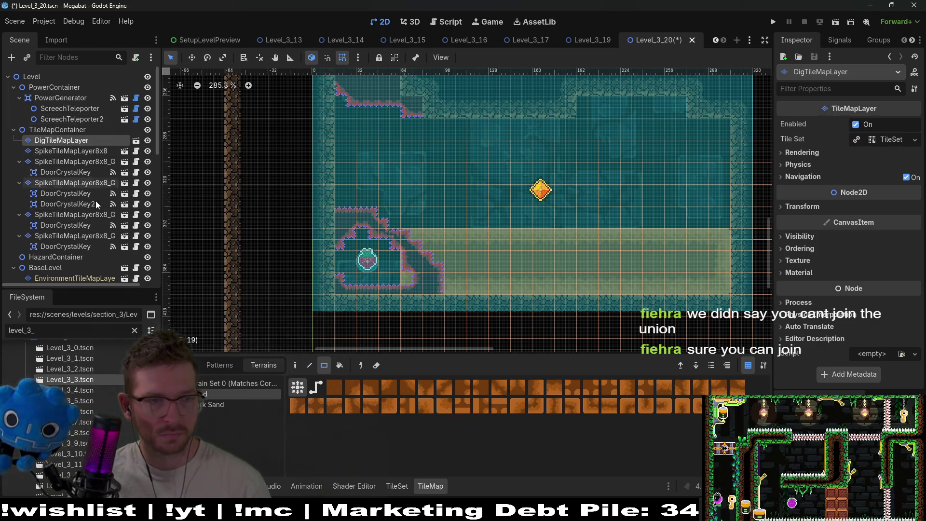
click(70, 151)
click(218, 394)
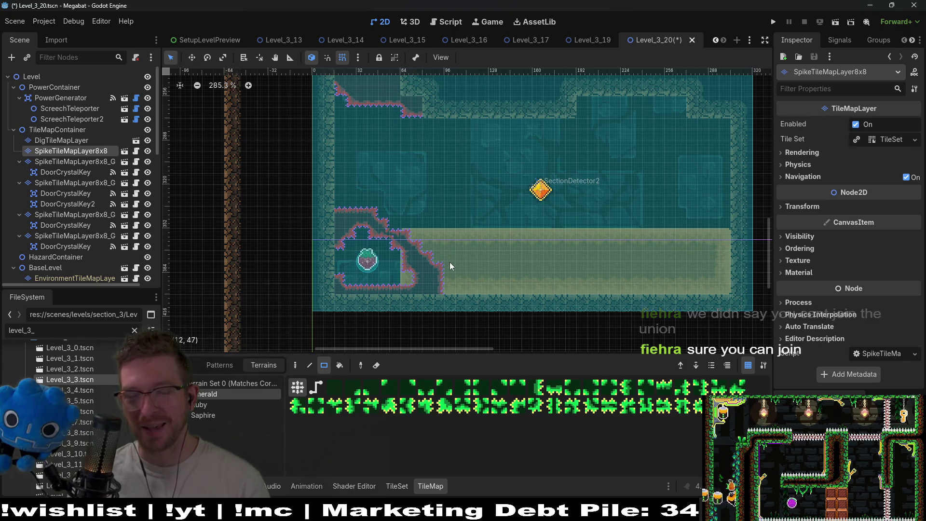
- Line the top of the sand strip with a 30x4 rectangle of Emerald spikes
mouse_move(403, 227)
mouse_down()
mouse_move(736, 252)
mouse_move(729, 235)
mouse_move(693, 261)
mouse_up()
scroll(574, 239, right, 2)
scroll(575, 240, up, 1)
scroll(693, 260, down, 2)
scroll(693, 260, left, 2)
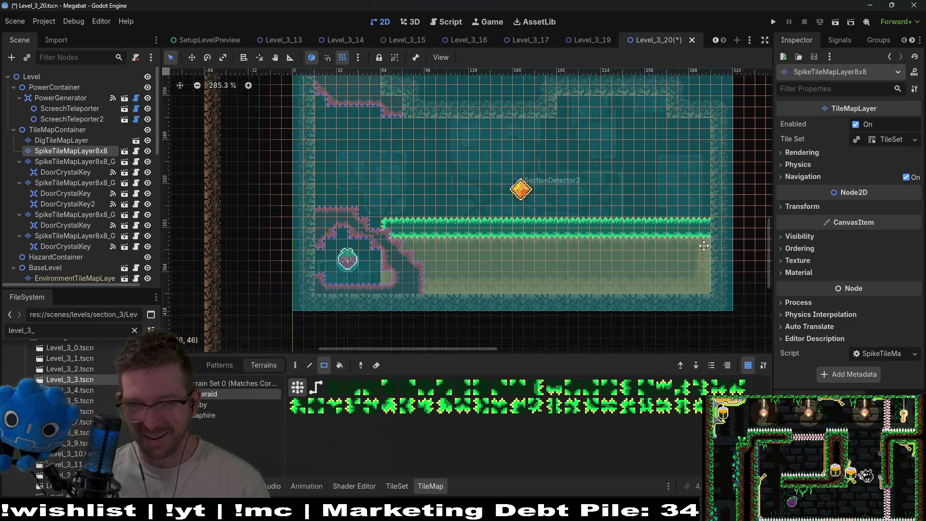
scroll(486, 247, right, 3)
scroll(486, 247, up, 1)
scroll(486, 247, up, 3)
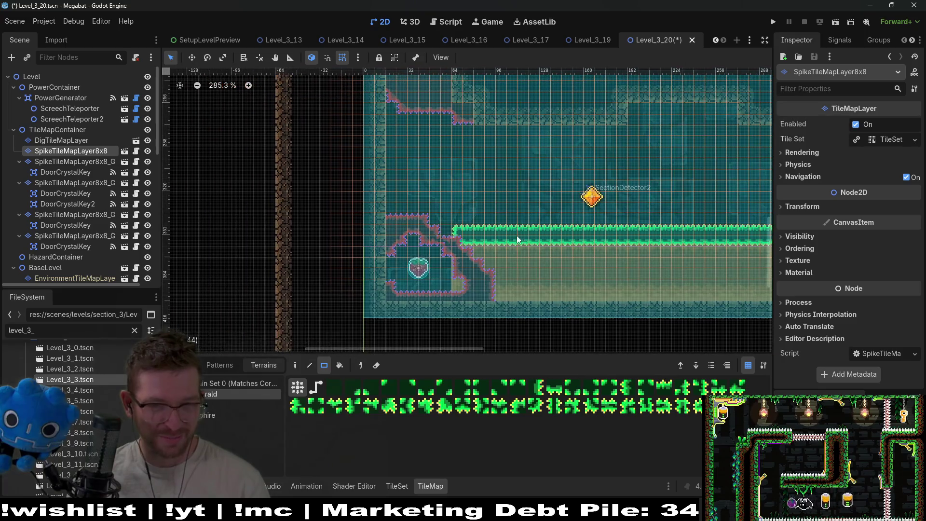
scroll(497, 233, right, 2)
scroll(497, 233, right, 1)
- Raise two bumps on the spike strip and a spike column at its right end
drag(443, 217, 497, 227)
drag(649, 217, 695, 233)
scroll(588, 242, right, 3)
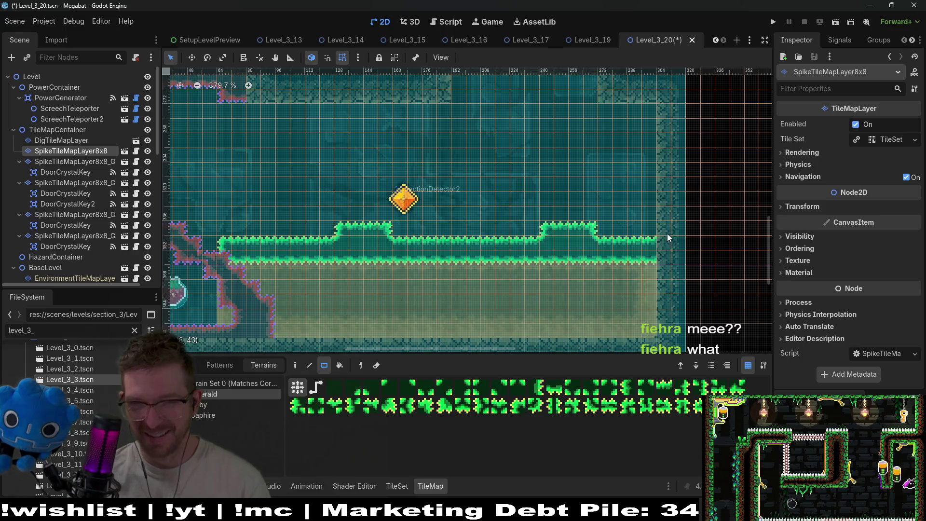
drag(645, 208, 671, 240)
- Paint an Emerald spike block hanging from the lower room's ceiling
scroll(661, 212, left, 3)
scroll(637, 201, up, 2)
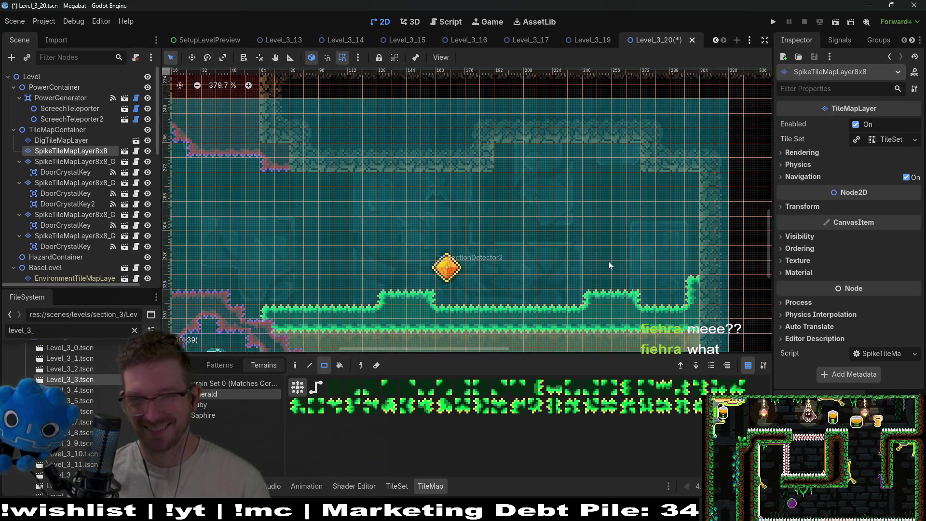
scroll(608, 265, down, 2)
scroll(545, 244, down, 3)
scroll(545, 244, left, 2)
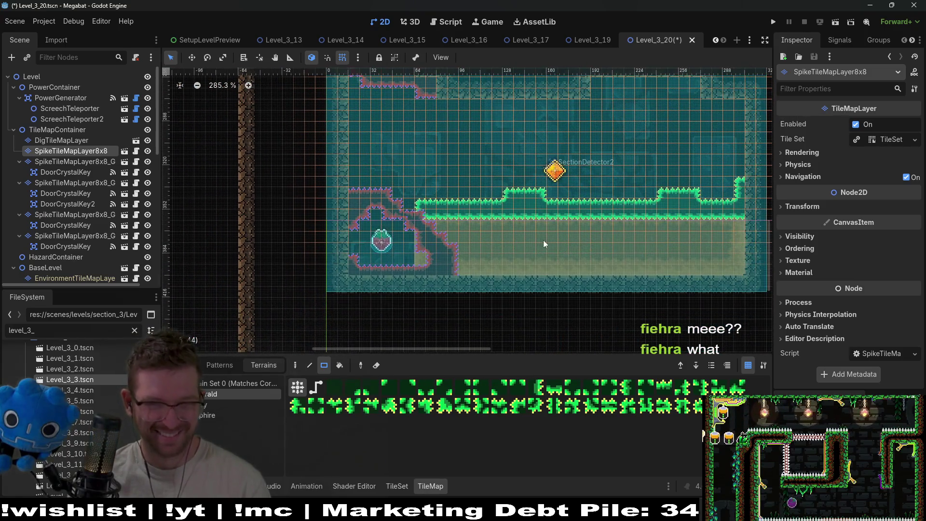
scroll(584, 168, up, 3)
scroll(584, 167, right, 1)
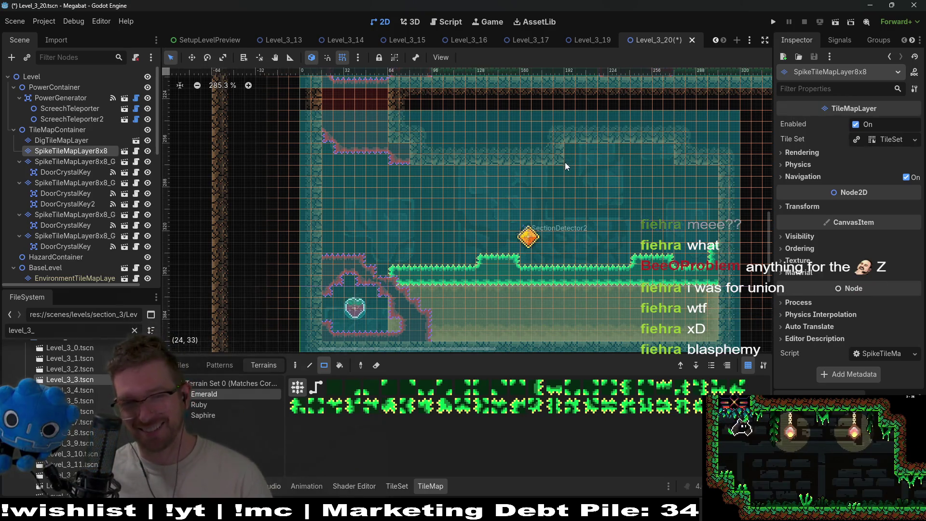
mouse_move(556, 145)
mouse_down()
mouse_move(562, 164)
mouse_move(582, 169)
mouse_move(599, 153)
mouse_up()
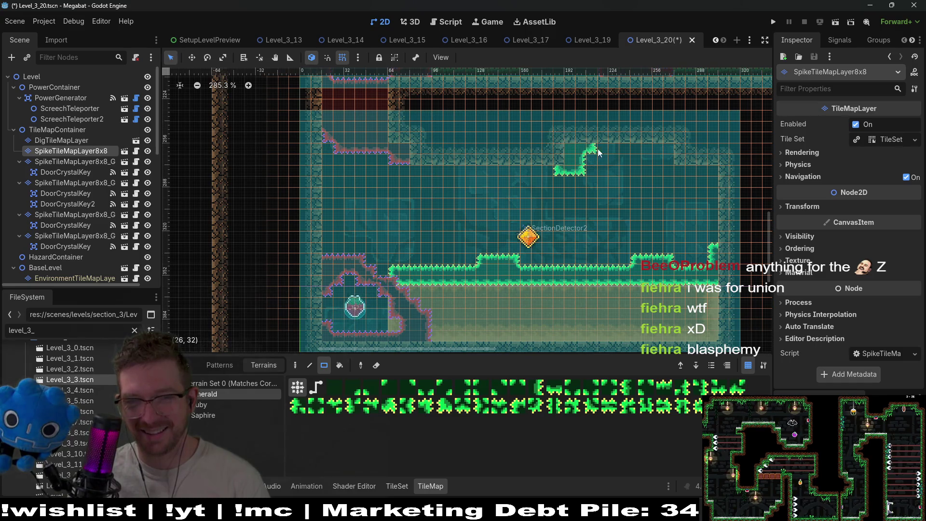
- Add a ceiling spike block and a floor strip bump, undoing an extra upper-right block
drag(664, 144, 694, 172)
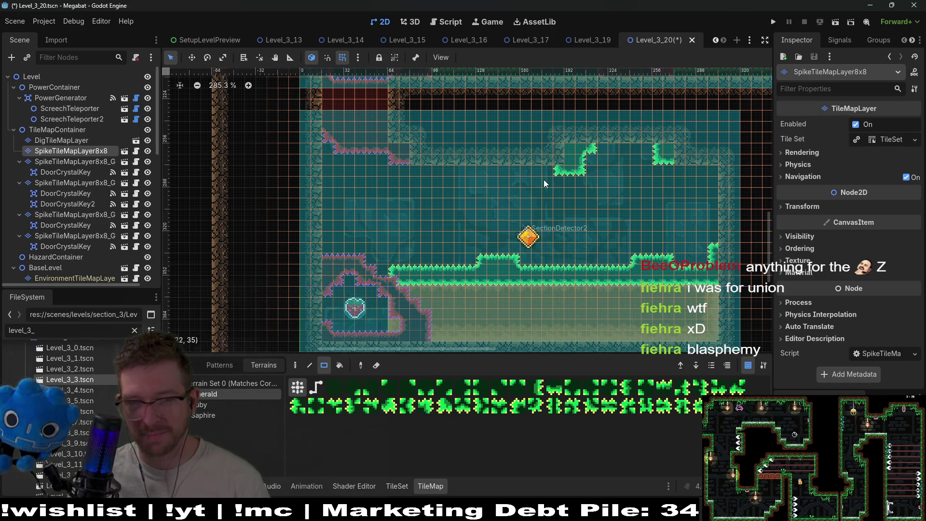
drag(561, 252, 594, 266)
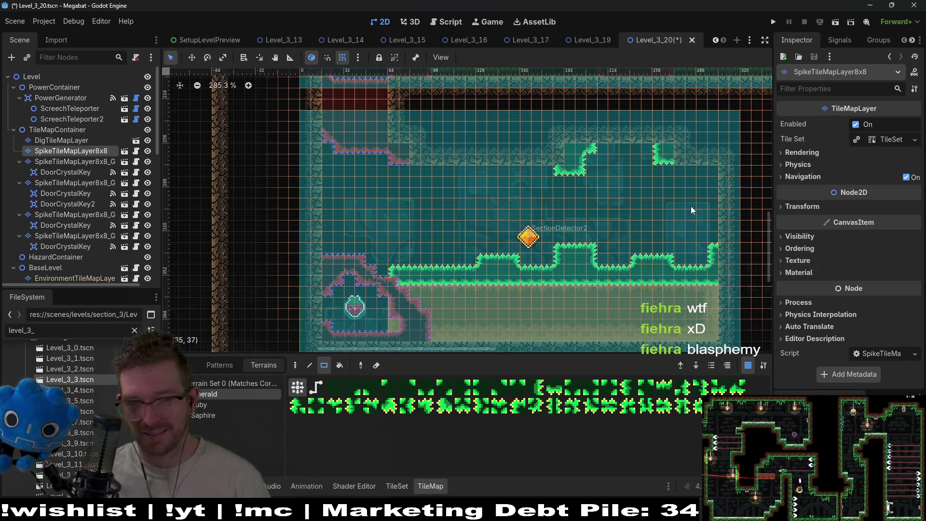
mouse_move(699, 169)
mouse_down()
mouse_move(719, 175)
mouse_move(719, 196)
mouse_up()
key(ctrl+z)
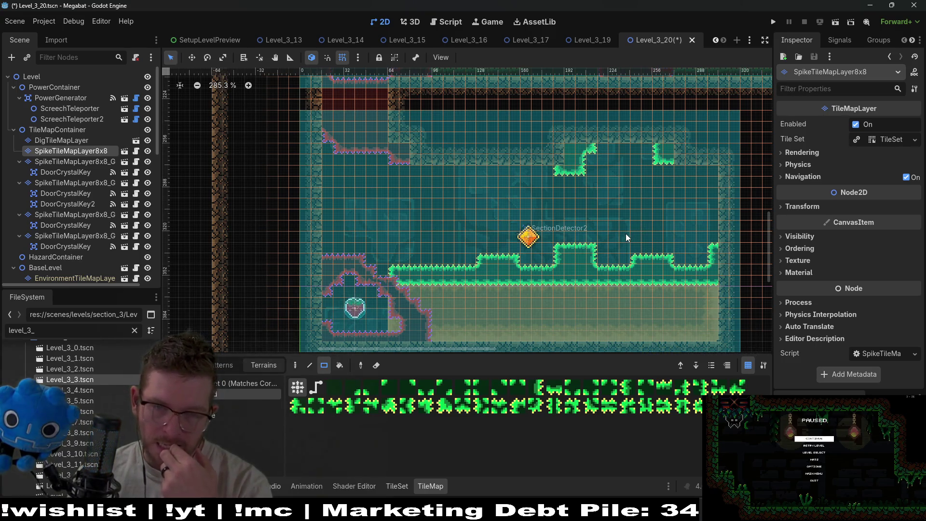
- Paint another Emerald spike block hanging from the ceiling further left
scroll(580, 175, up, 4)
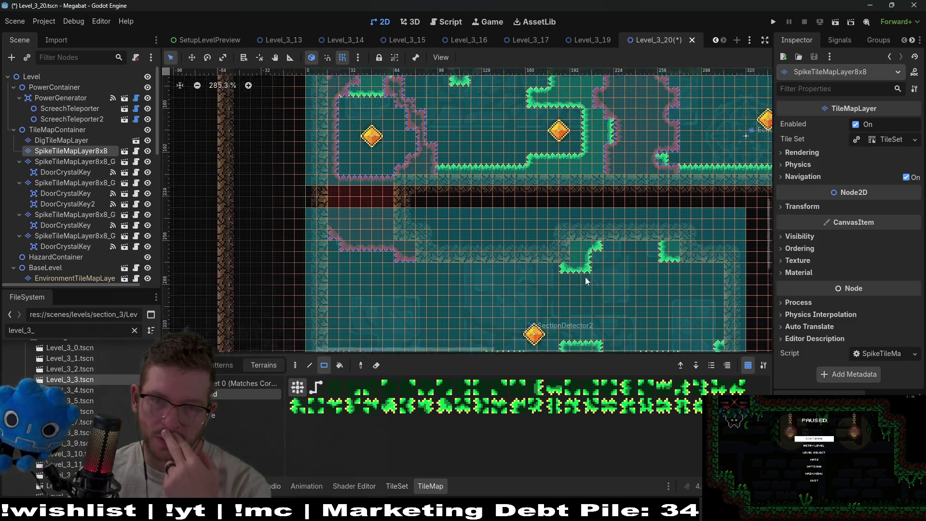
scroll(616, 170, down, 3)
scroll(616, 171, left, 2)
scroll(620, 173, up, 3)
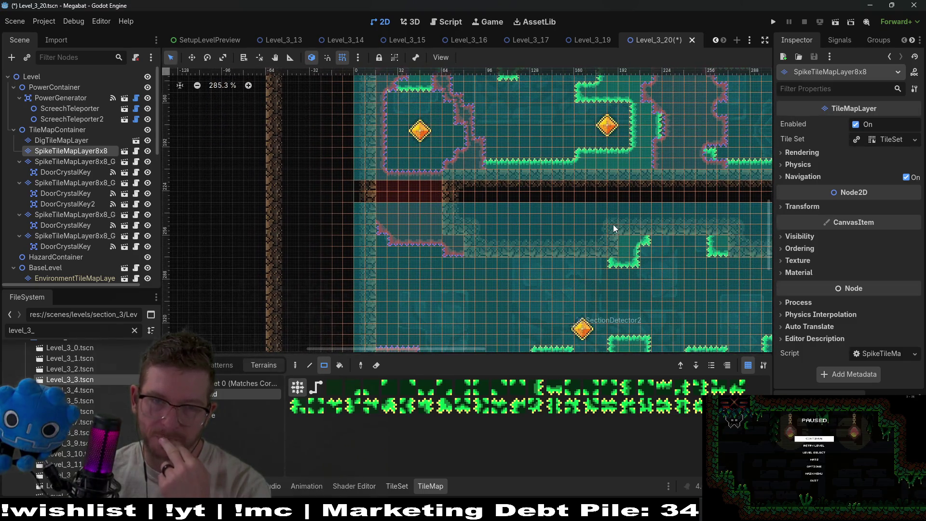
scroll(614, 229, up, 7)
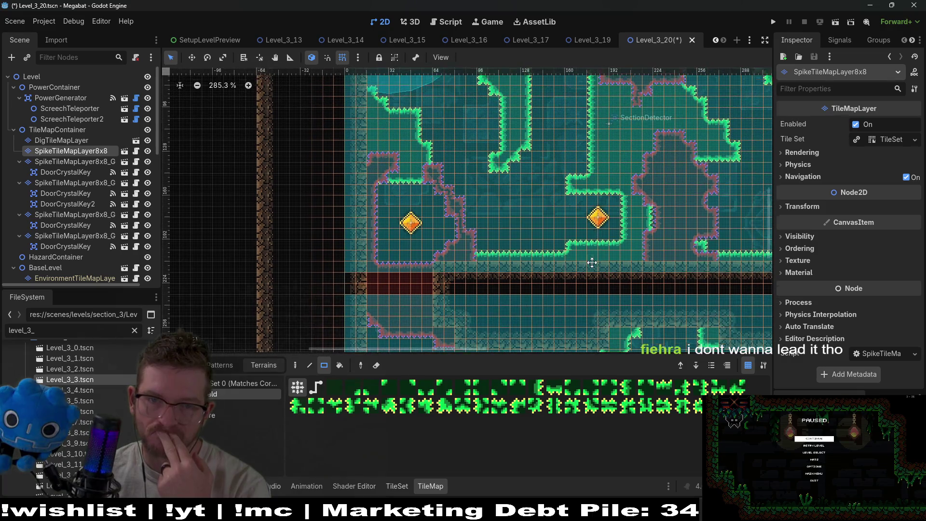
scroll(592, 239, down, 10)
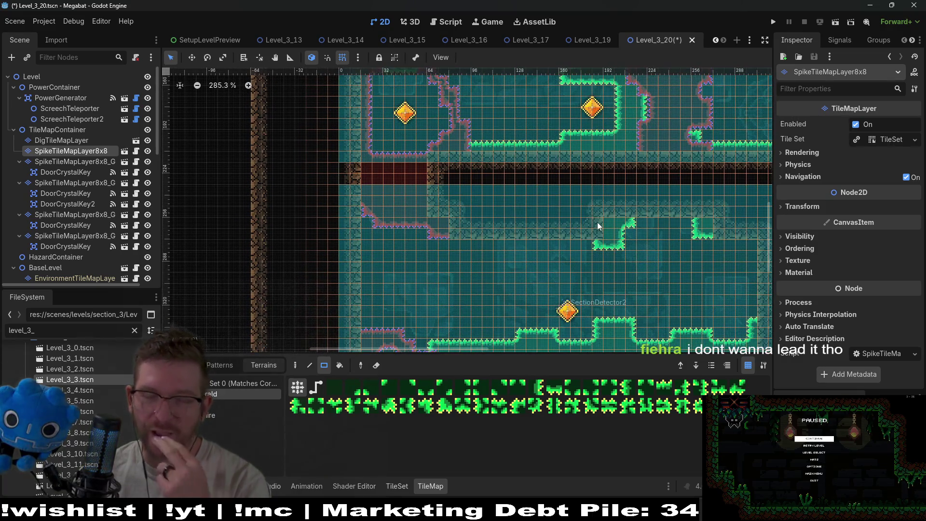
scroll(593, 213, down, 3)
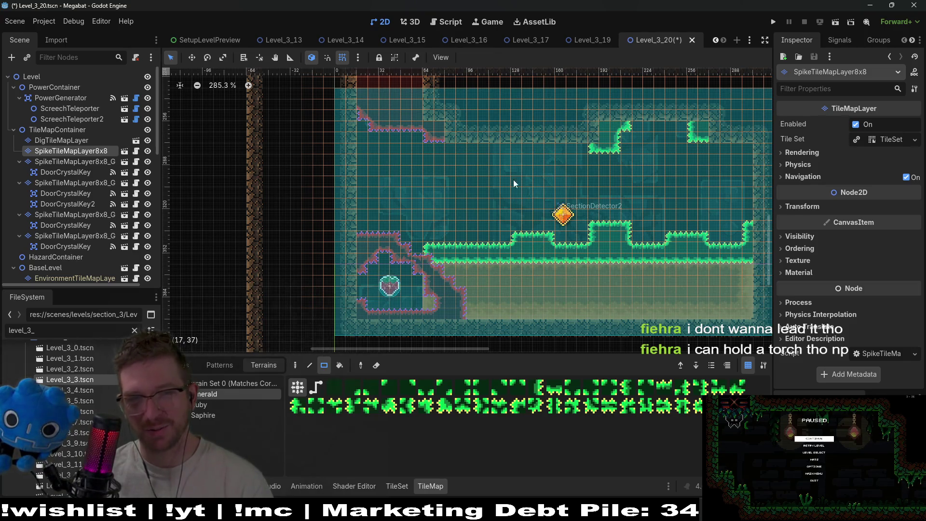
drag(451, 140, 484, 181)
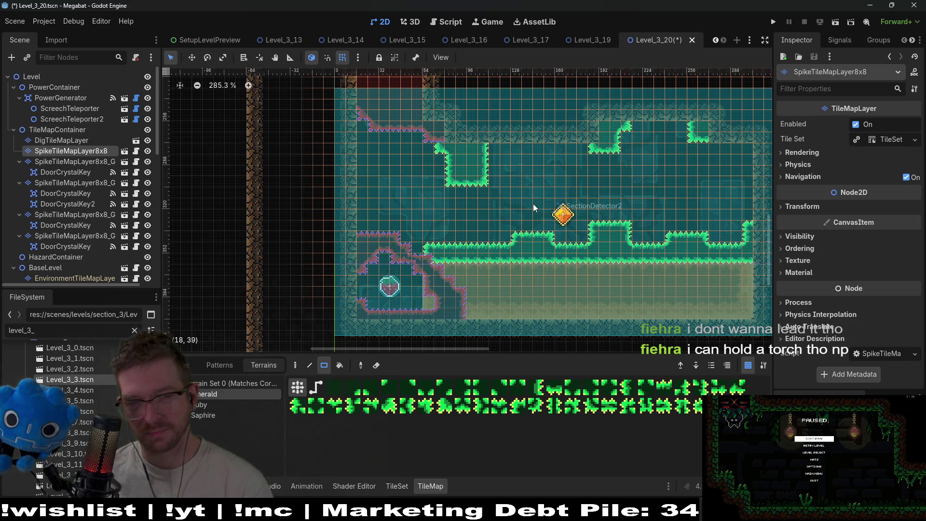
- Reshape the Emerald spikes at the right end of the floor ledge
scroll(668, 231, right, 2)
scroll(667, 231, up, 1)
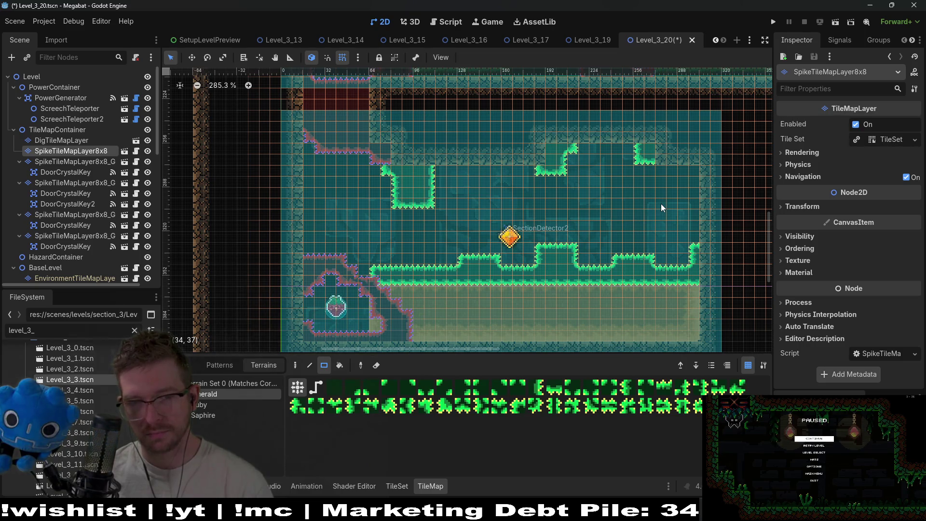
scroll(626, 202, up, 1)
scroll(600, 225, right, 1)
scroll(600, 225, up, 1)
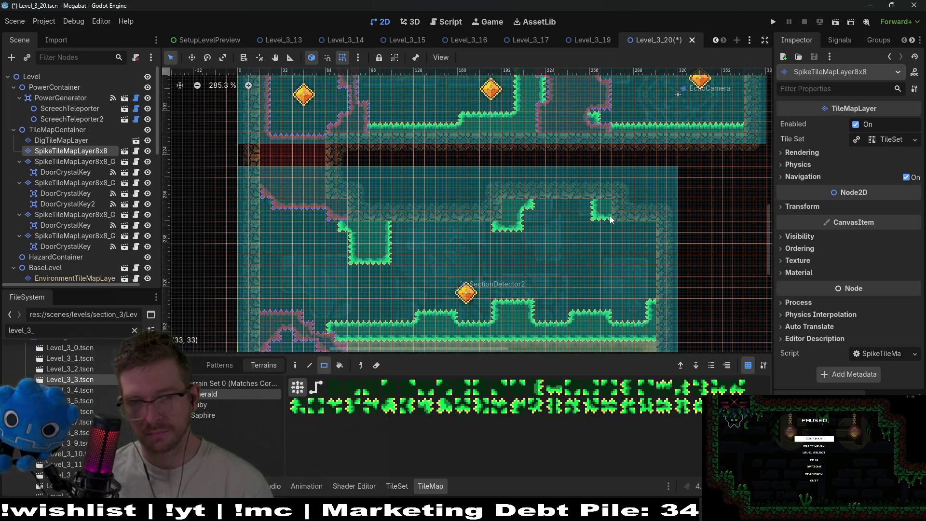
scroll(612, 213, left, 4)
scroll(615, 211, down, 2)
scroll(615, 210, right, 3)
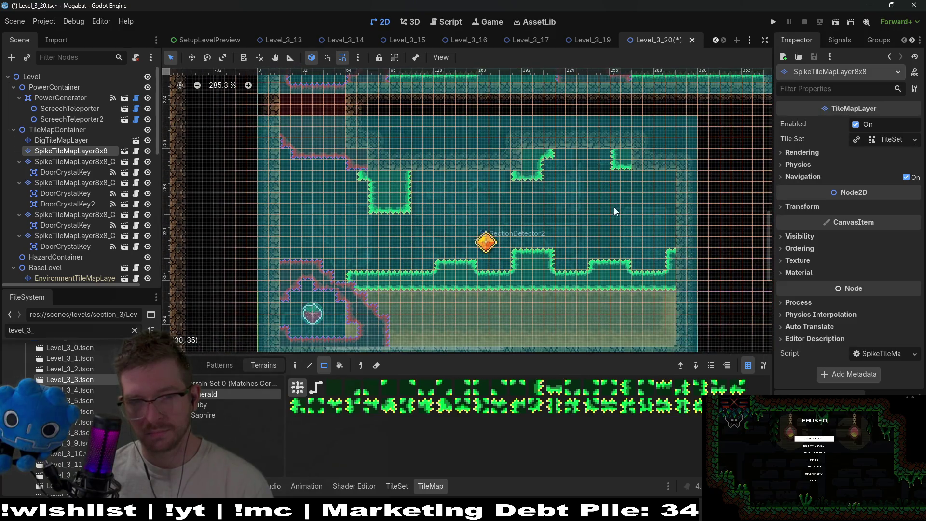
scroll(615, 210, down, 2)
scroll(598, 189, right, 1)
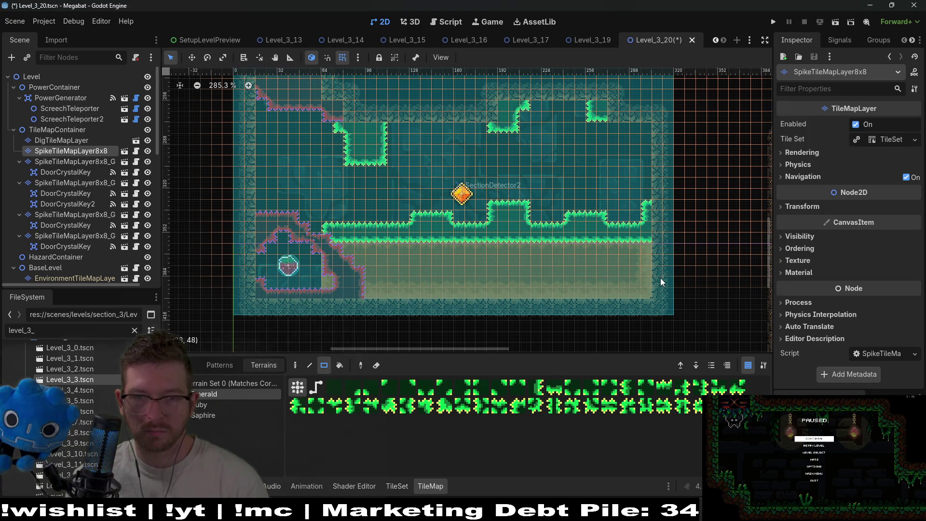
scroll(664, 274, up, 3)
scroll(664, 273, right, 3)
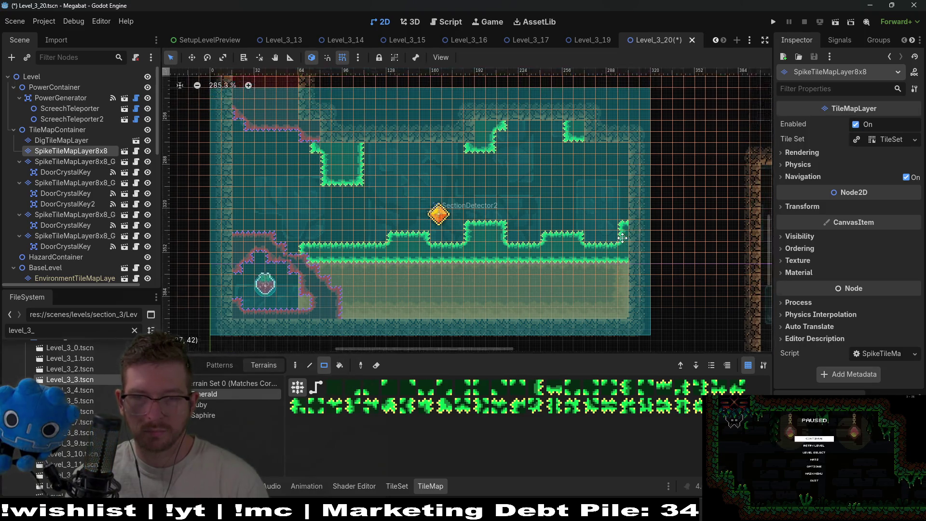
drag(522, 169, 553, 167)
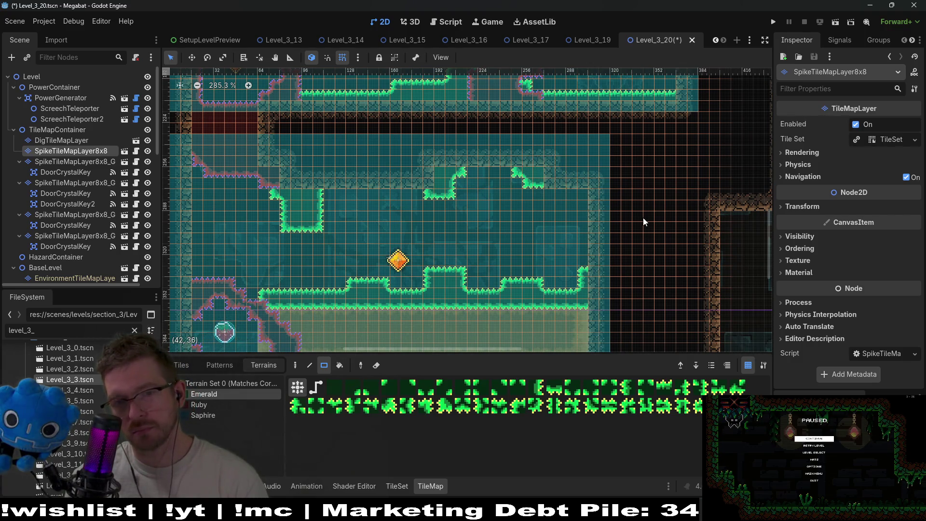
scroll(635, 225, down, 2)
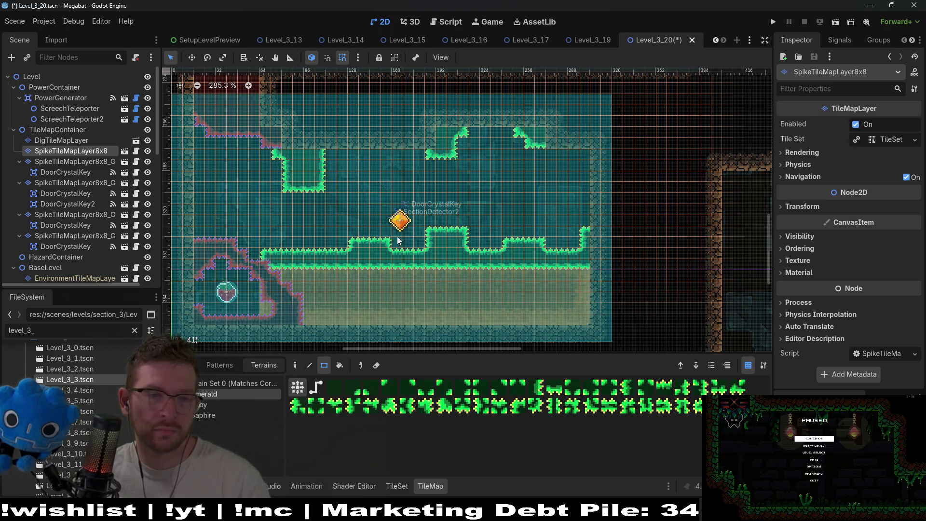
click(89, 175)
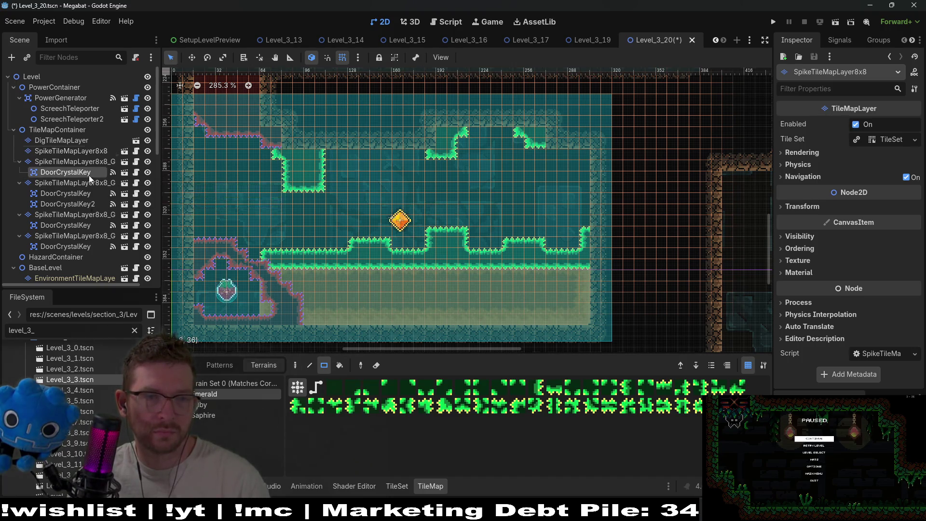
- Move the Gate4 crystal key up near the ceiling, between the two spike outcrops
click(84, 246)
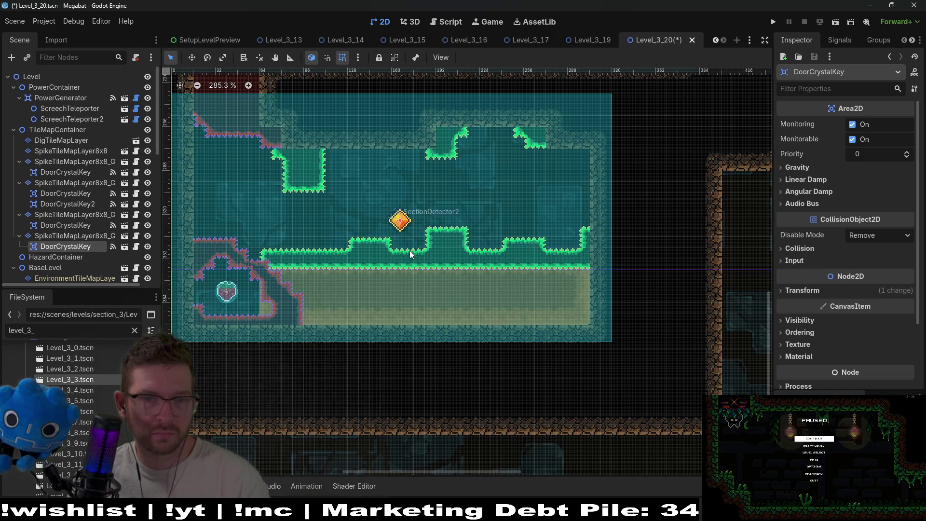
key(w)
mouse_move(405, 221)
mouse_down()
mouse_move(487, 182)
mouse_move(495, 160)
mouse_up()
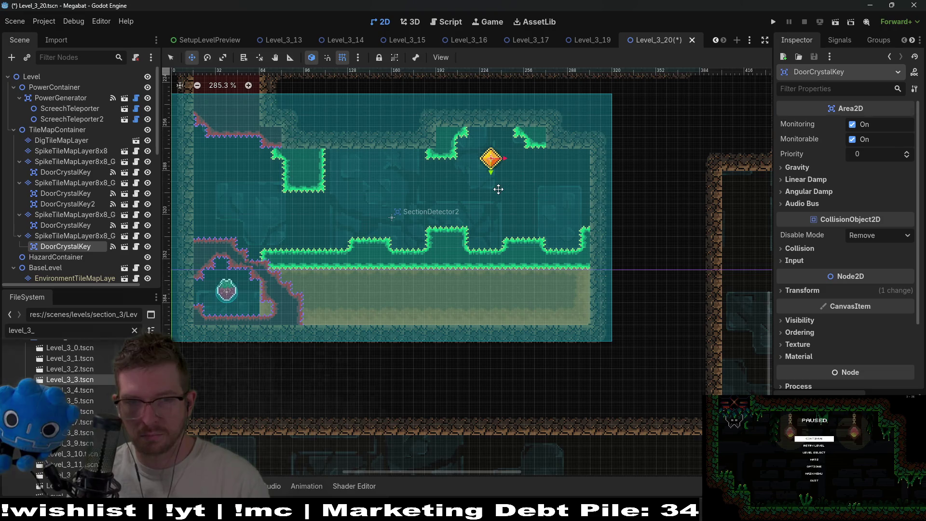
scroll(497, 190, right, 5)
scroll(497, 191, up, 1)
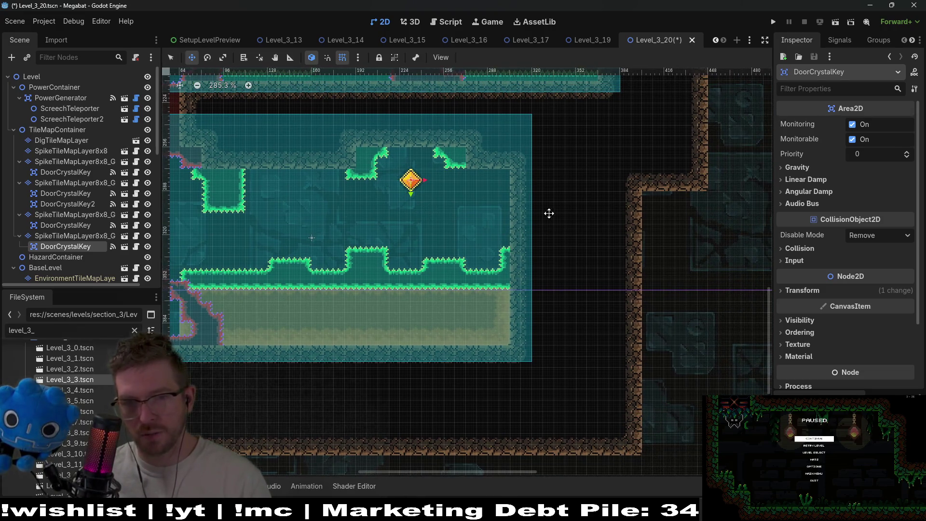
scroll(541, 213, down, 8)
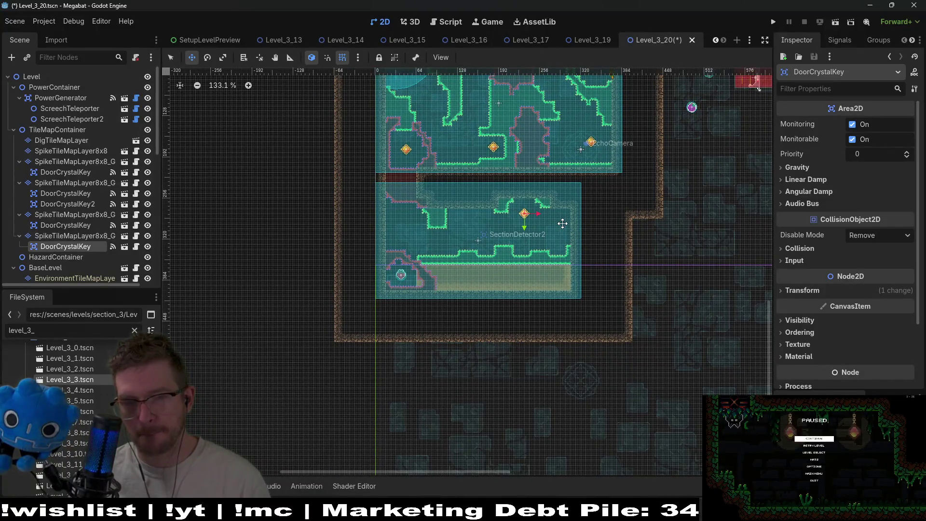
scroll(65, 230, down, 10)
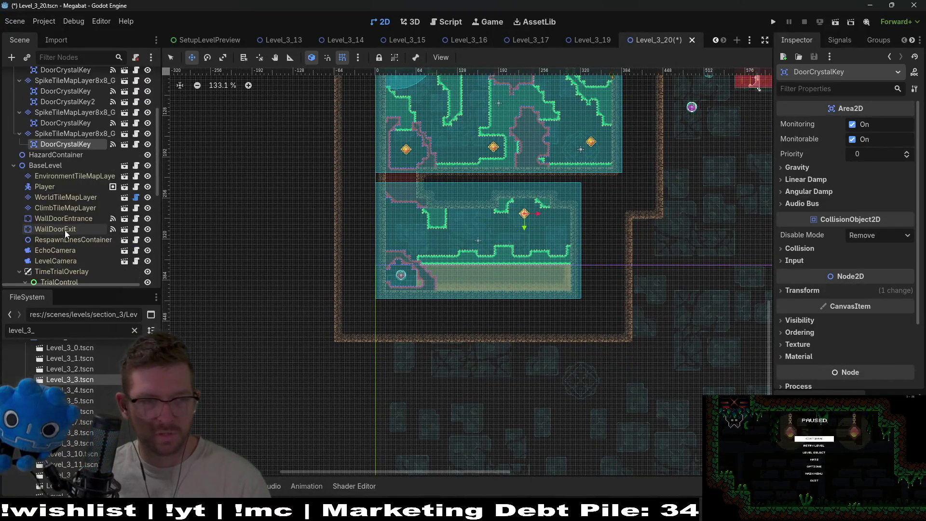
- Add a SectionDetector.tscn instance under SectionContainer, creating SectionDetector3
click(77, 249)
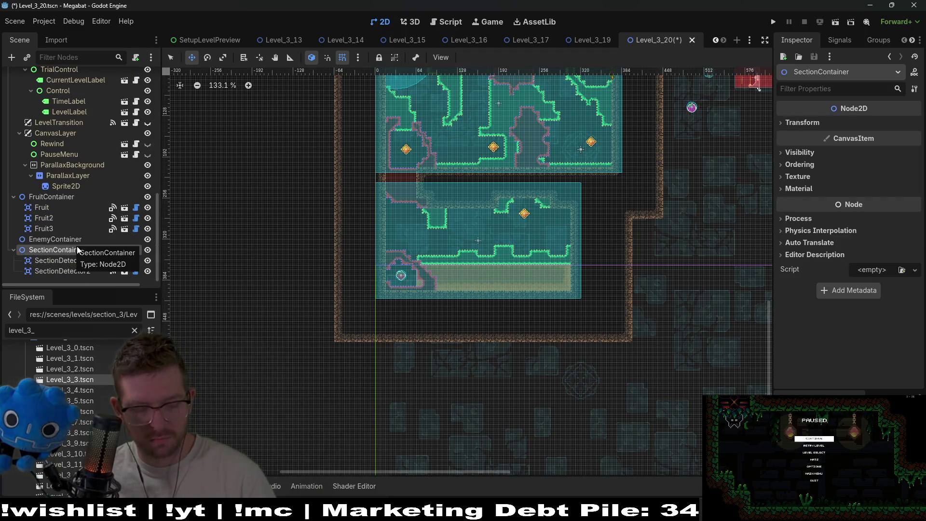
key(ctrl+shift+a)
text(sec)
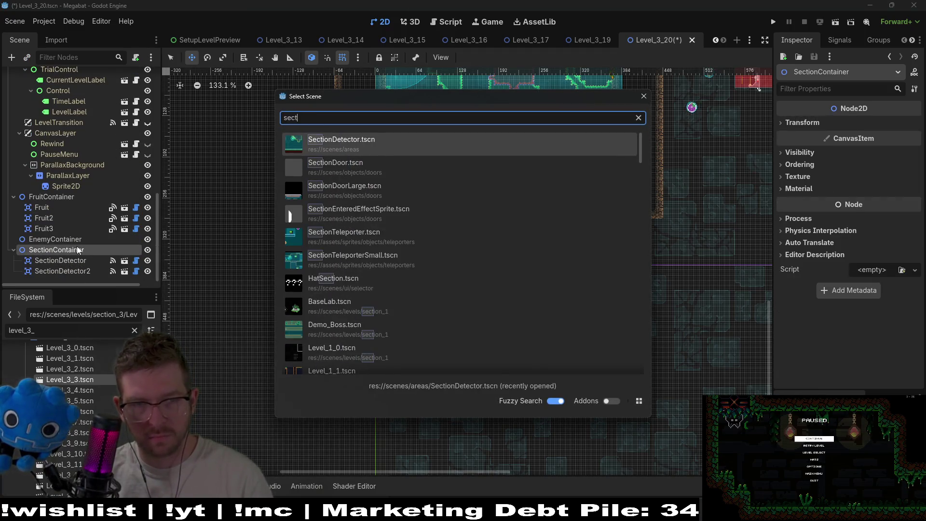
key(Return)
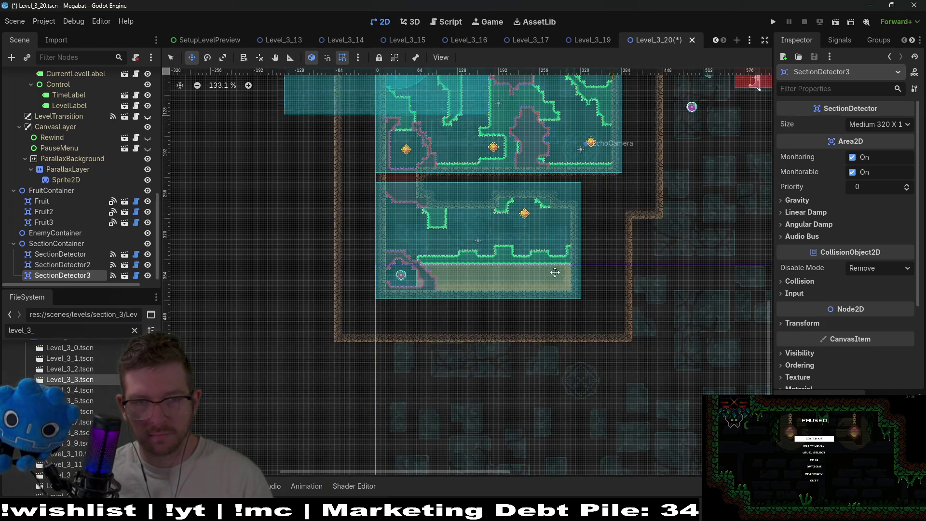
- Place SectionDetector3 over the corridor right of the lower room, nudging it slightly left
mouse_move(555, 272)
mouse_down()
mouse_move(653, 288)
mouse_move(593, 242)
mouse_up()
scroll(597, 240, up, 6)
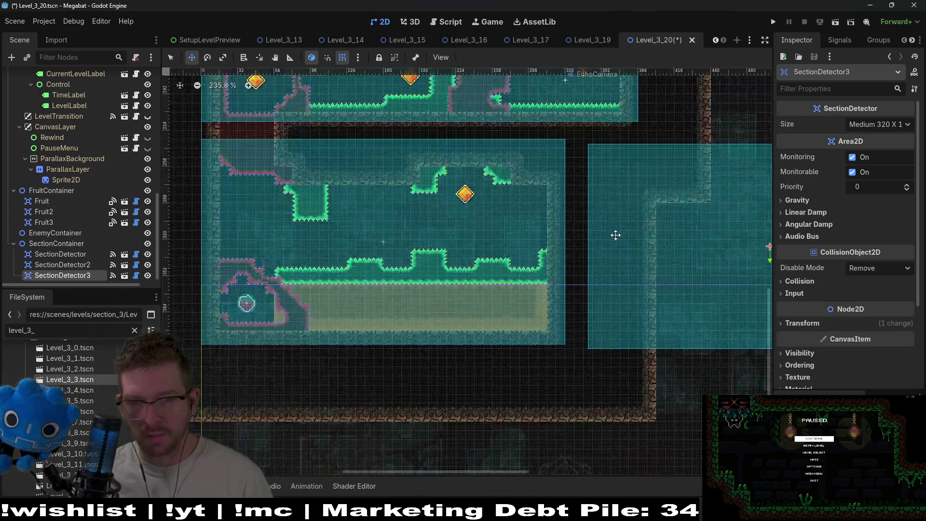
scroll(555, 232, right, 3)
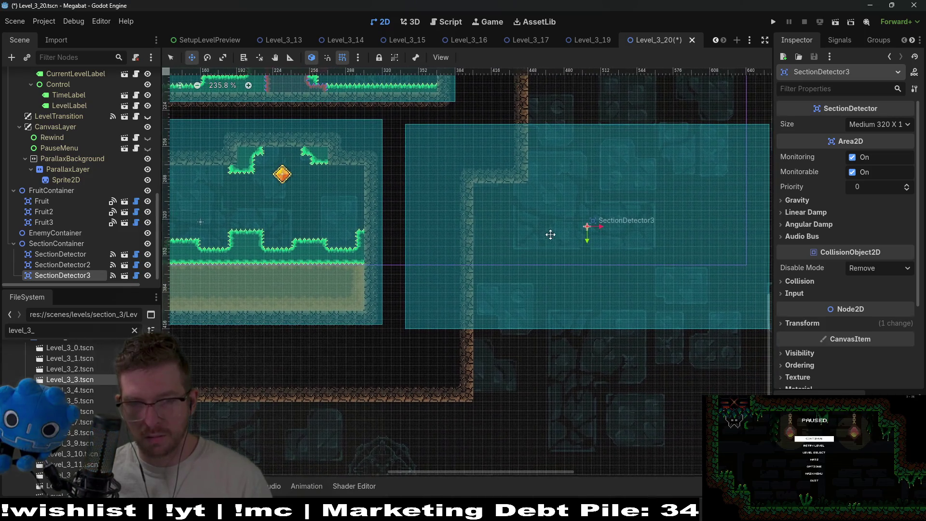
scroll(486, 213, up, 1)
drag(466, 178, 461, 180)
scroll(462, 180, up, 5)
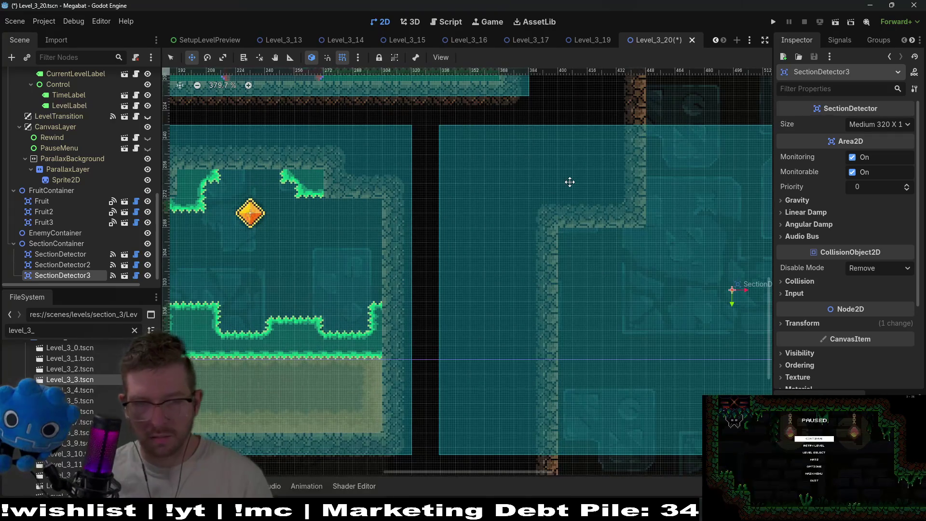
scroll(569, 182, down, 5)
scroll(586, 250, left, 3)
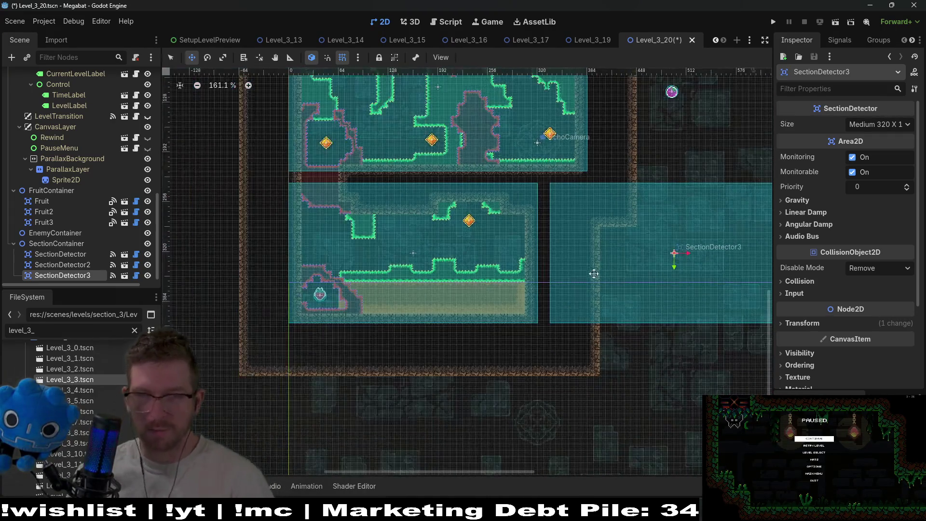
scroll(507, 225, right, 3)
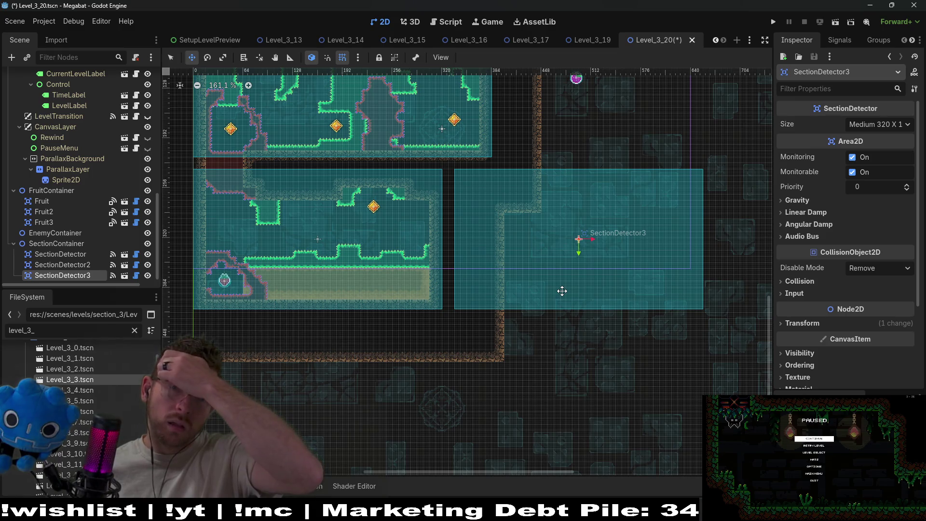
scroll(507, 269, up, 3)
scroll(507, 269, left, 2)
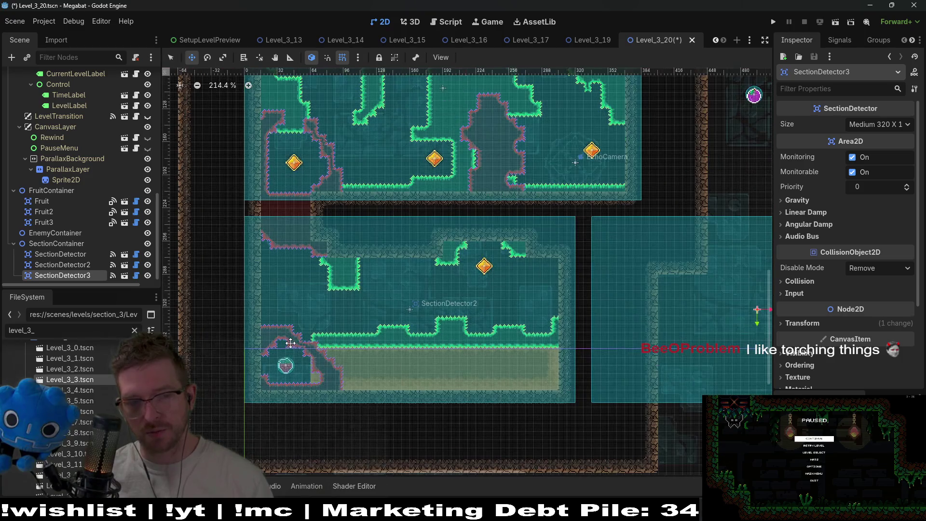
scroll(290, 342, up, 3)
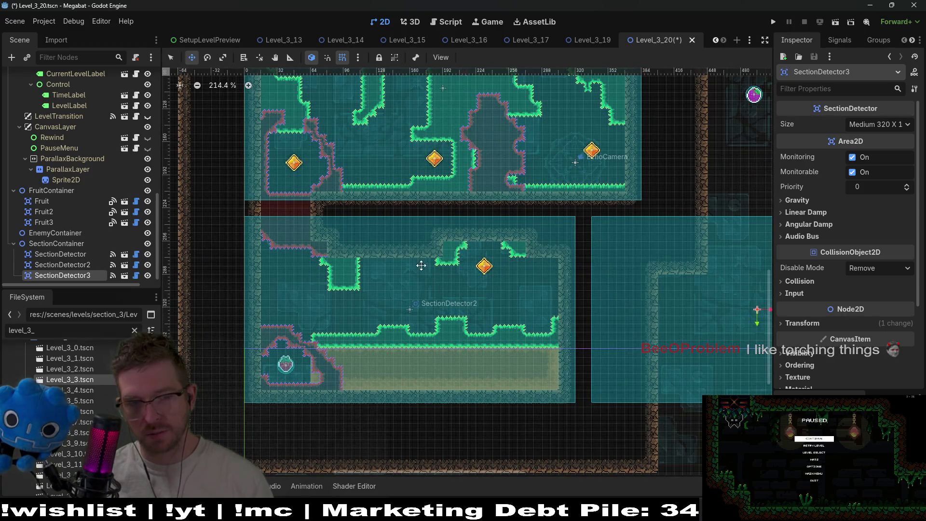
scroll(414, 314, up, 4)
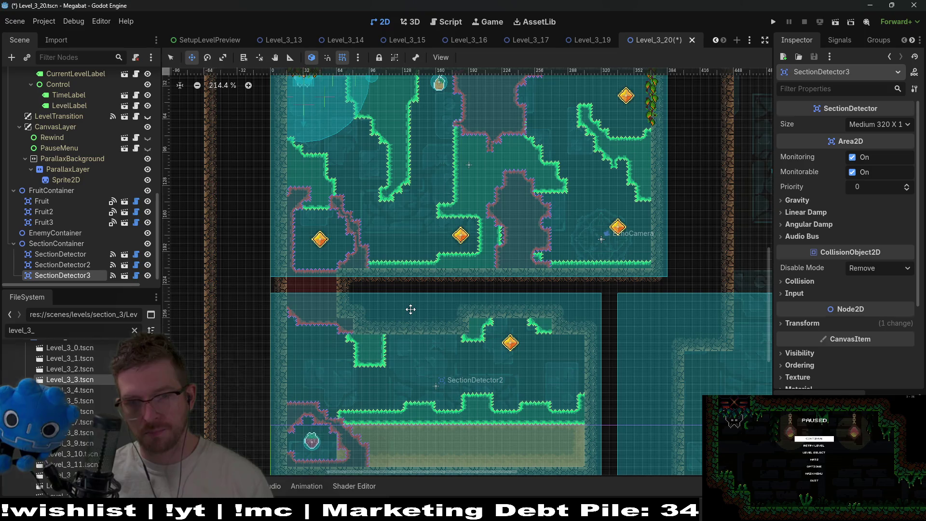
scroll(627, 314, right, 5)
scroll(577, 326, down, 1)
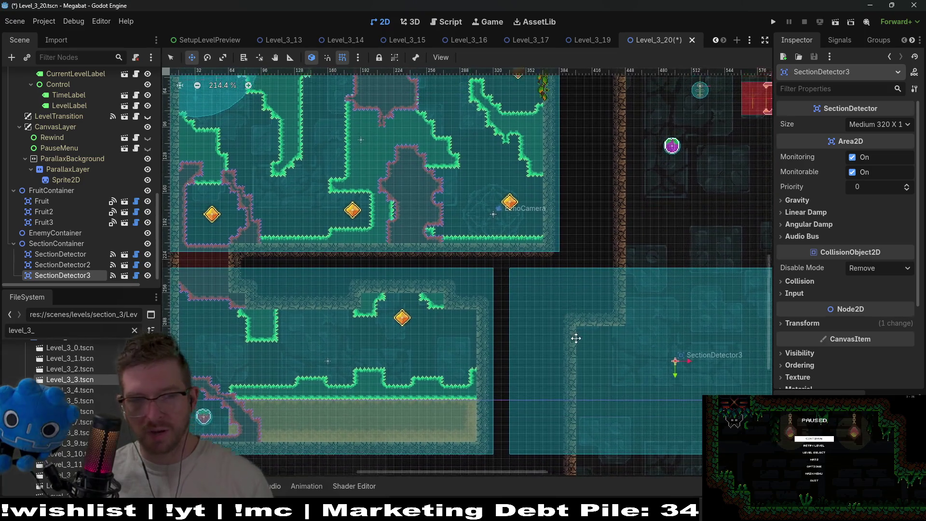
scroll(538, 335, up, 4)
scroll(537, 335, left, 1)
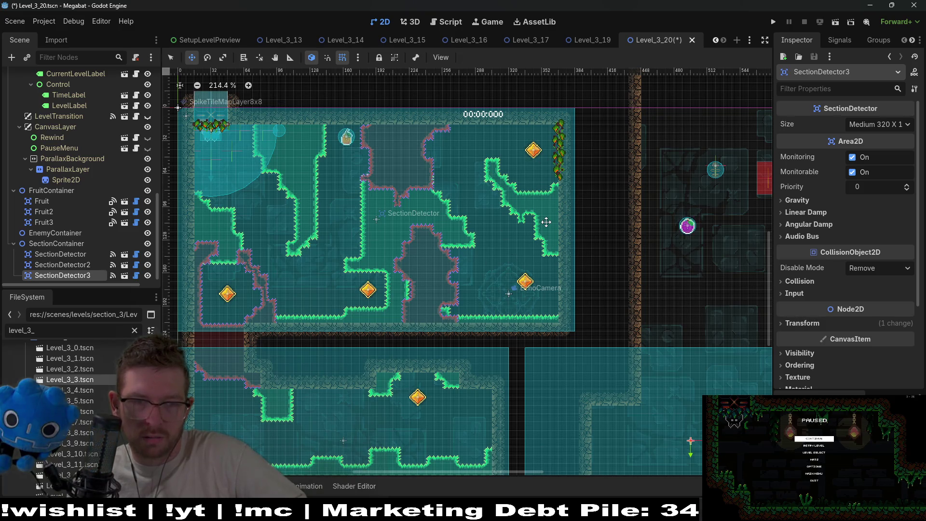
drag(384, 248, 480, 234)
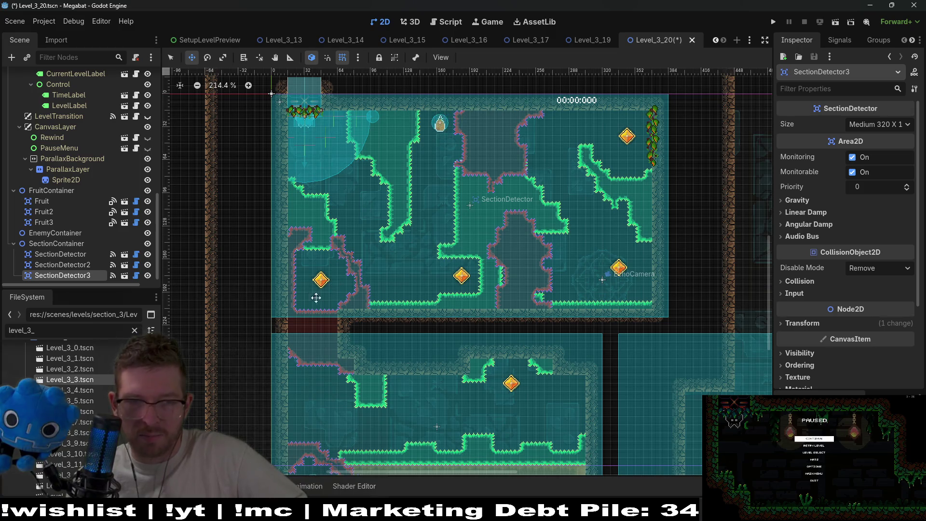
drag(326, 302, 317, 267)
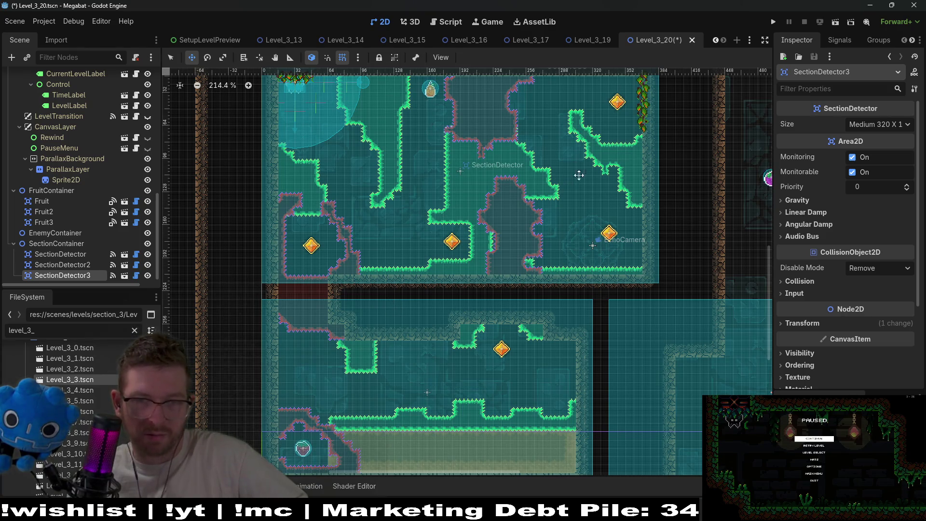
drag(615, 182, 594, 232)
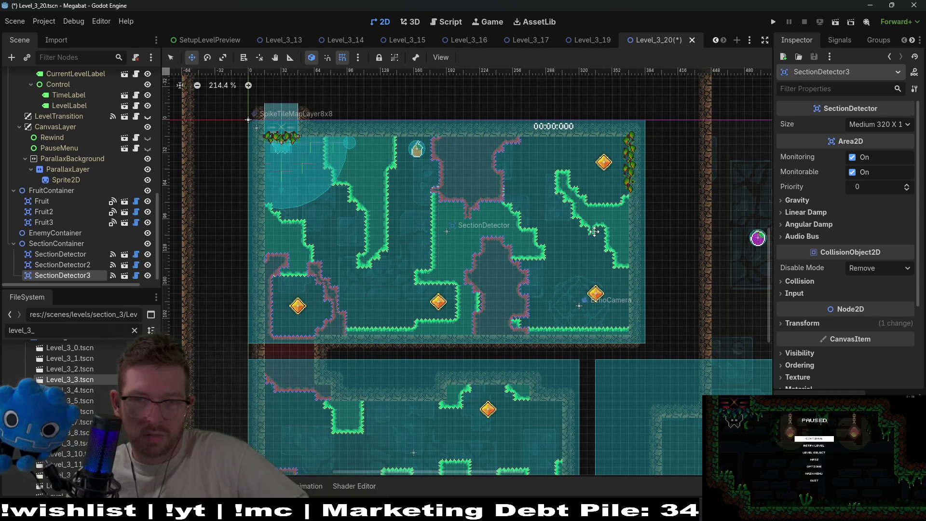
scroll(393, 300, up, 3)
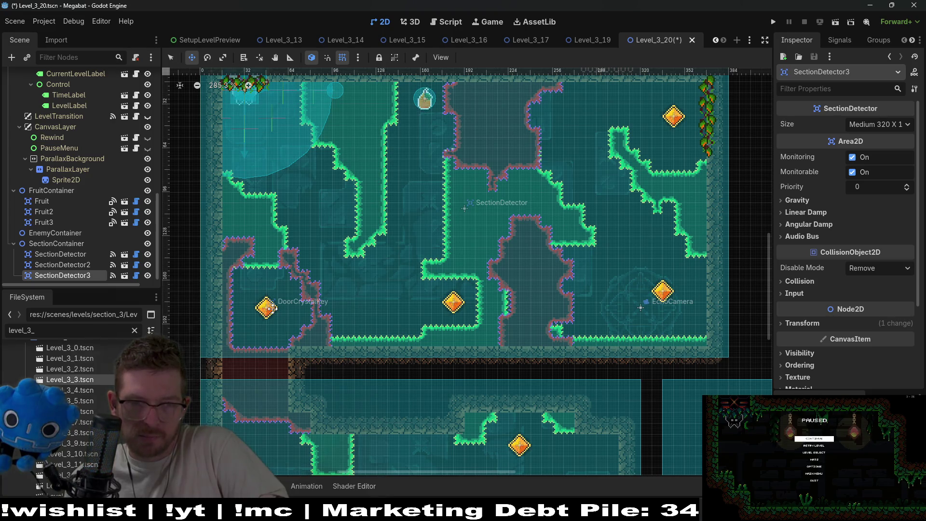
scroll(299, 289, down, 2)
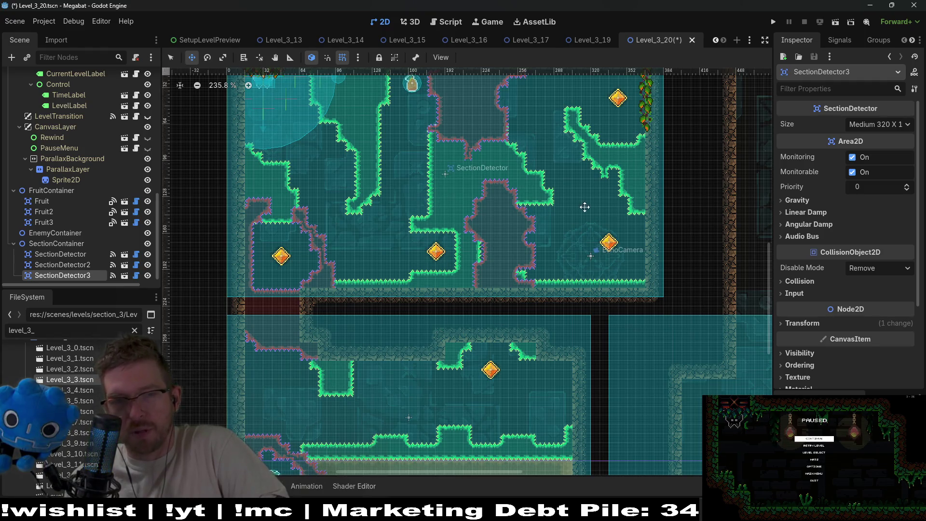
scroll(523, 170, up, 2)
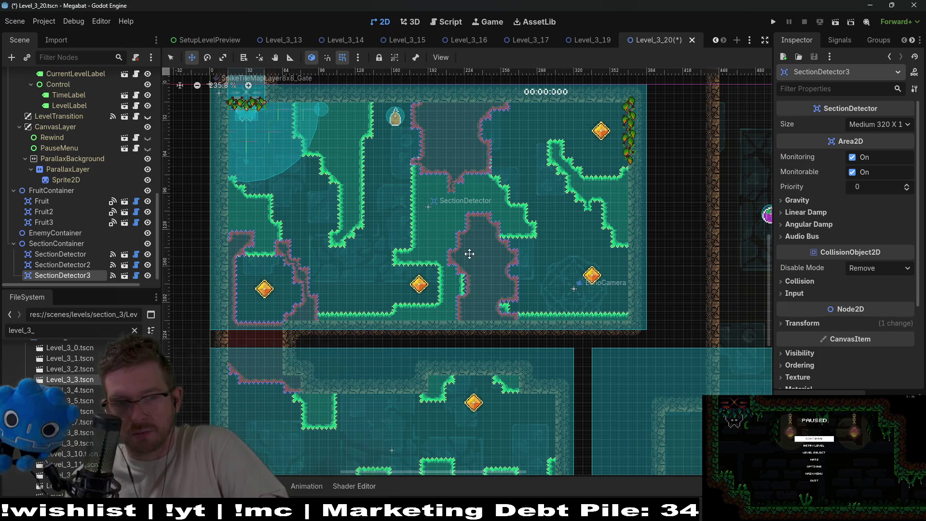
scroll(454, 266, down, 2)
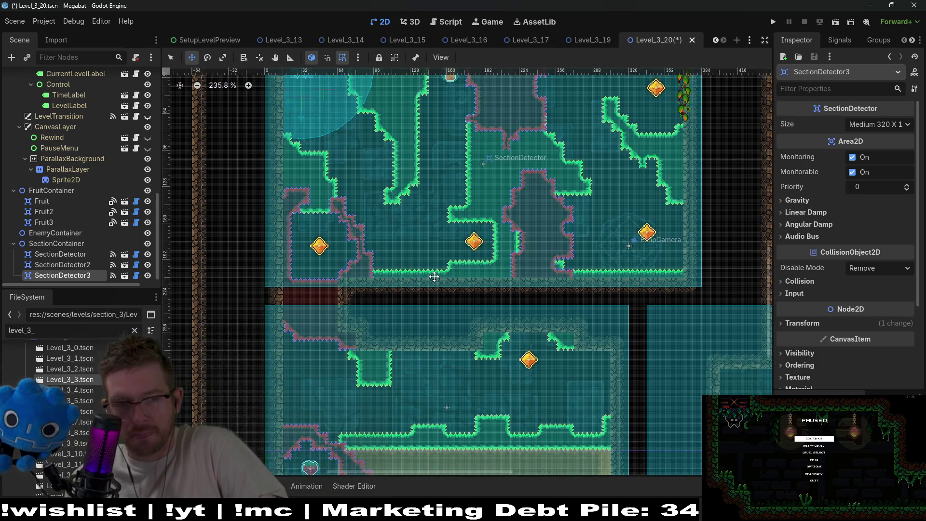
scroll(434, 276, up, 2)
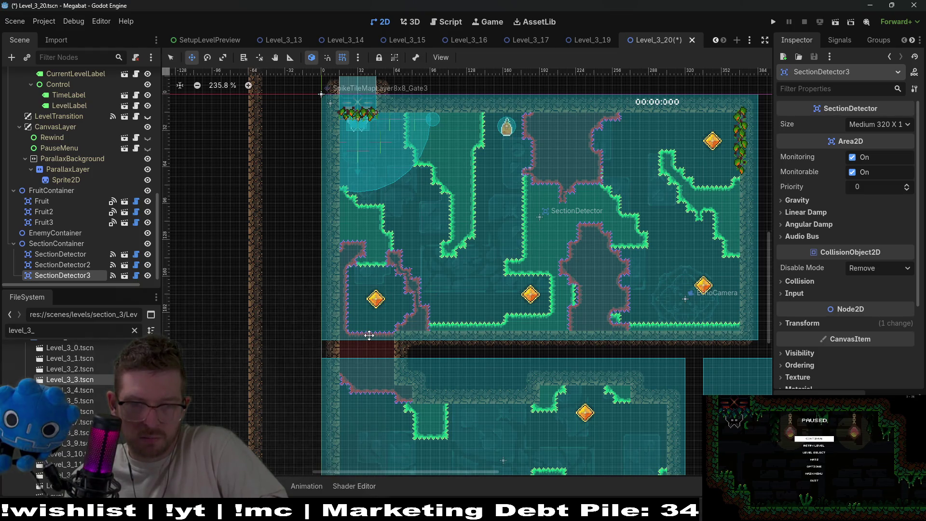
scroll(470, 252, down, 3)
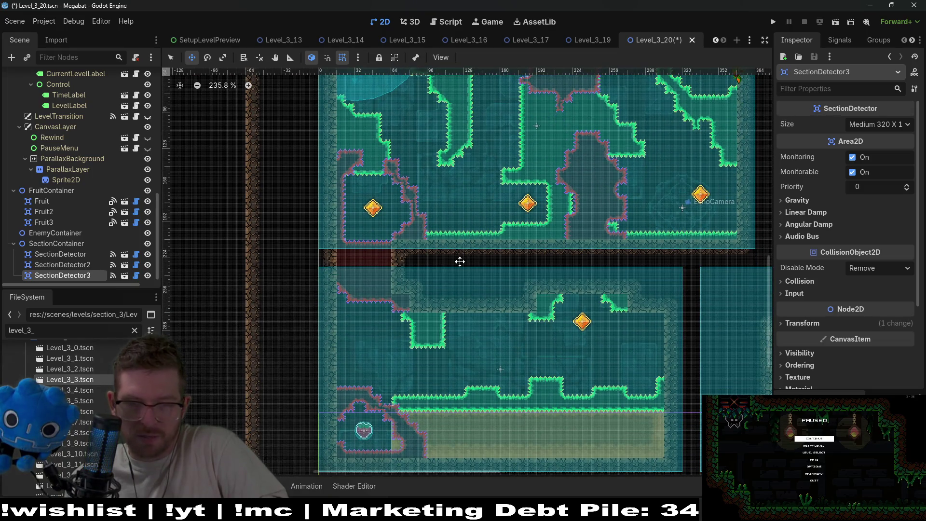
scroll(507, 265, up, 5)
scroll(353, 305, up, 2)
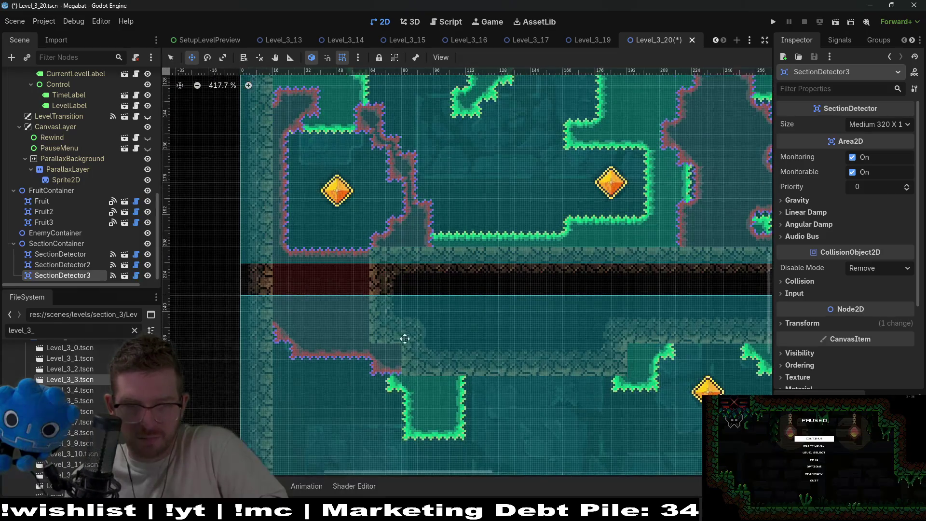
scroll(394, 352, down, 8)
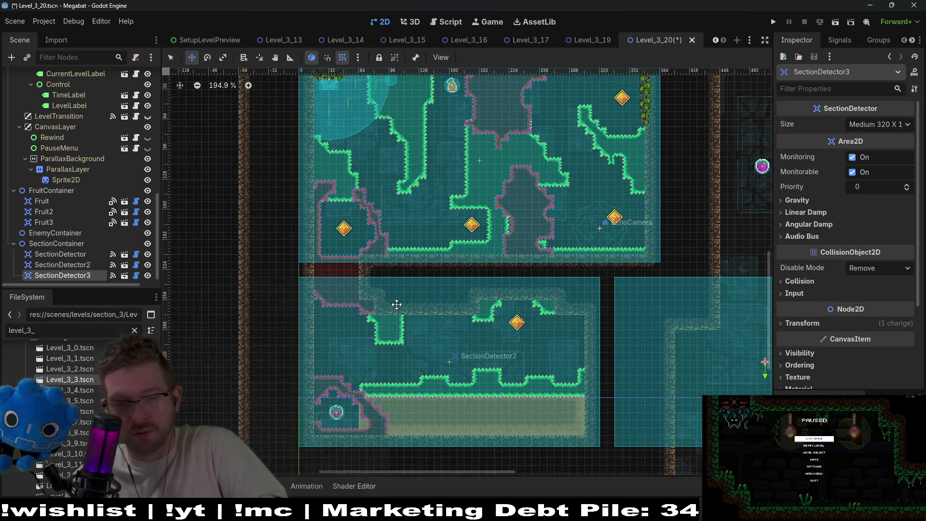
scroll(399, 309, down, 2)
scroll(581, 309, down, 4)
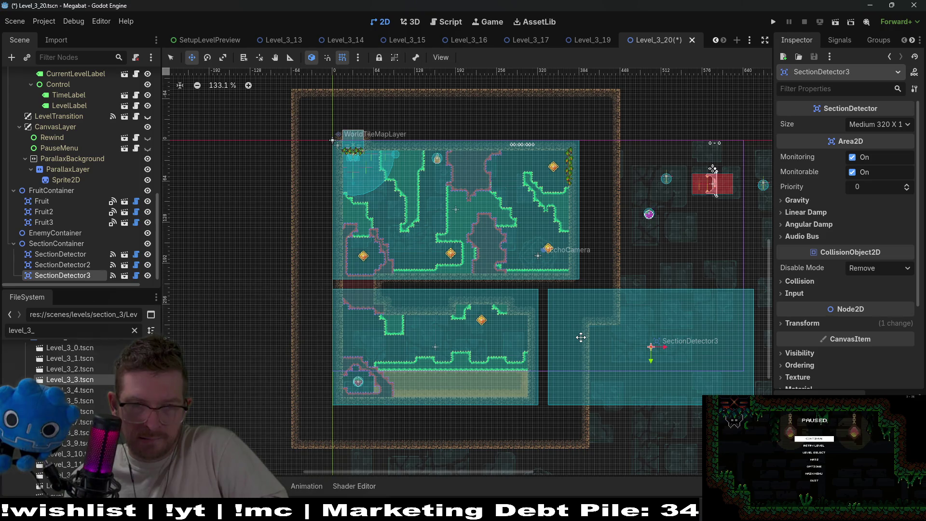
scroll(386, 202, up, 6)
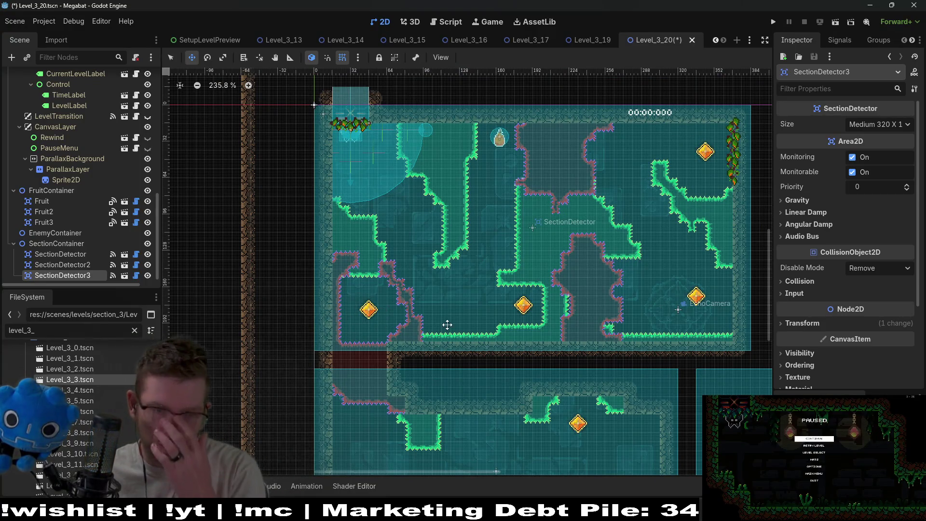
scroll(92, 232, down, 1)
scroll(97, 231, up, 5)
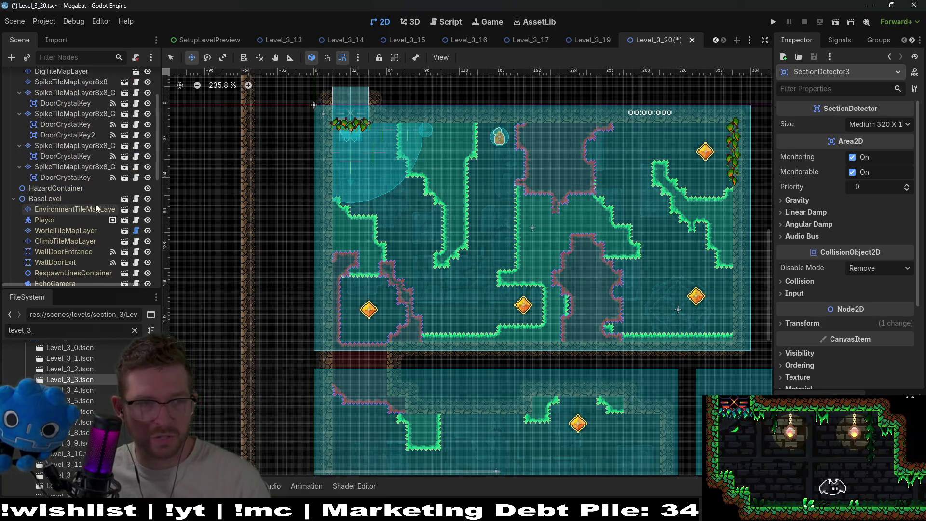
- Inspect the door crystal keys in the Scene dock to see where DoorCrystalKey2 sits
click(76, 175)
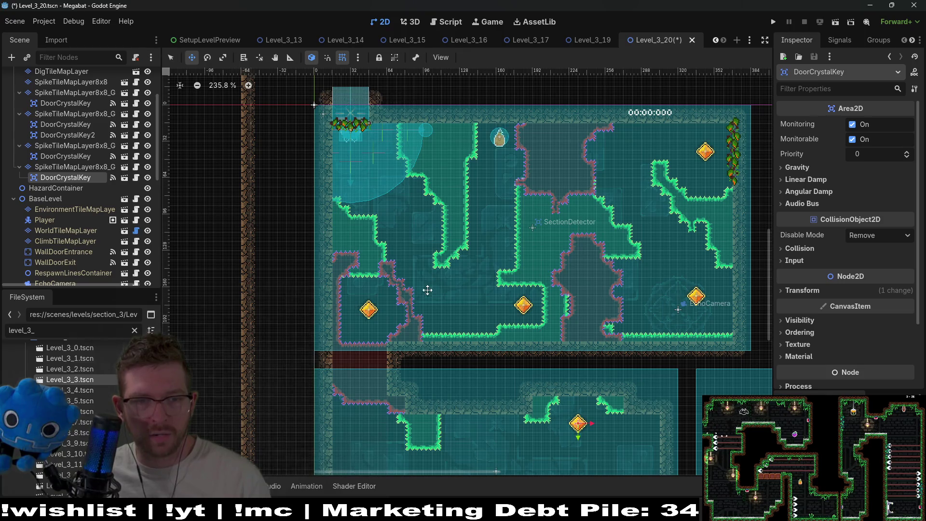
click(71, 155)
scroll(69, 160, up, 3)
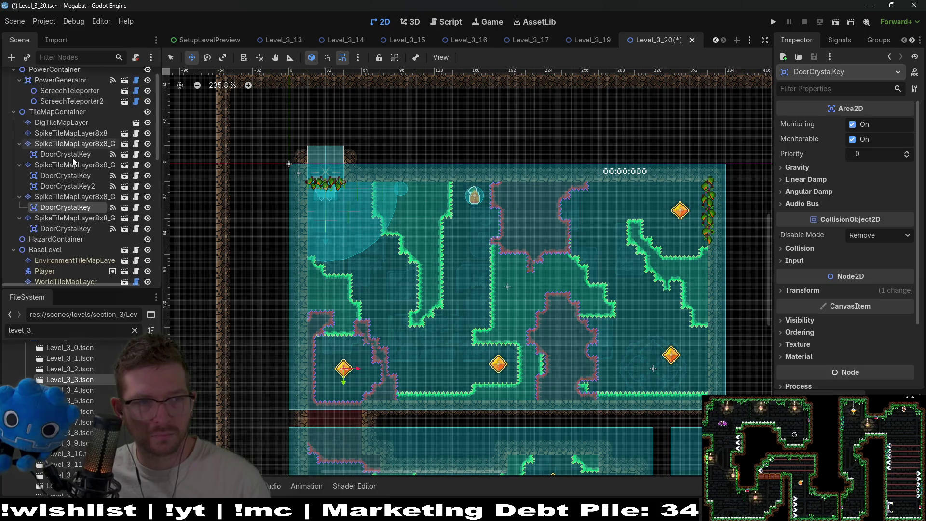
click(70, 202)
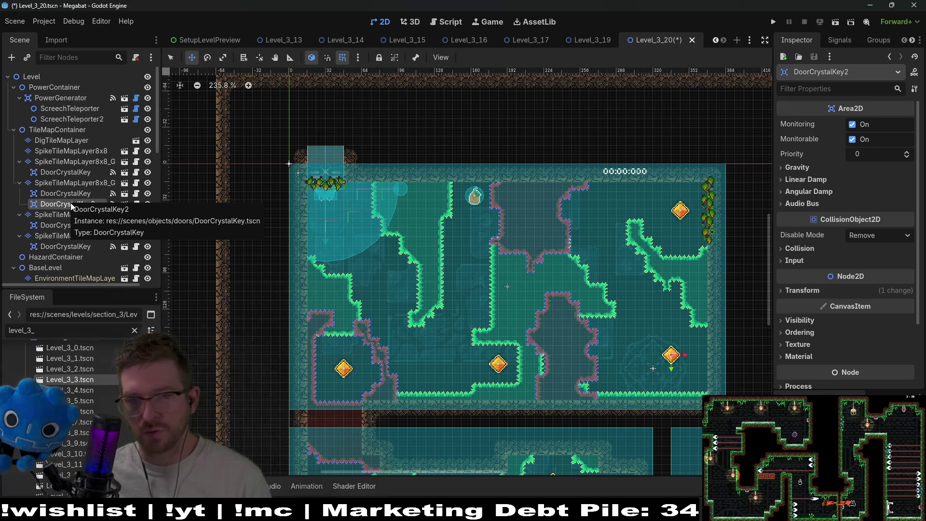
click(85, 192)
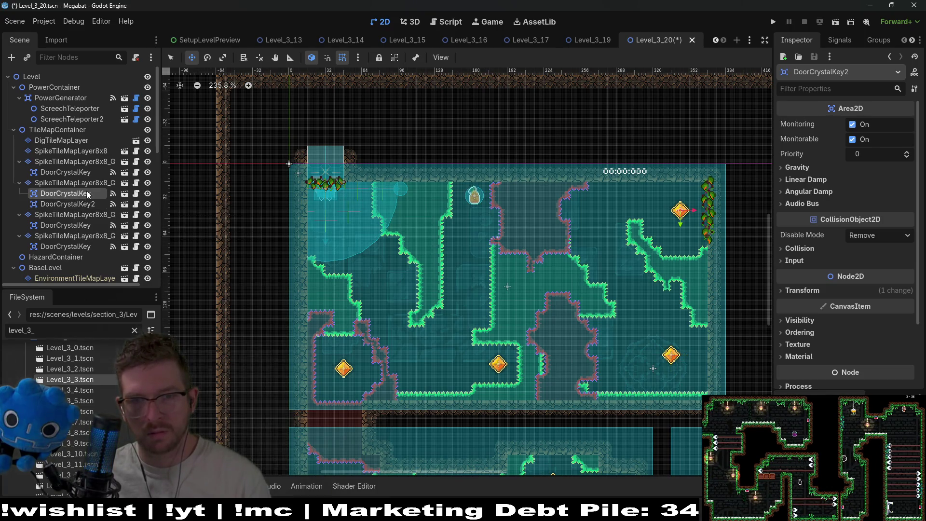
click(76, 203)
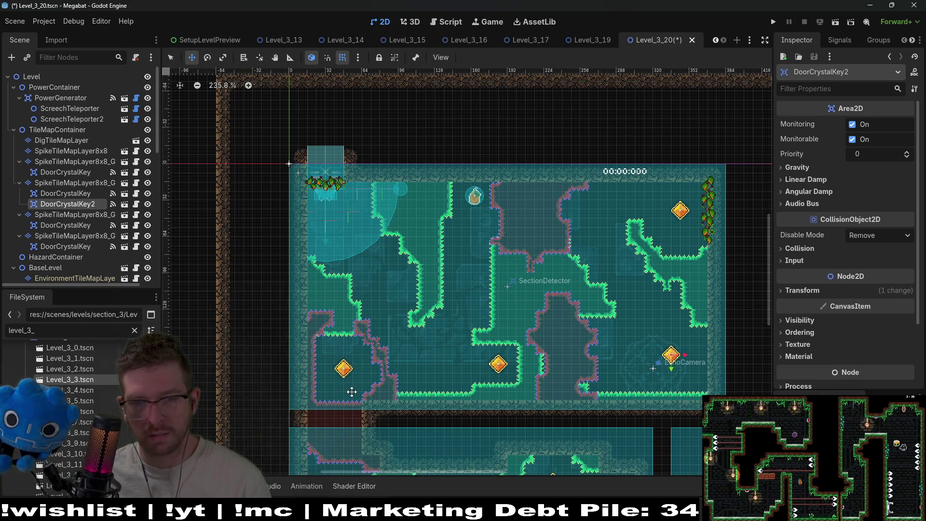
click(70, 224)
- Move DoorCrystalKey2 under the third SpikeTileMapLayer8x8_Gate, save Level_3_20, and launch it
drag(77, 204, 114, 228)
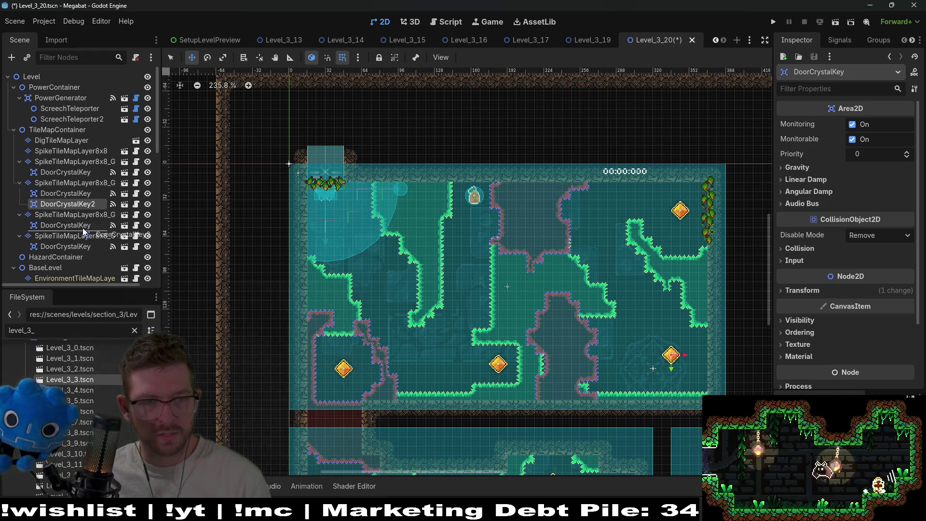
key(ctrl+s)
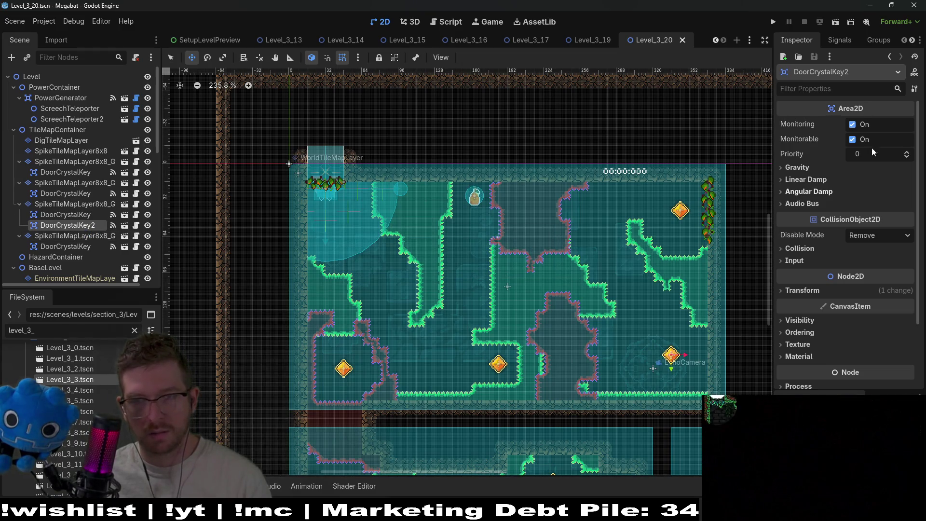
click(835, 22)
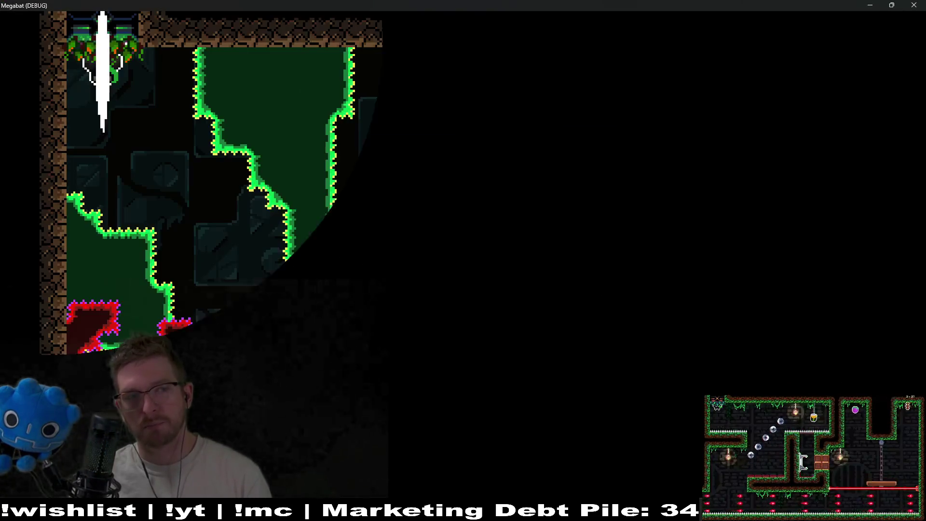
- Fly the bat through the first room, hitting the diamonds and collecting the orange fruit
key(Right)
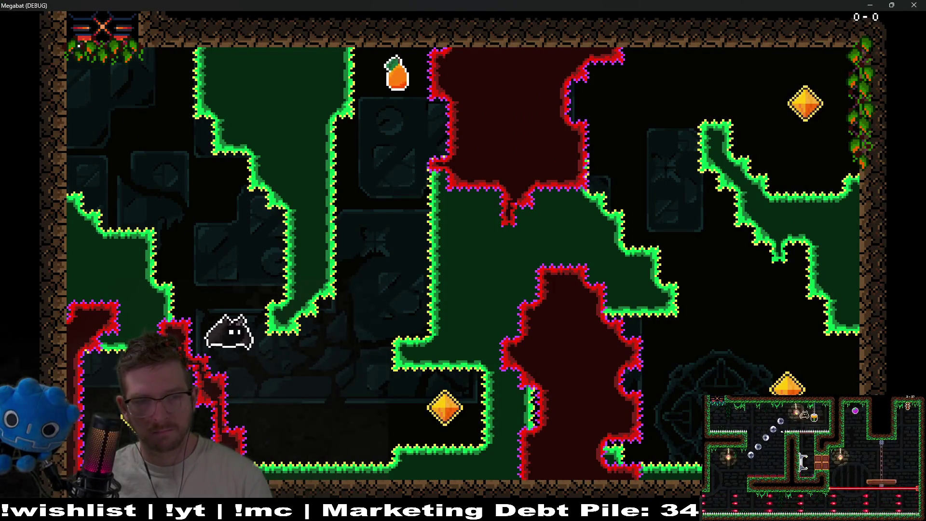
key(Right)
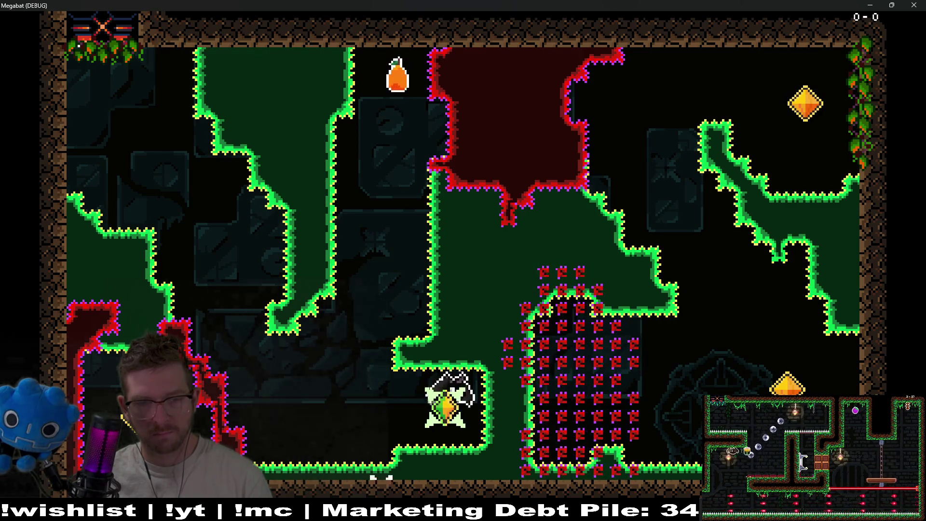
key(Up)
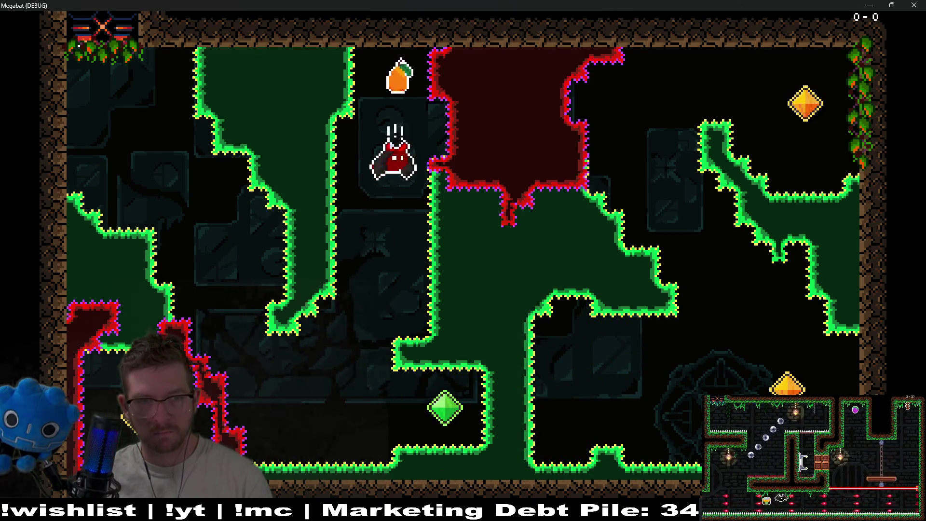
key(Down)
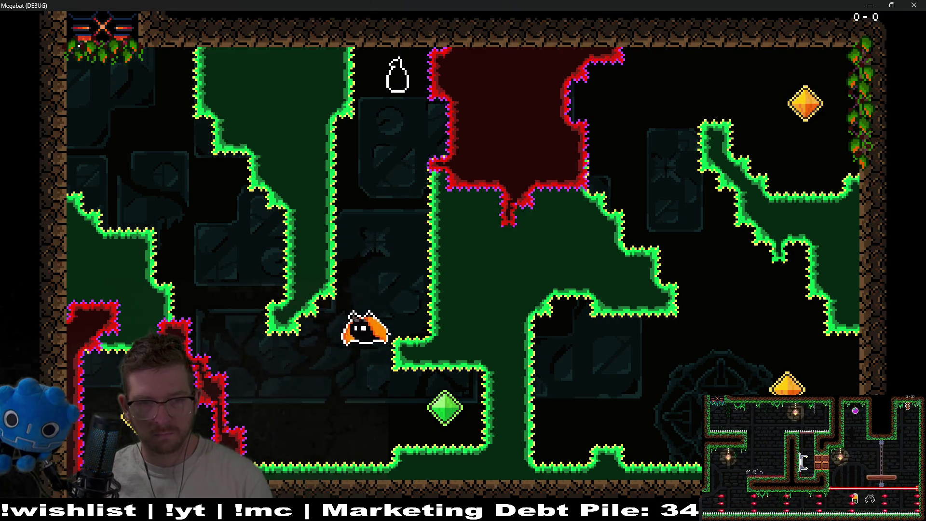
key(Left)
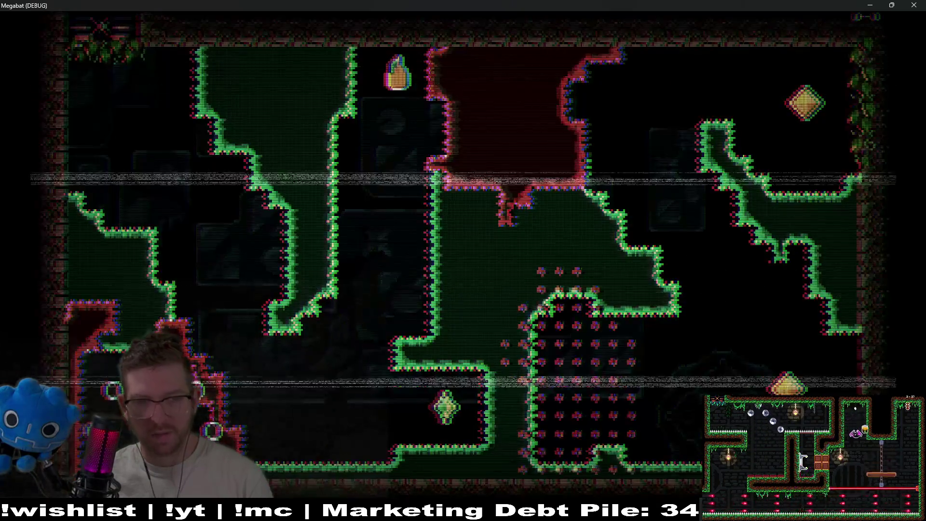
key(Down)
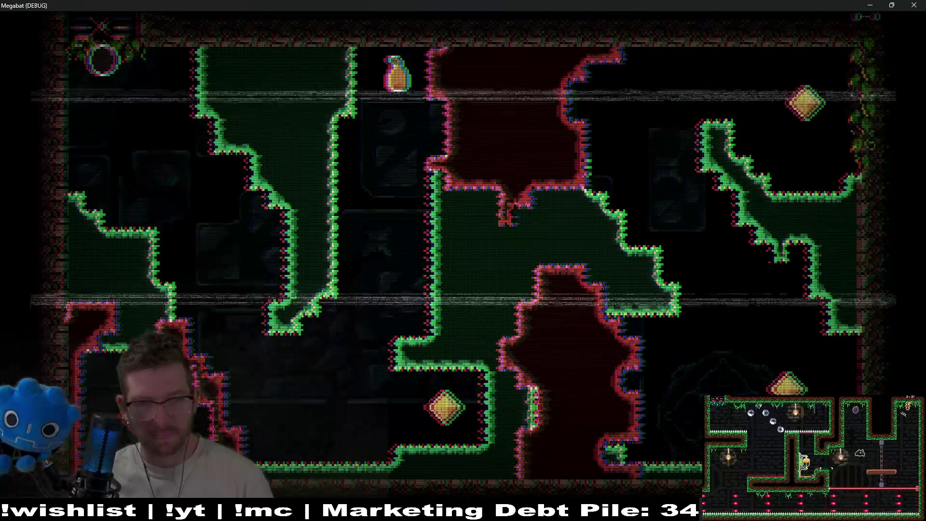
key(Down)
key(Up)
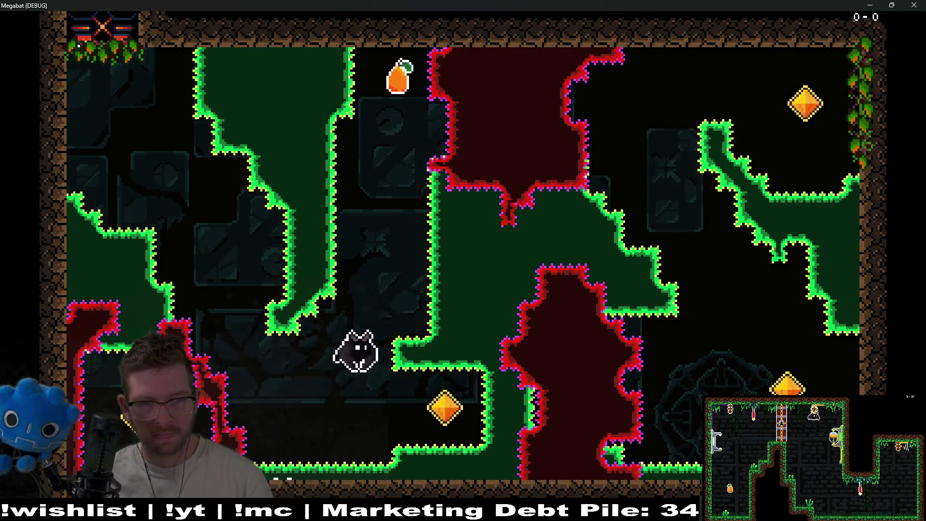
key(Down)
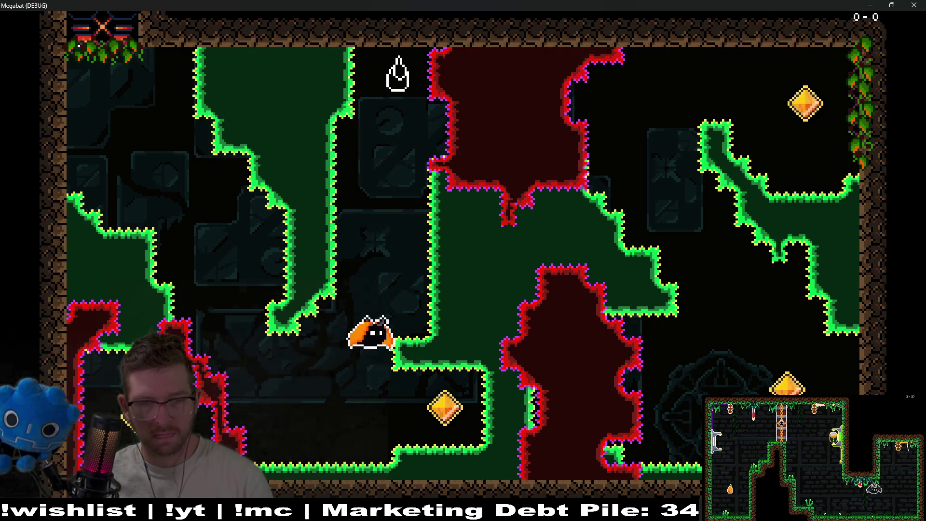
key(Right)
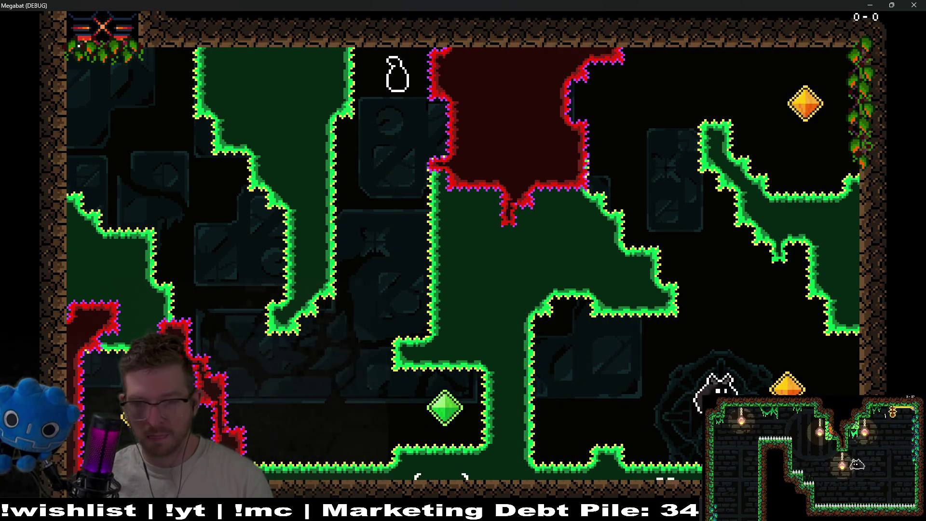
key(Up)
key(Right)
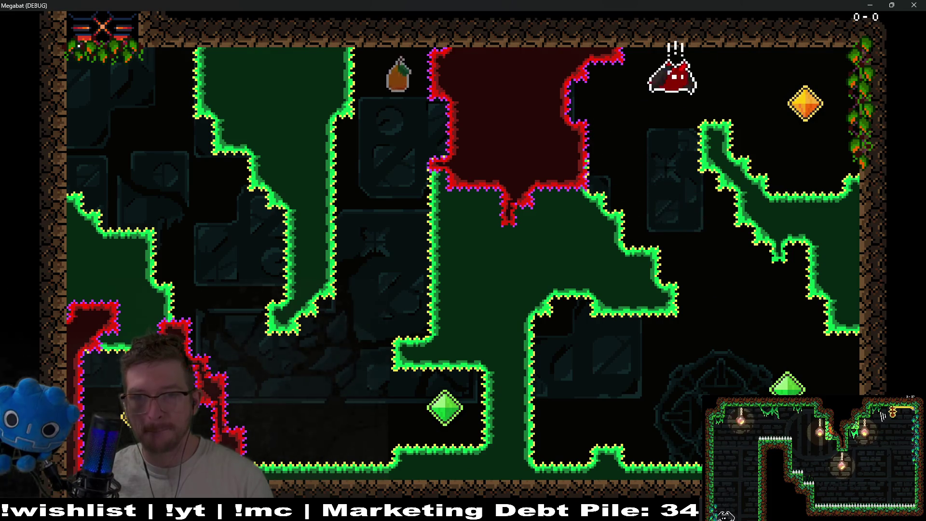
key(Left)
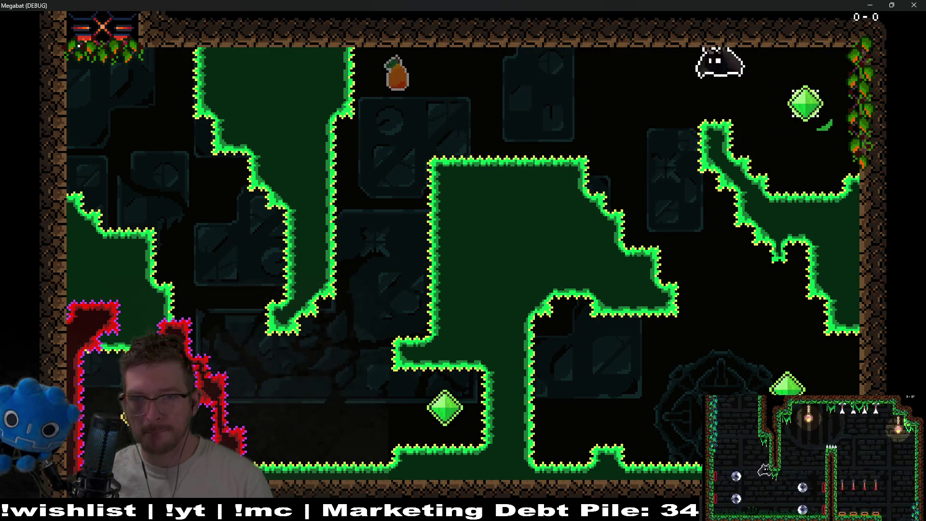
key(Down)
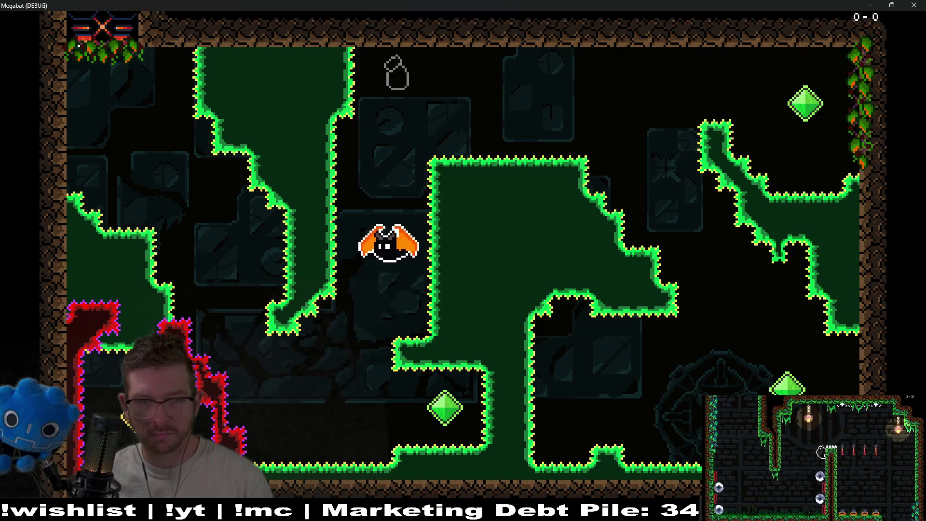
- Fly into the corridor room, collect the orange crystal key, then stop the game with F8
key(Left)
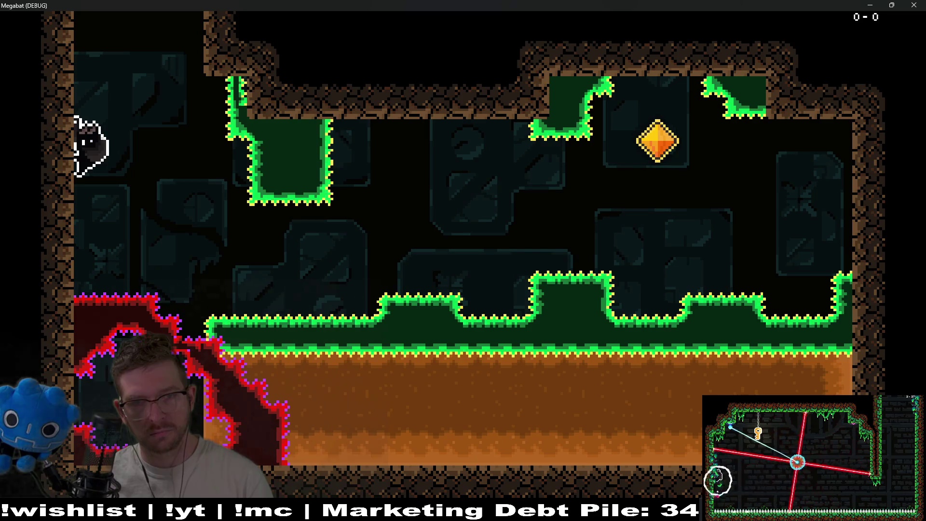
key(Right)
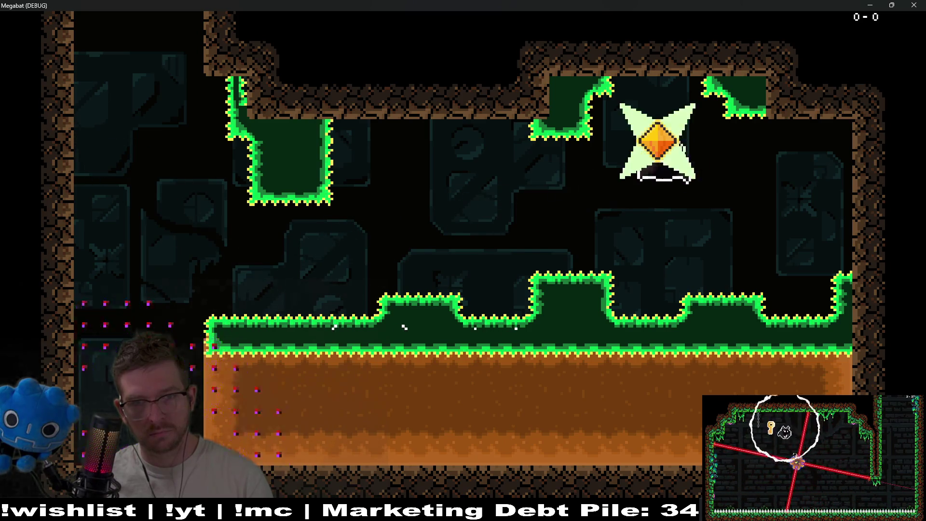
key(Left)
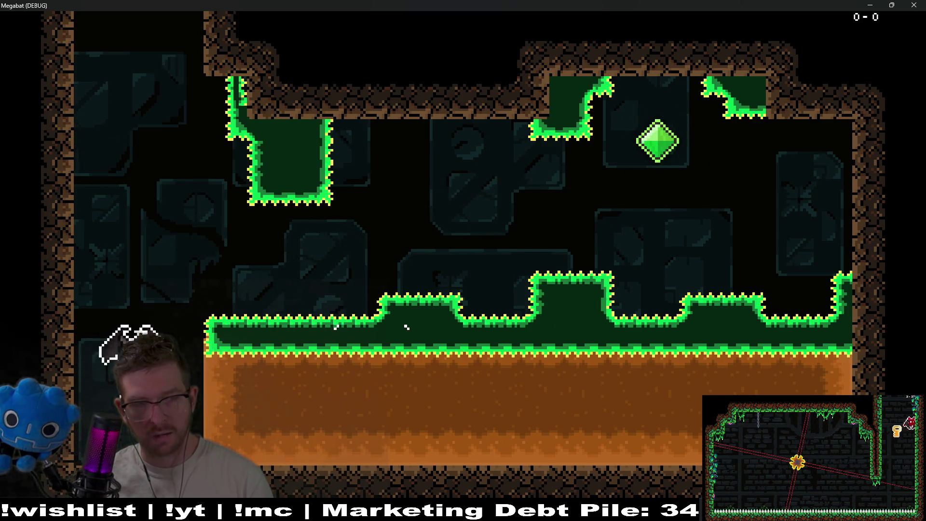
key(Right)
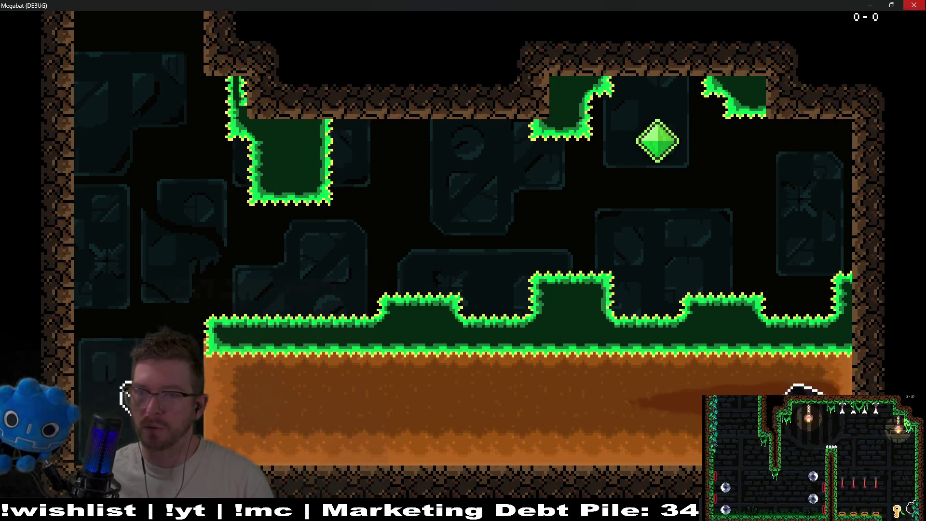
key(F8)
scroll(564, 166, up, 5)
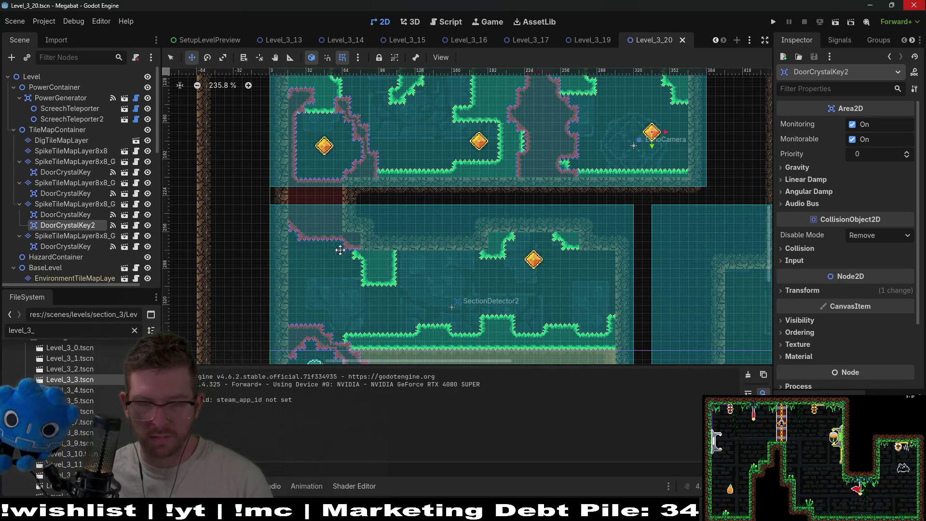
- Paint a 1x3 DESERT vine column on ClimbTileMapLayer at the corridor's left wall, save, and run with F6
scroll(525, 253, down, 3)
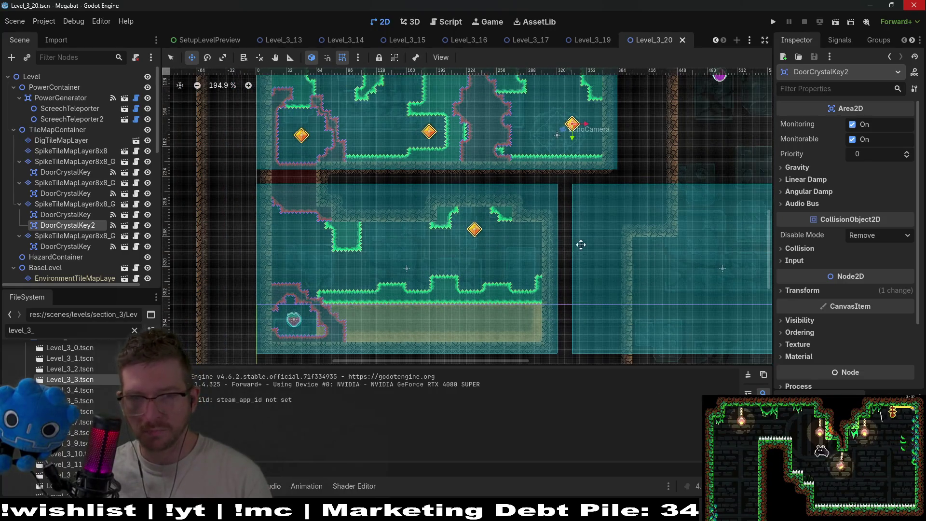
scroll(670, 262, right, 3)
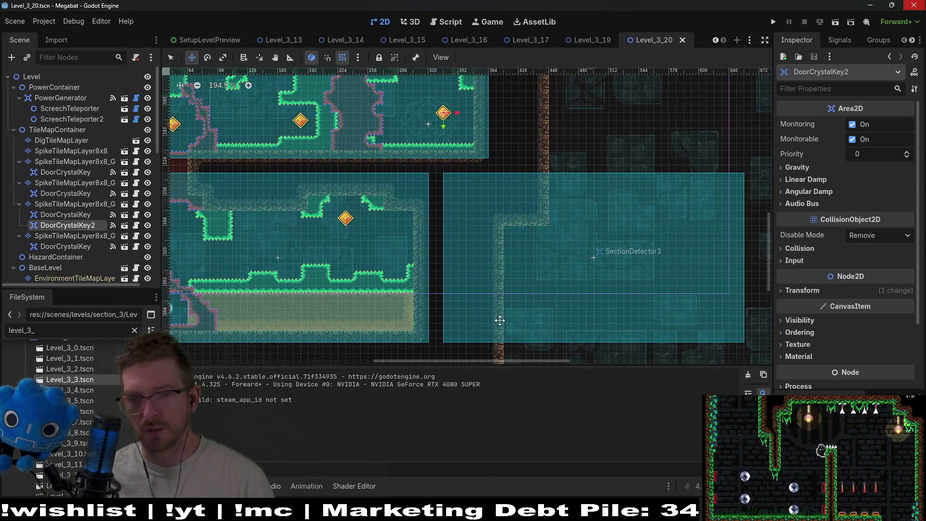
scroll(320, 208, left, 6)
scroll(320, 207, up, 3)
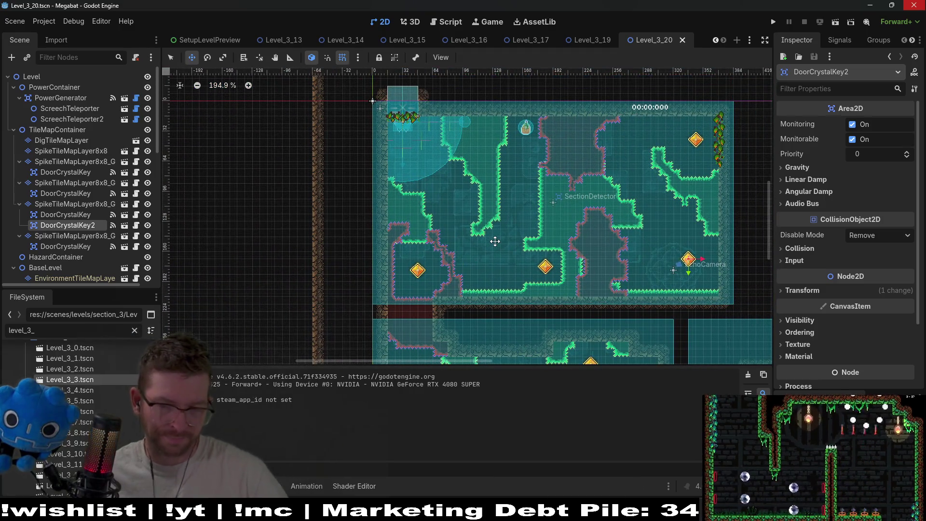
scroll(471, 189, down, 1)
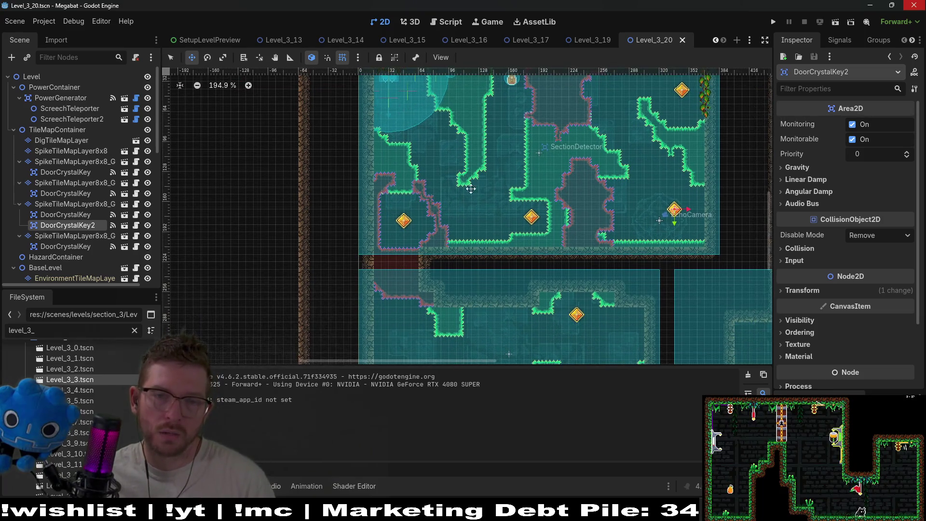
scroll(475, 202, up, 1)
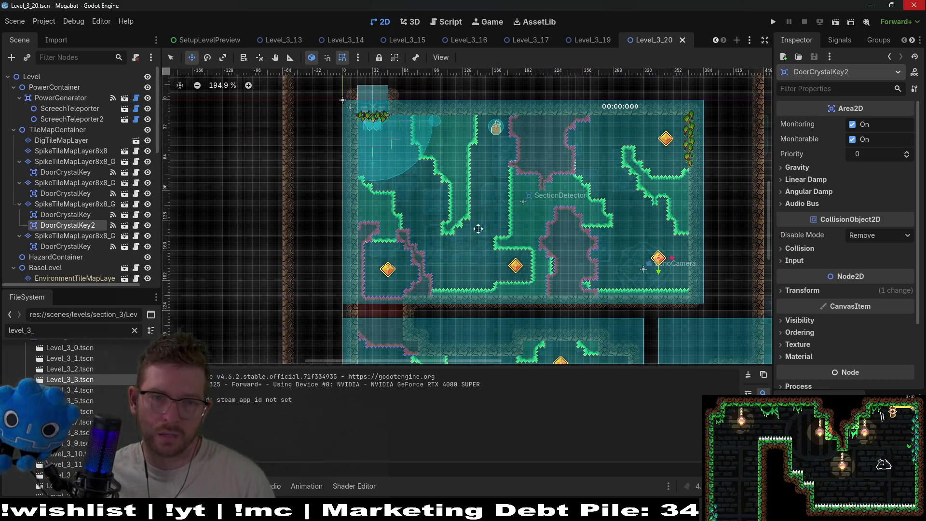
scroll(478, 229, down, 4)
scroll(106, 235, down, 3)
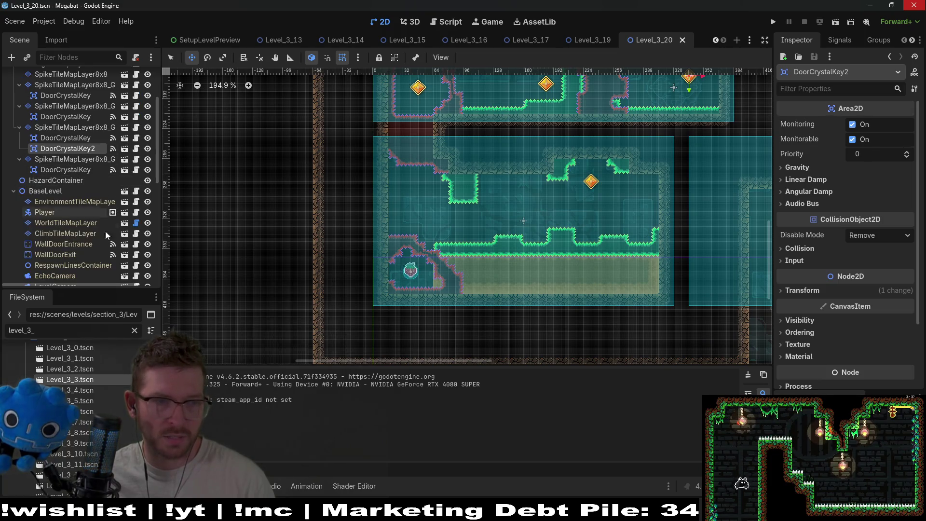
click(71, 234)
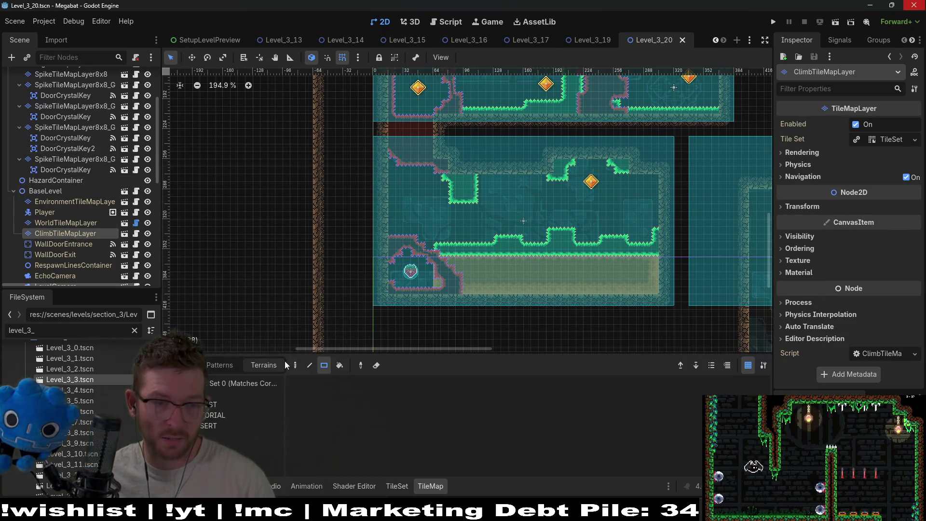
click(211, 427)
drag(384, 186, 384, 215)
key(ctrl+s)
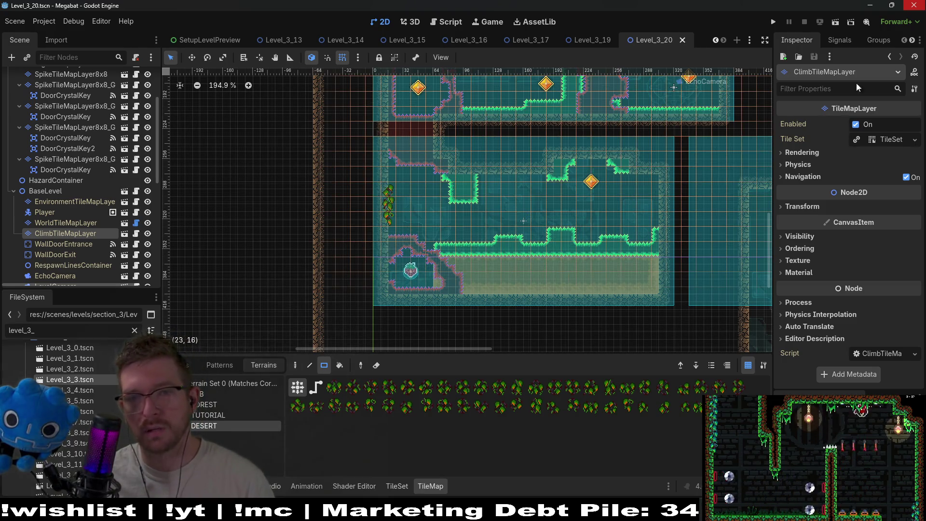
key(F6)
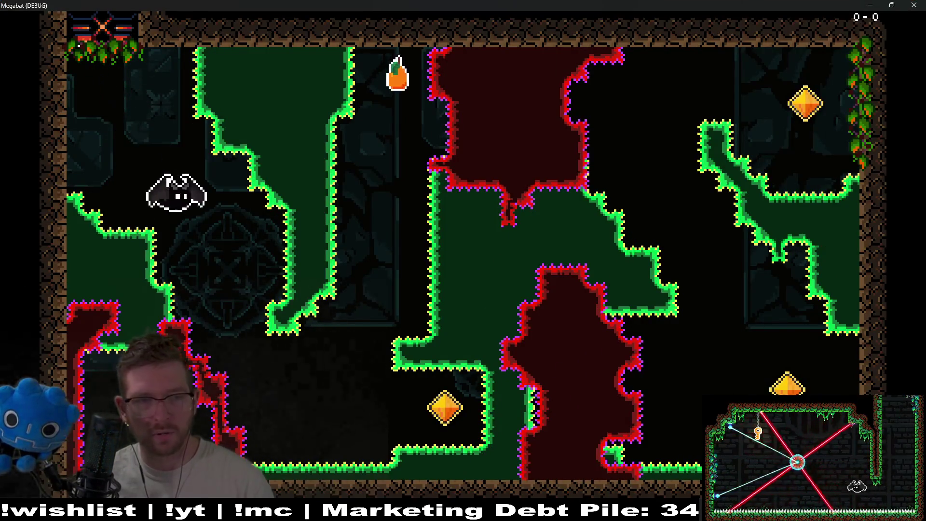
key(Down)
key(Right)
key(Up)
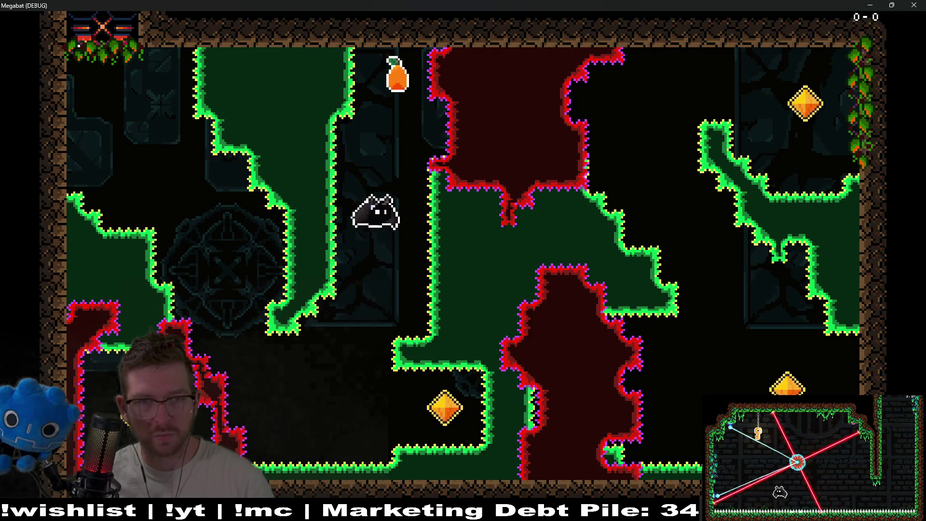
key(Down)
key(Right)
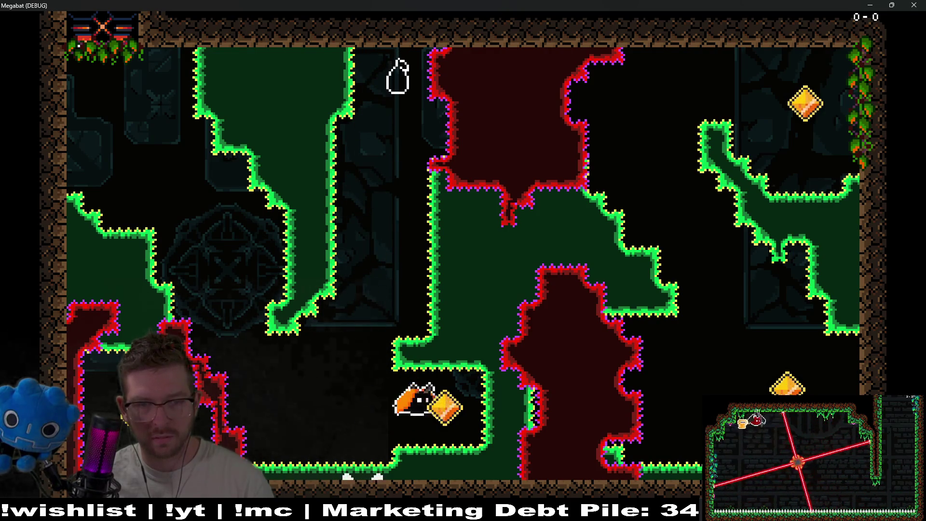
key(Up)
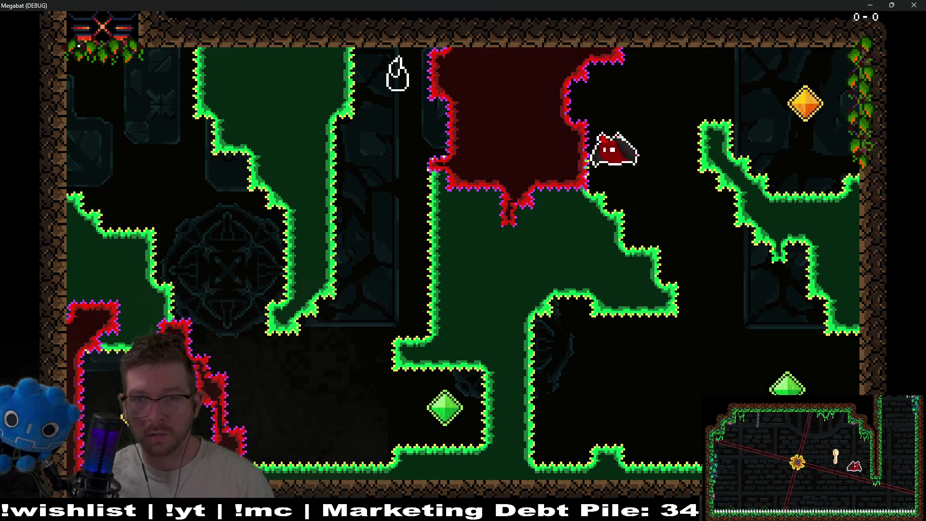
key(Right)
key(Left)
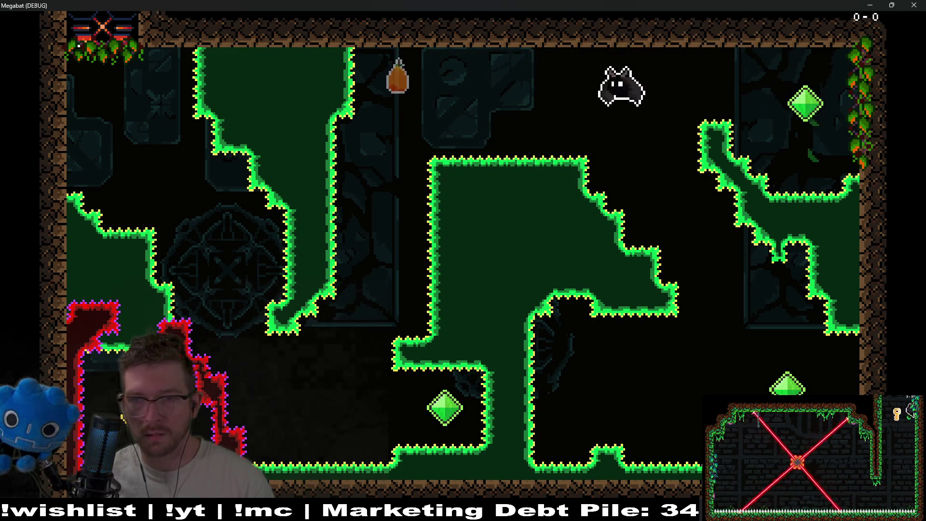
key(Down)
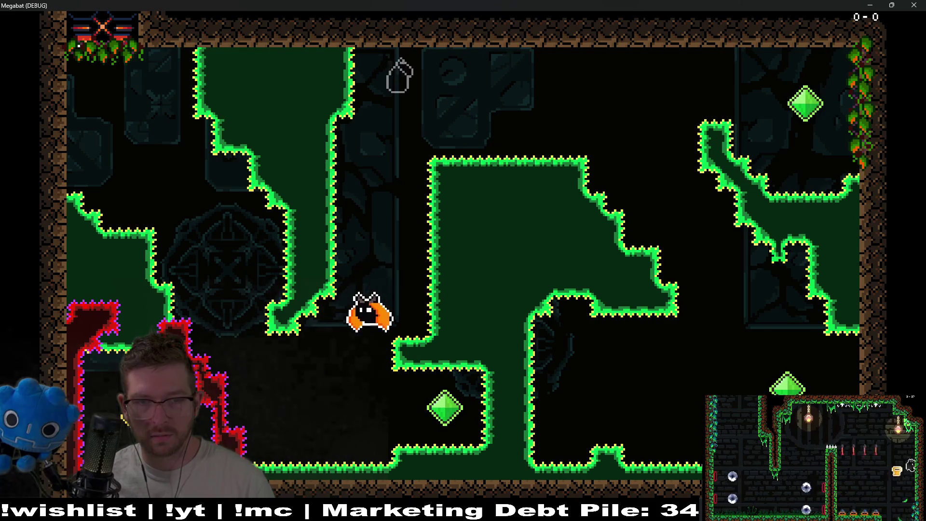
key(Left)
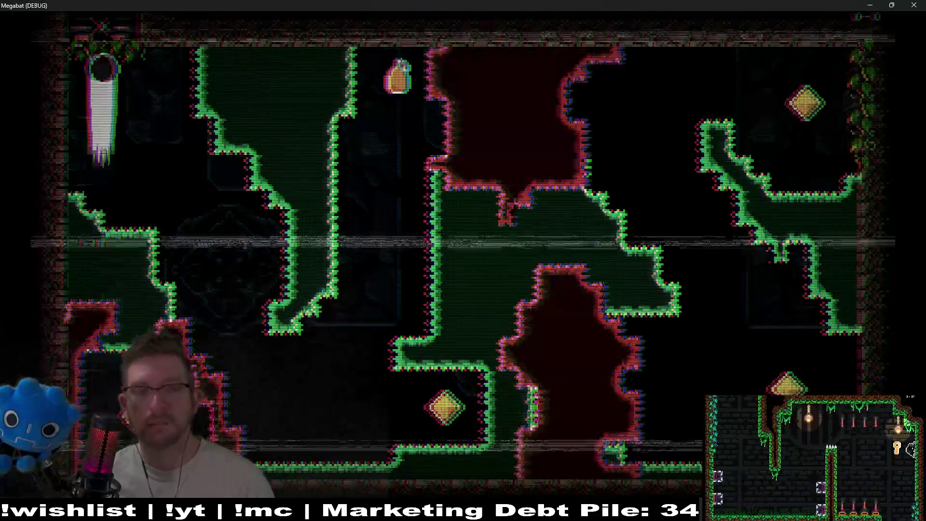
key(Down)
key(Right)
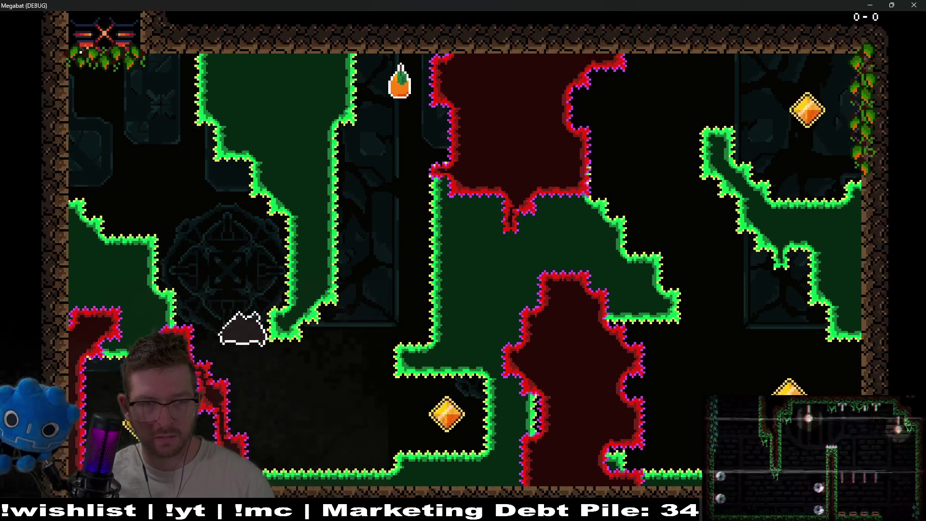
key(Left)
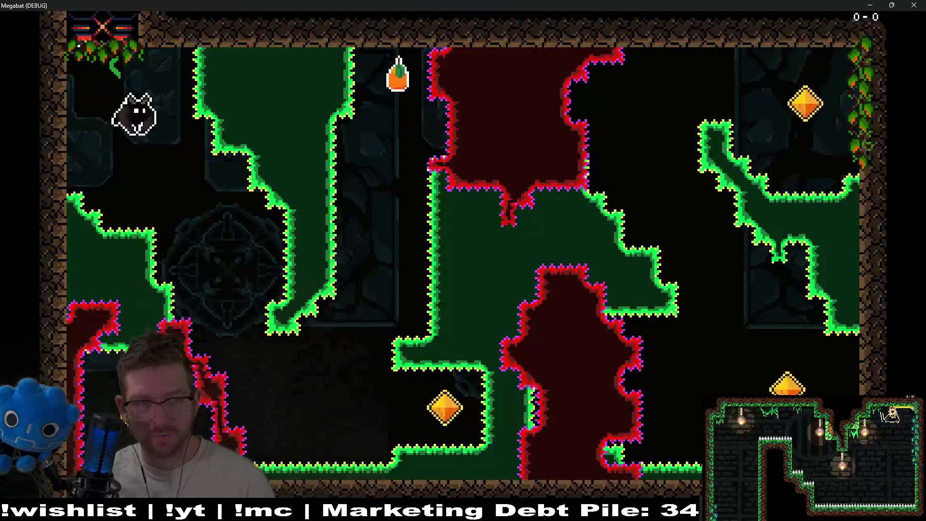
key(Down)
key(Right)
key(Down)
key(Up)
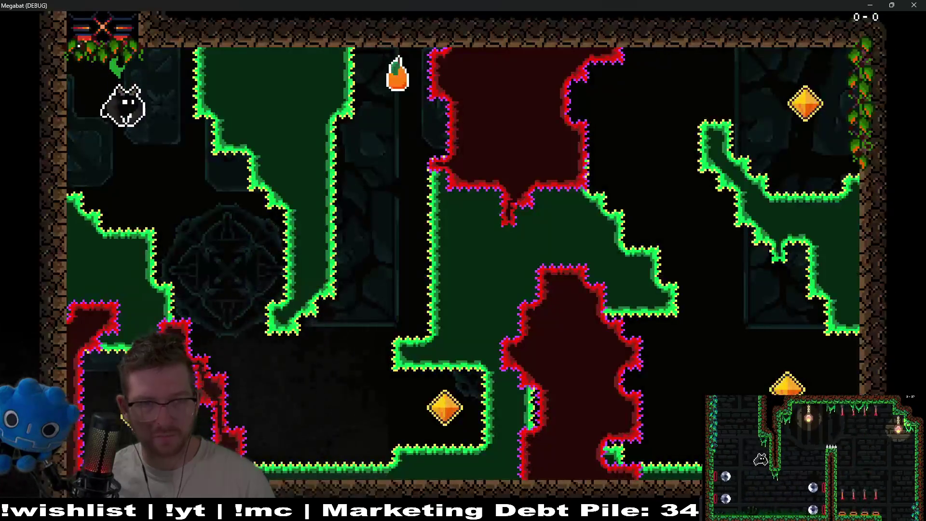
key(Up)
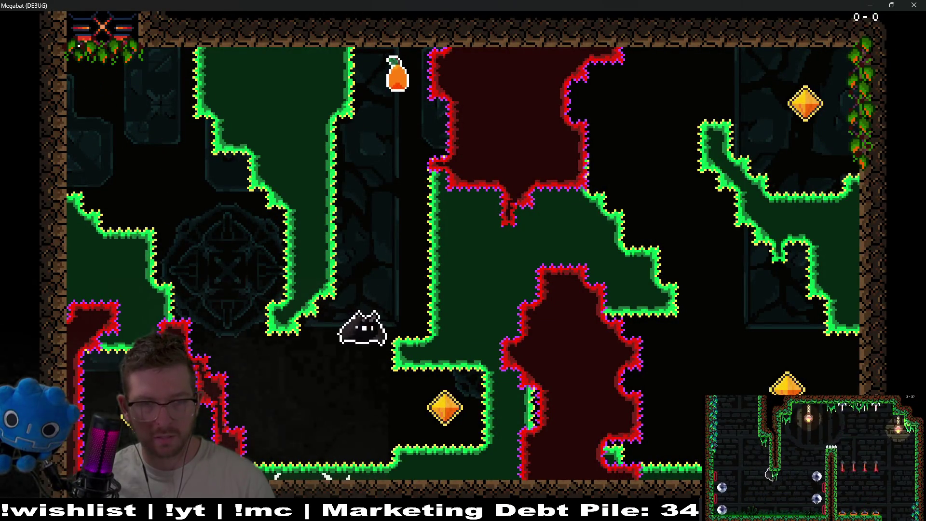
key(Down)
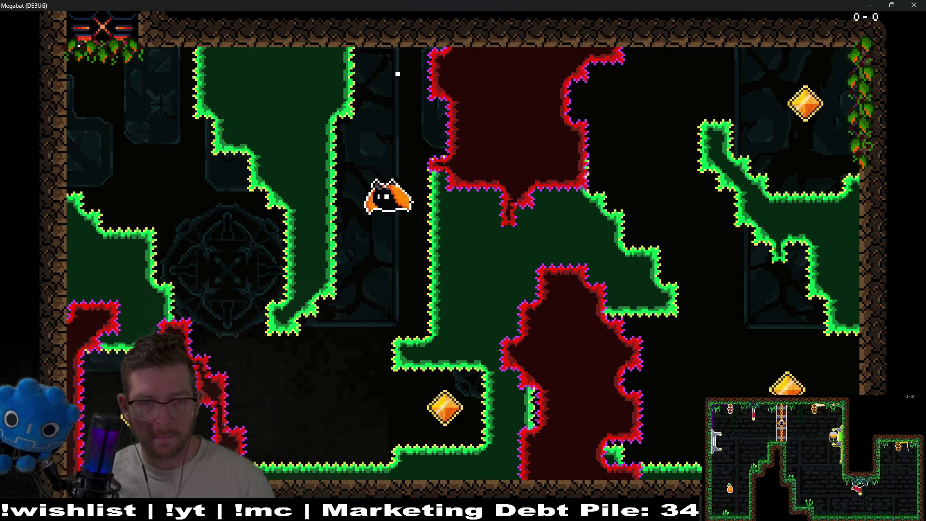
key(Right)
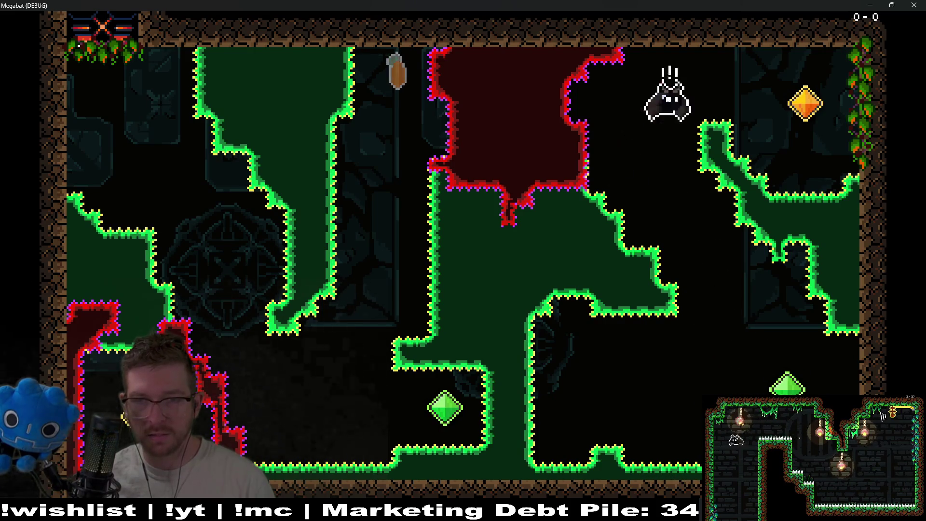
key(Right)
key(Left)
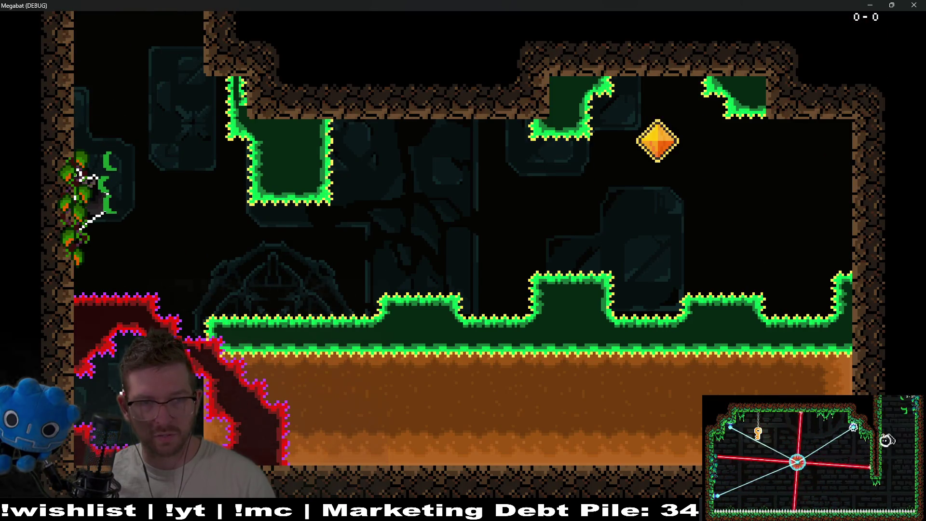
key(Right)
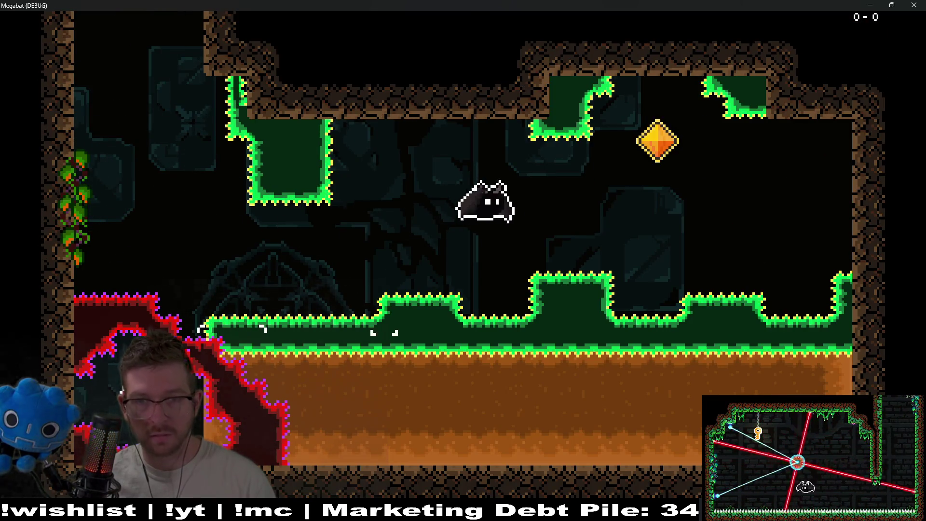
key(Right)
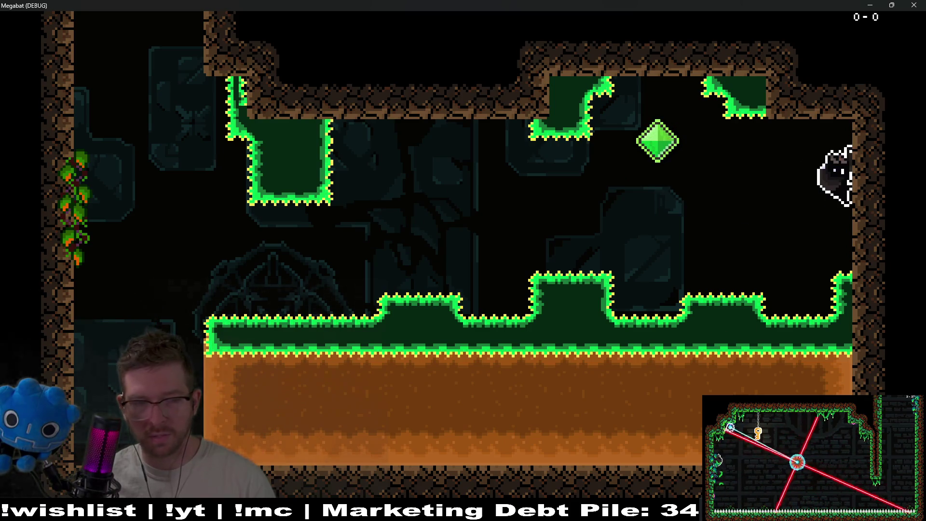
key(Left)
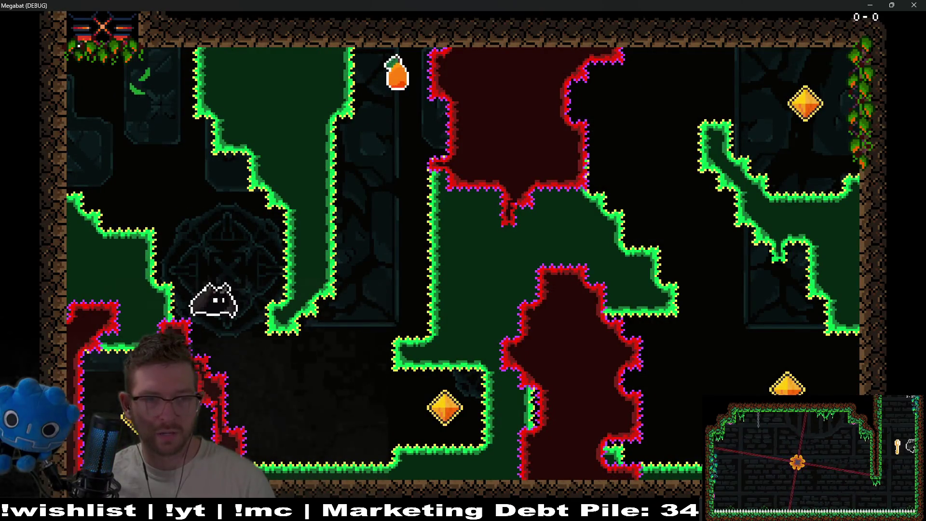
- Fly the bat down the shaft and through the orange crystal, retrying from the start
key(Right)
key(Up)
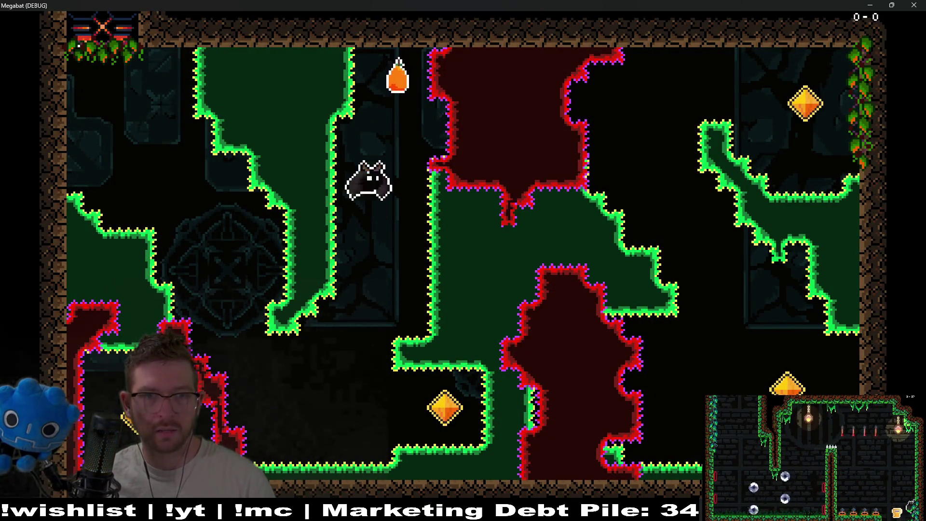
key(Down)
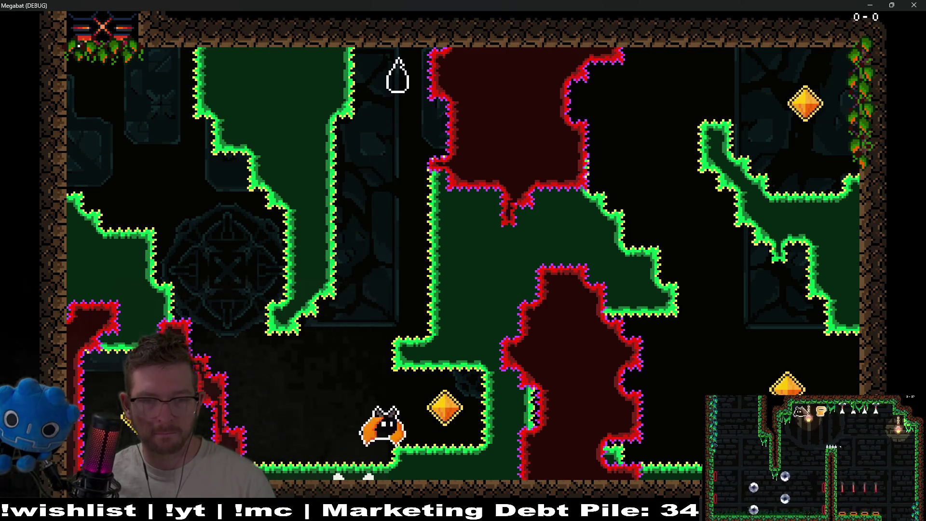
key(Right)
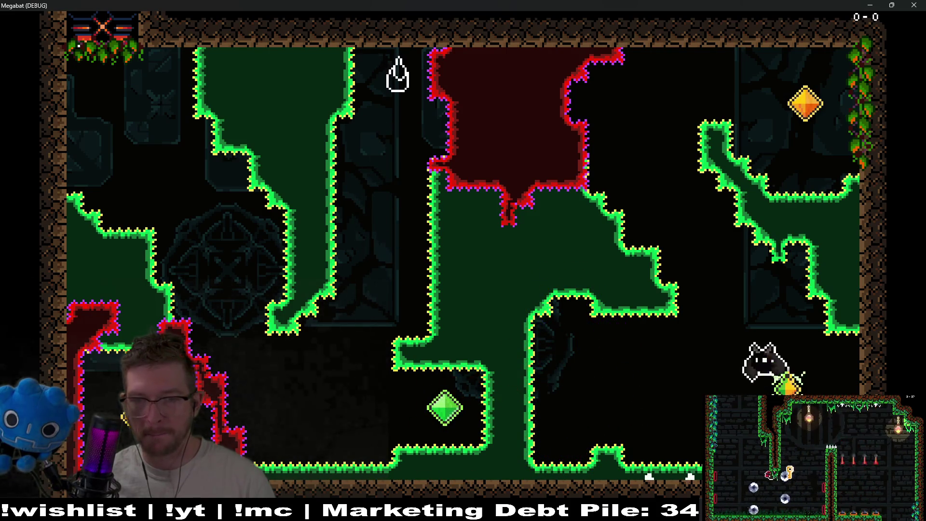
key(Up)
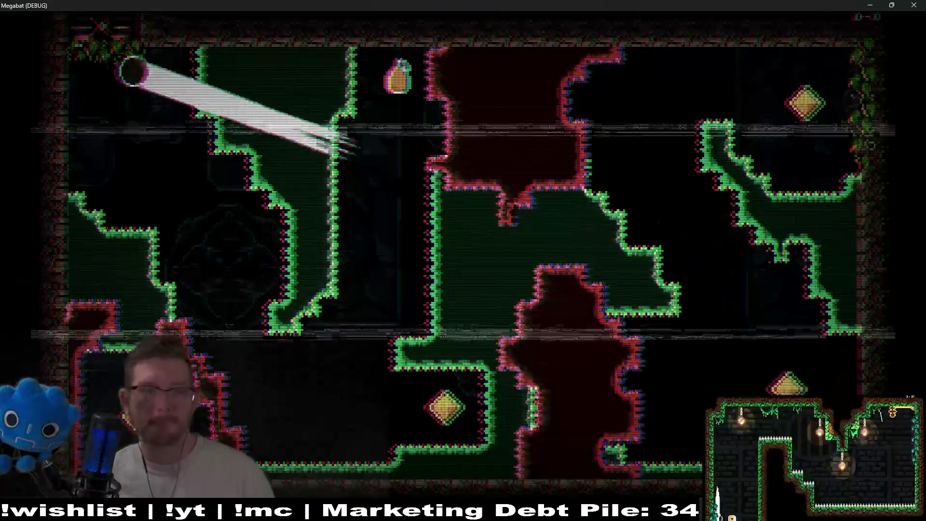
key(Down)
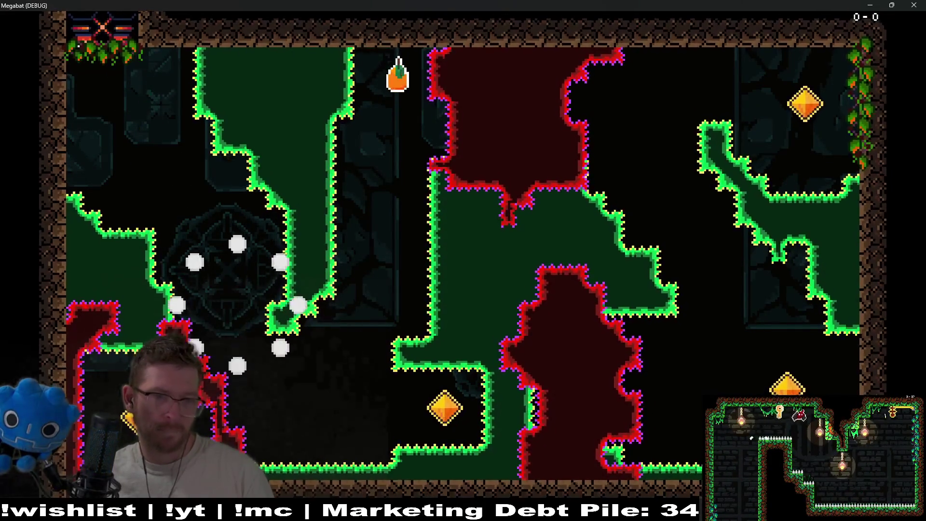
key(Down)
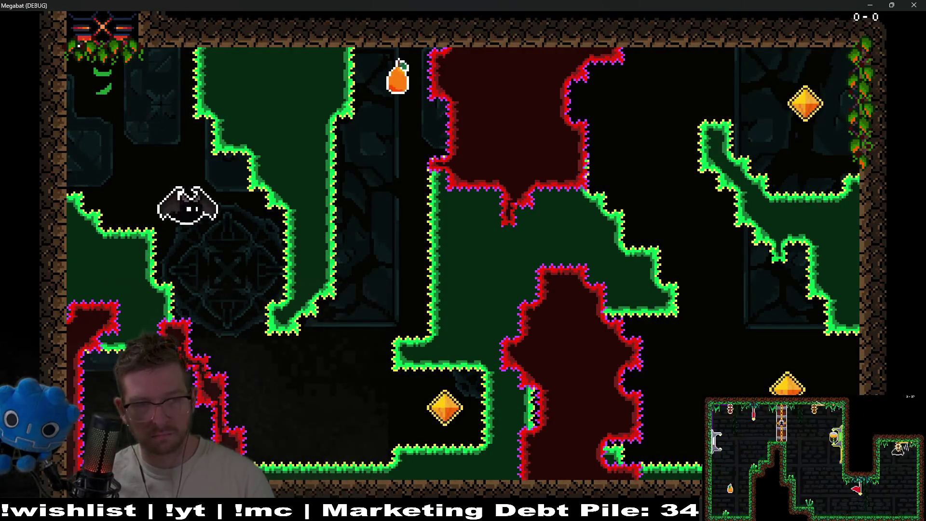
key(Right)
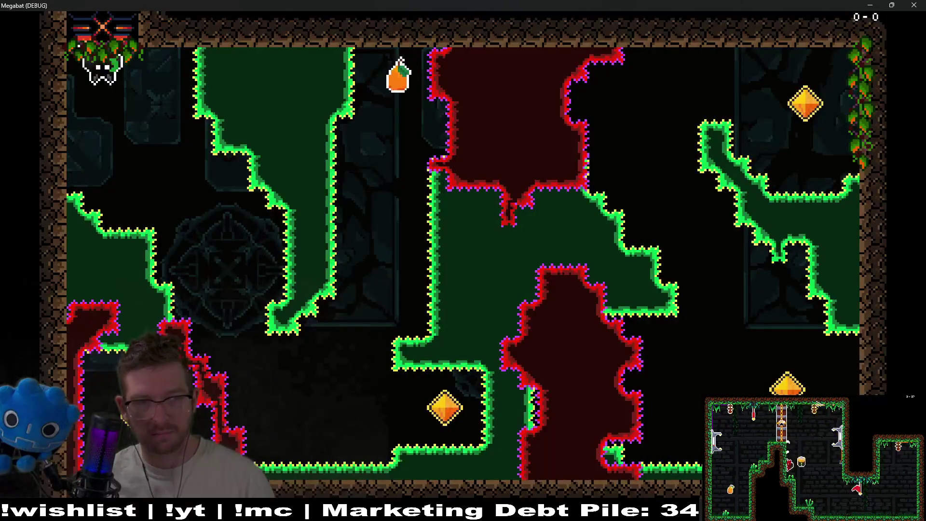
- Dash through the orange crystal, along the ceiling for the fruit, and toward the spike wall
key(Down)
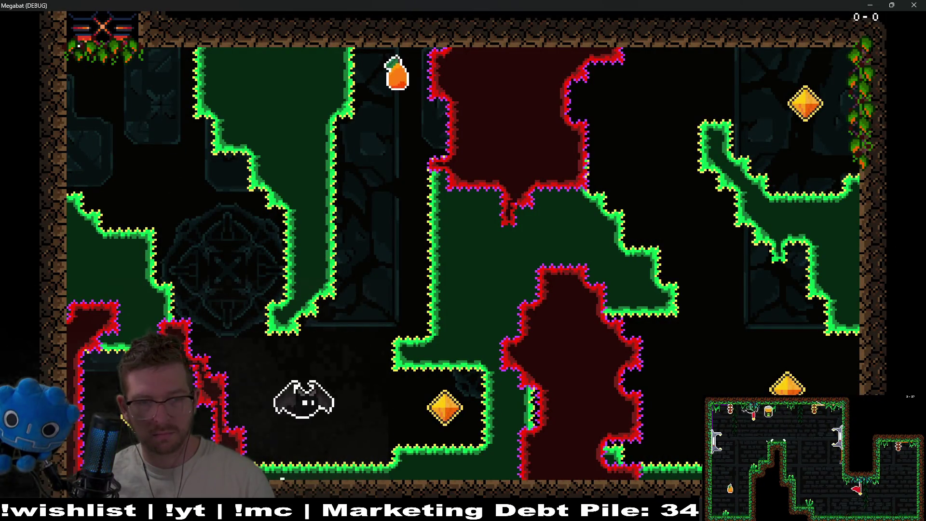
key(Up)
key(Down)
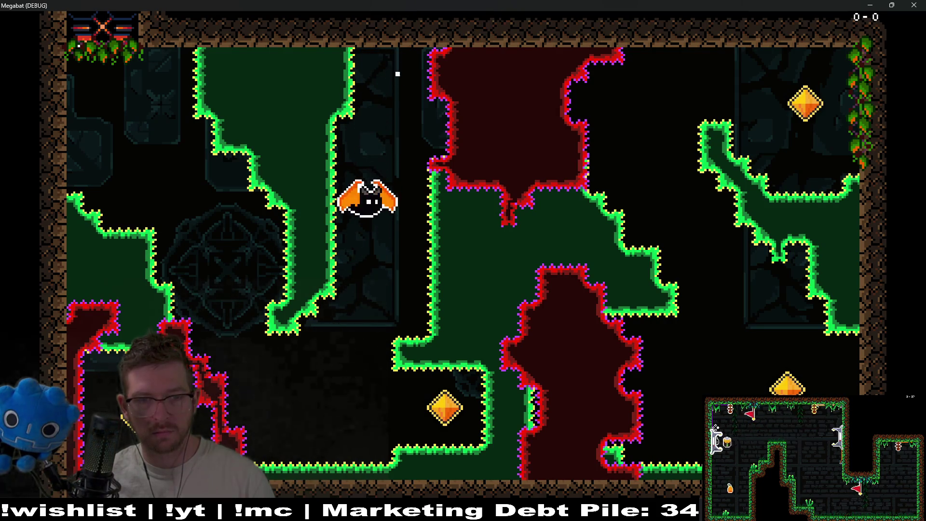
key(Right)
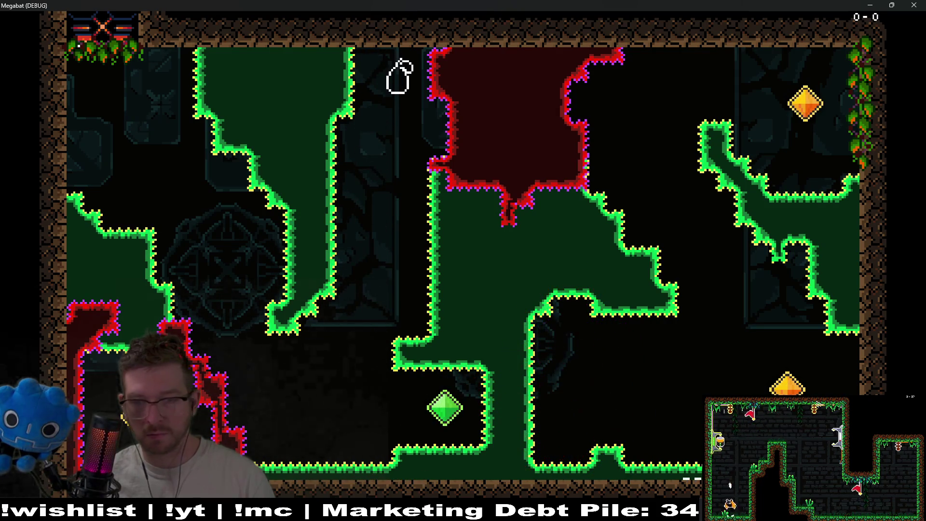
key(Up)
key(Right)
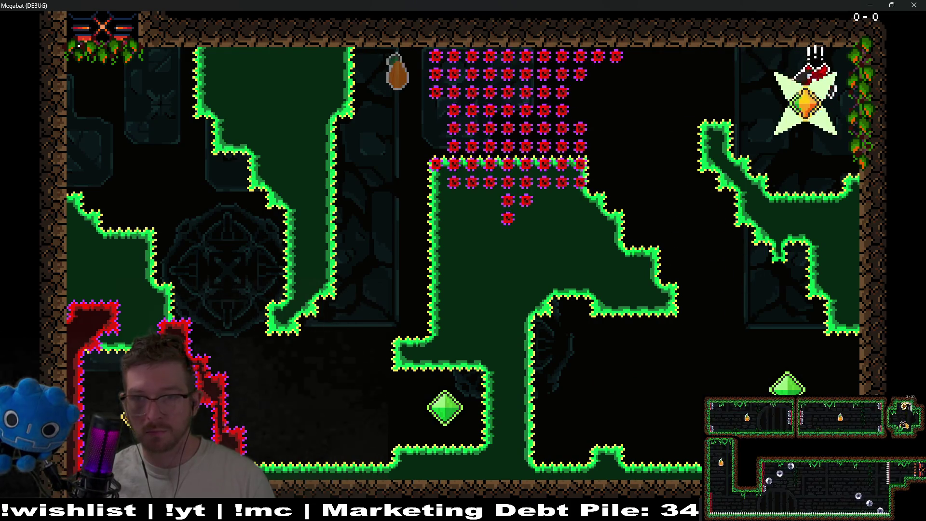
key(Left)
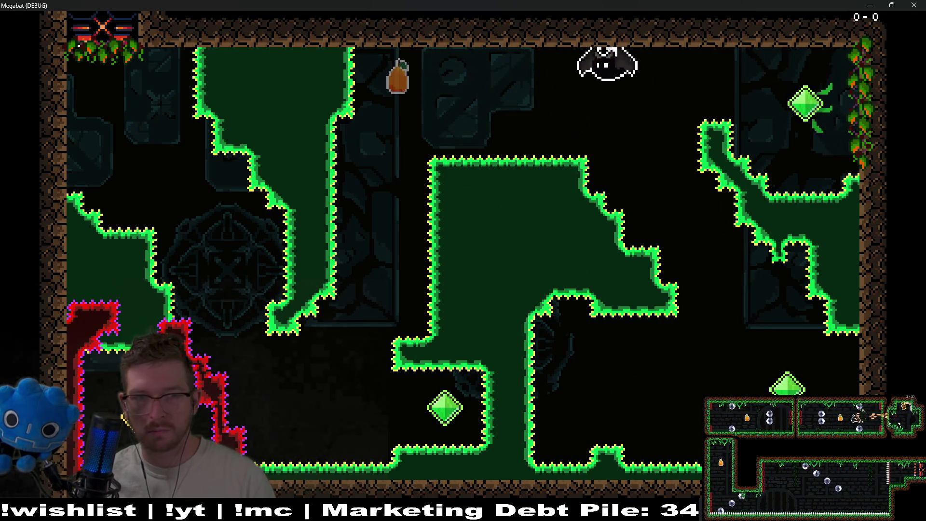
key(Left)
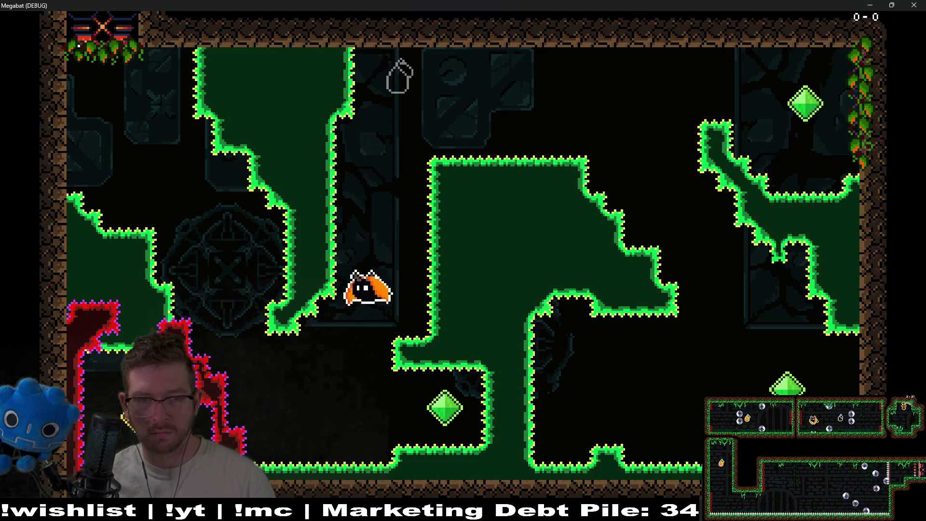
key(Left)
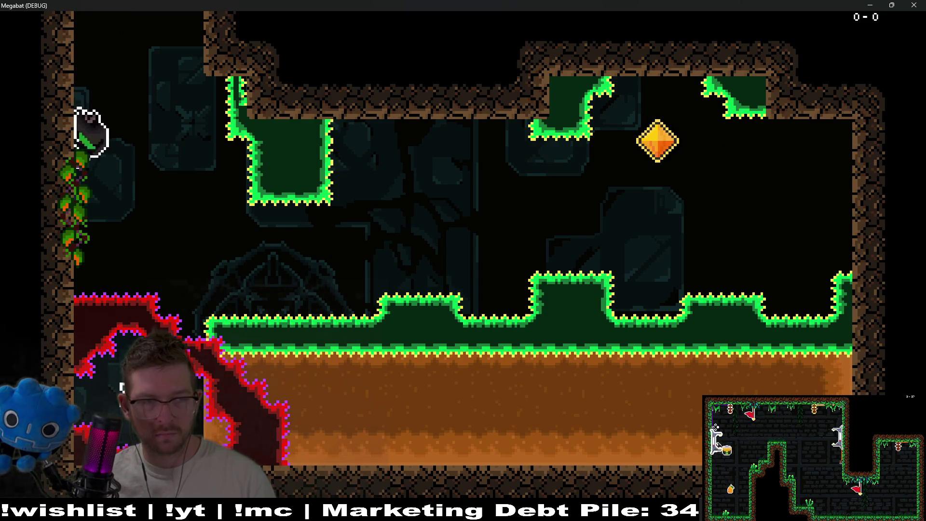
- Fly up for the orange pickup and climb the left-wall vines into the rooms above
key(Up)
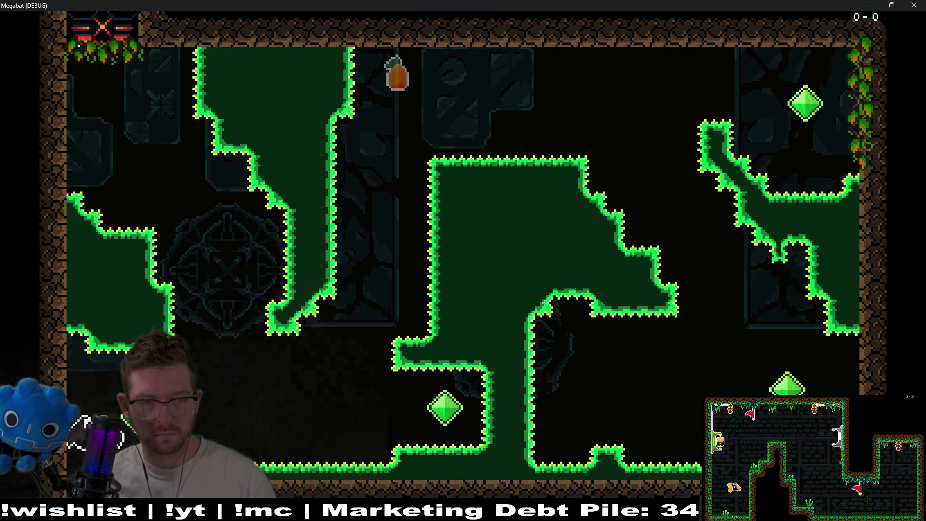
key(Up)
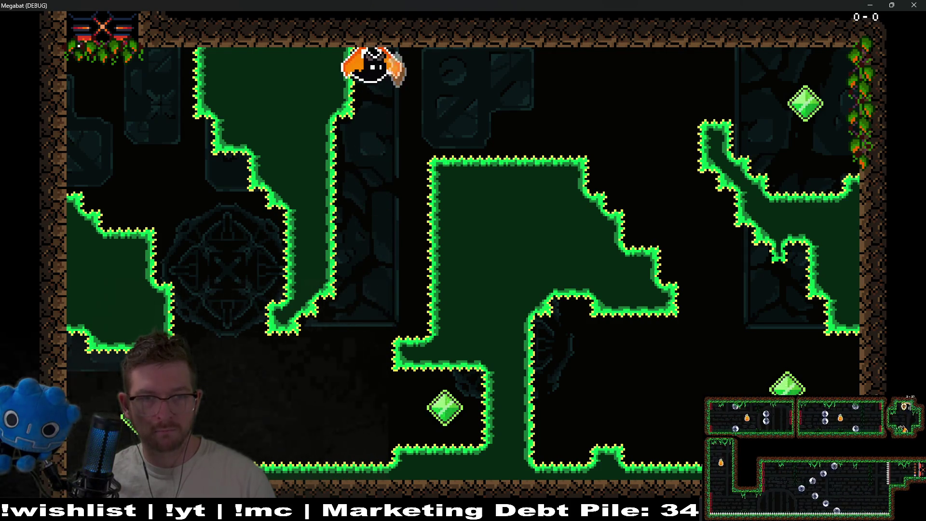
key(Left)
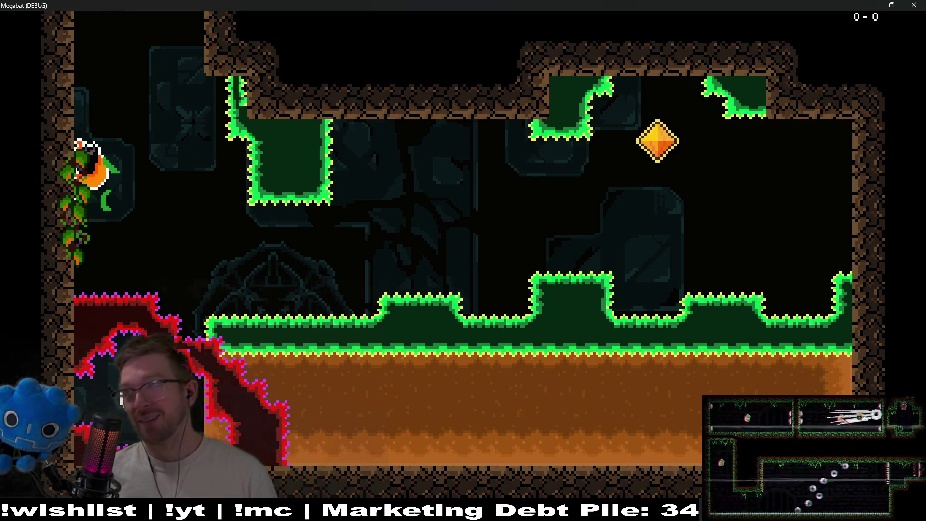
key(Up)
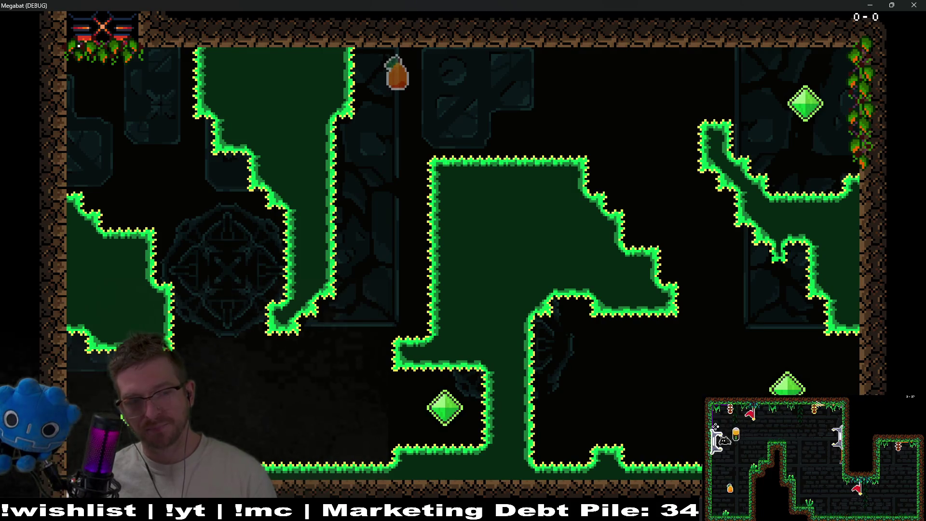
key(Right)
key(Up)
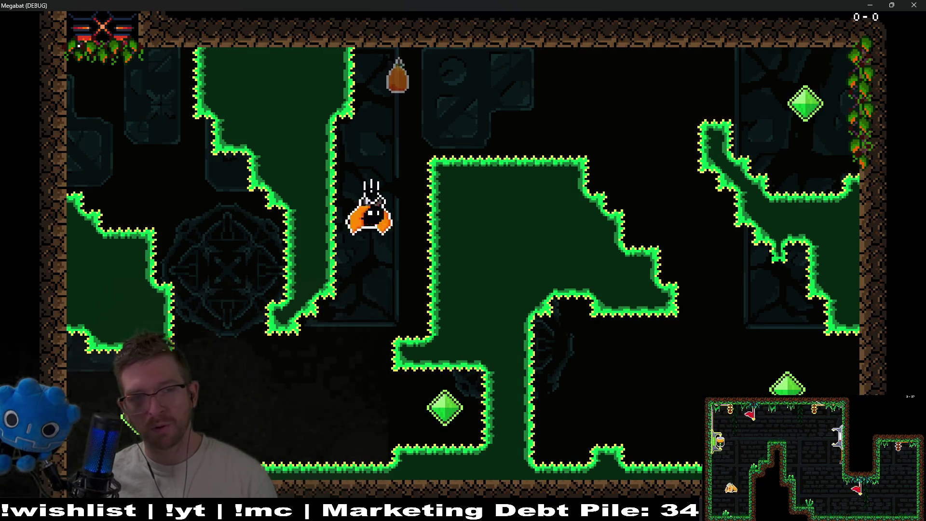
key(Left)
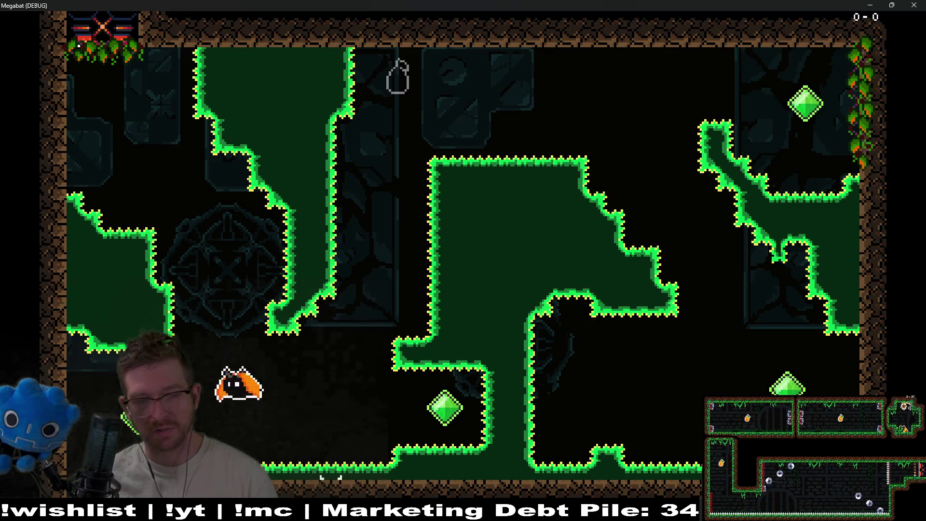
key(Up)
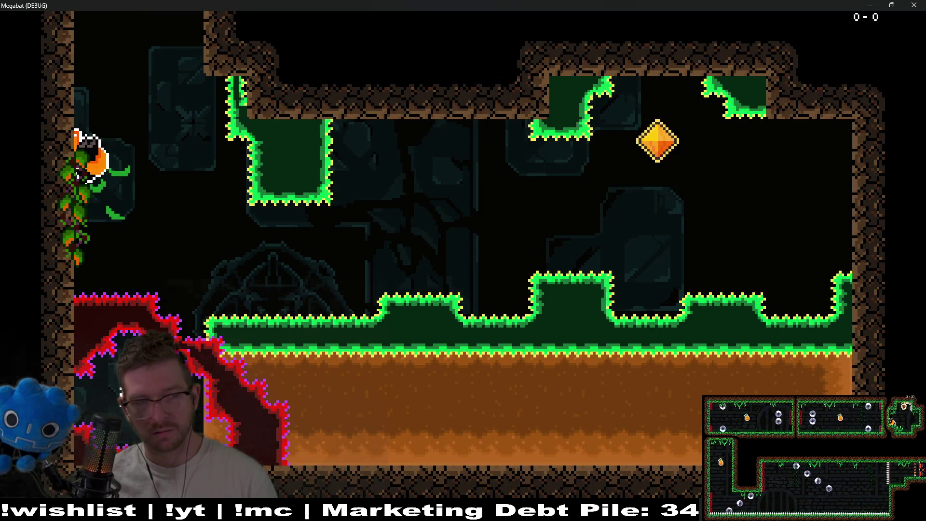
key(Up)
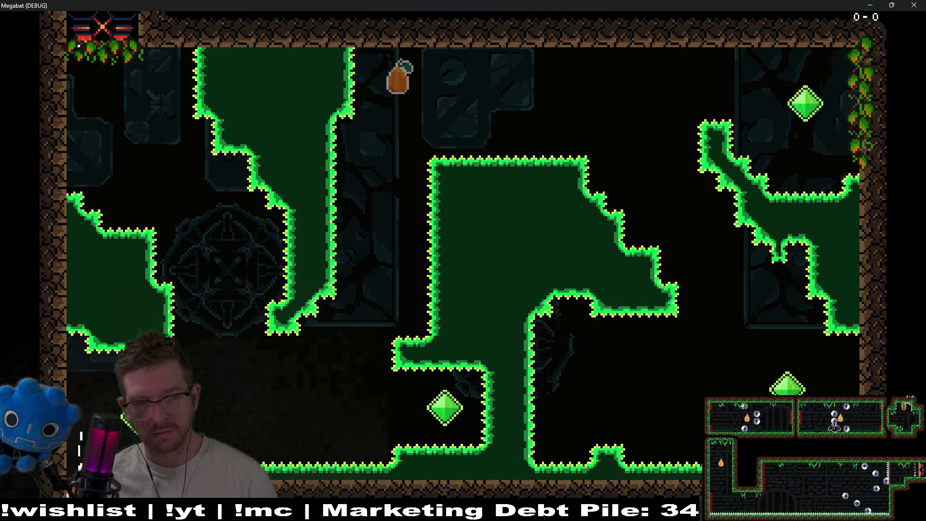
key(Right)
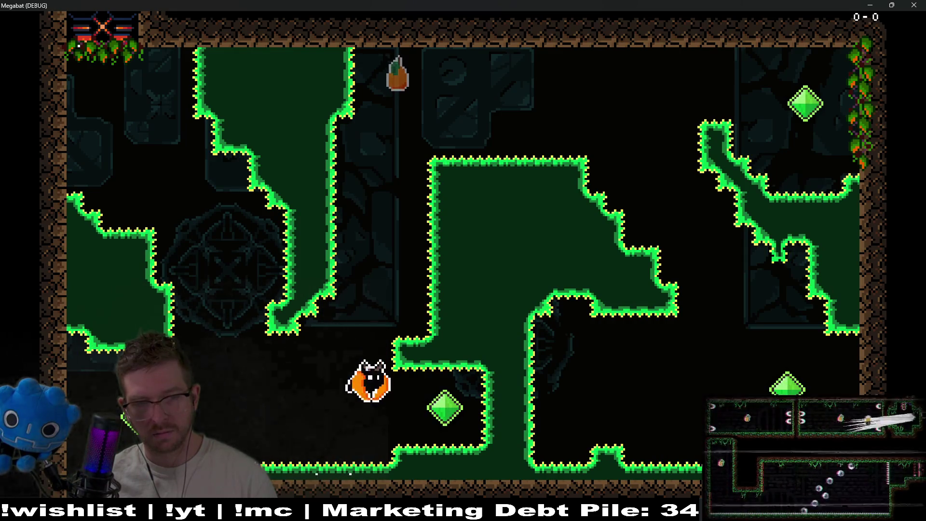
key(Left)
key(Left)
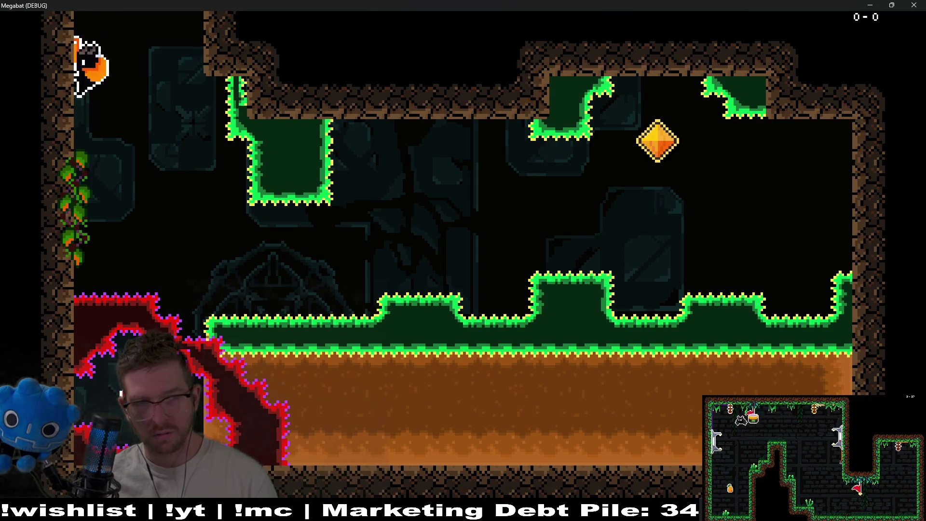
- Climb and slide on the vines again, collect the orange item, then close the game window
key(Up)
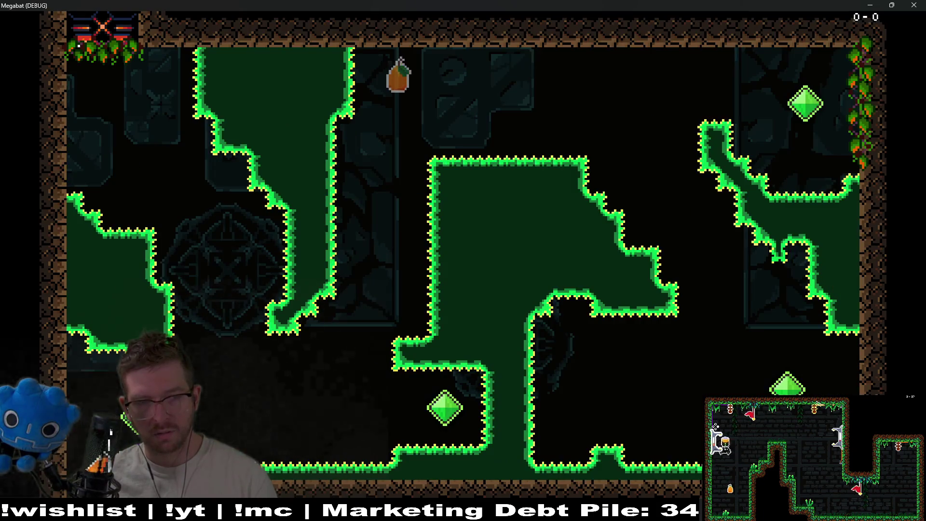
key(Right)
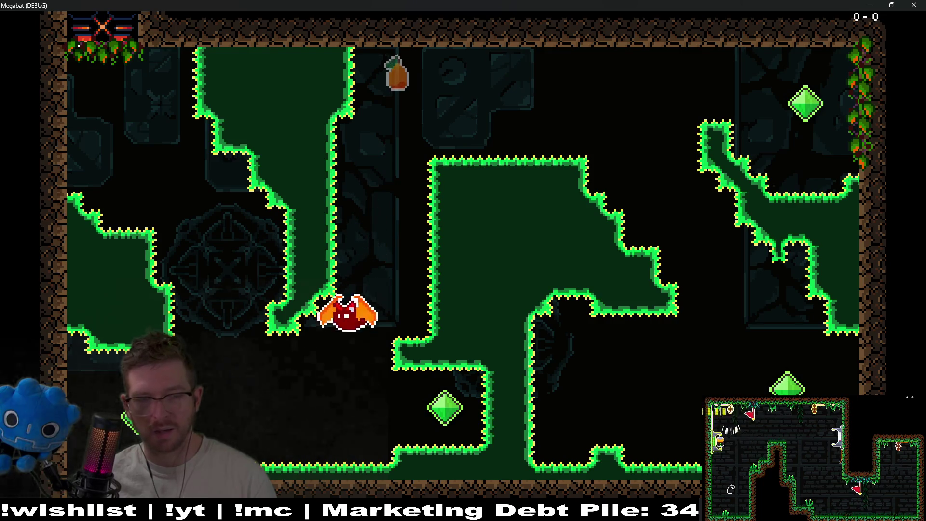
key(Left)
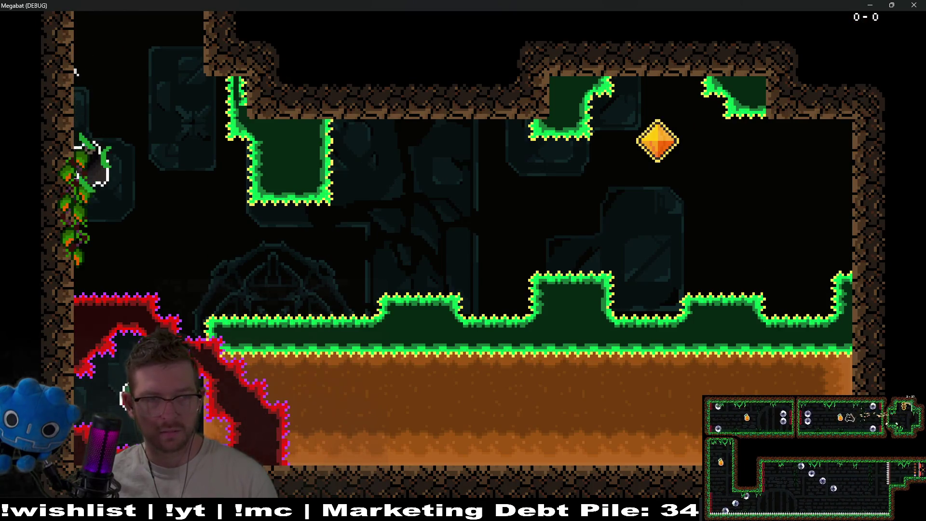
key(Up)
key(Up)
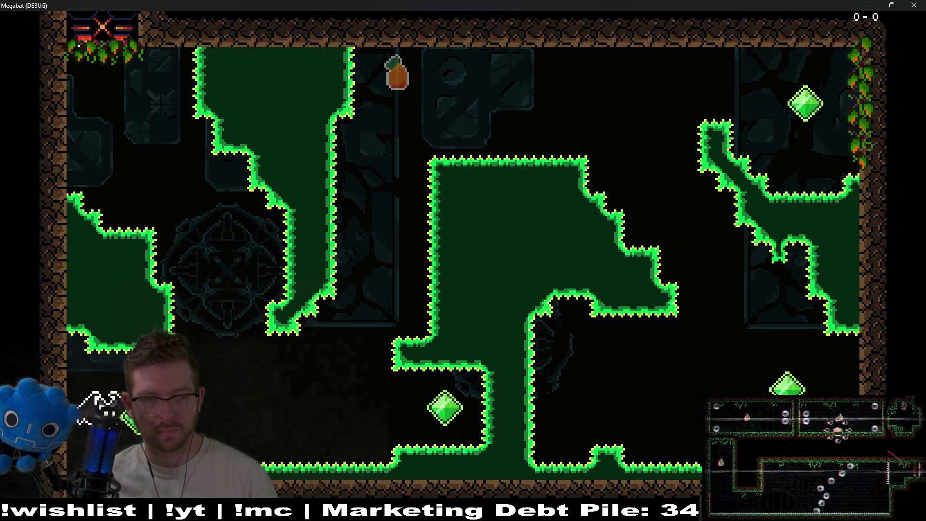
key(Right)
key(Up)
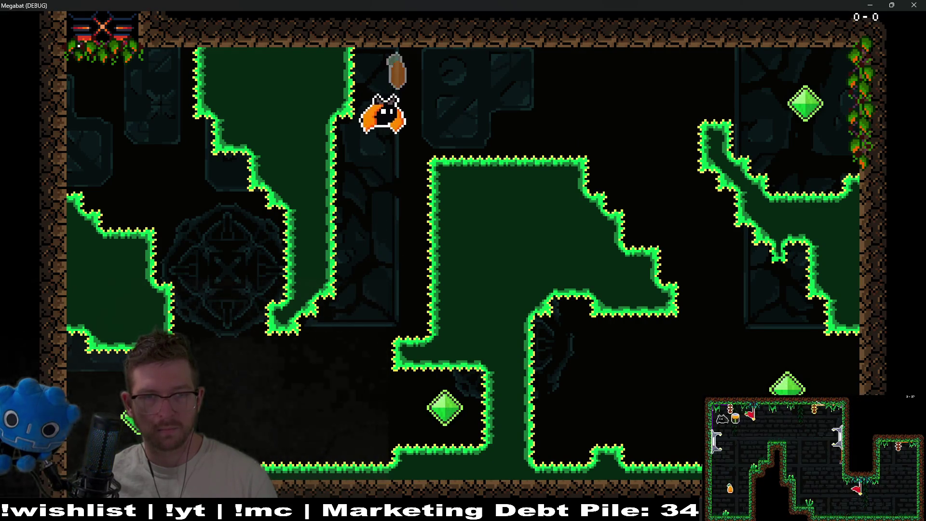
key(Left)
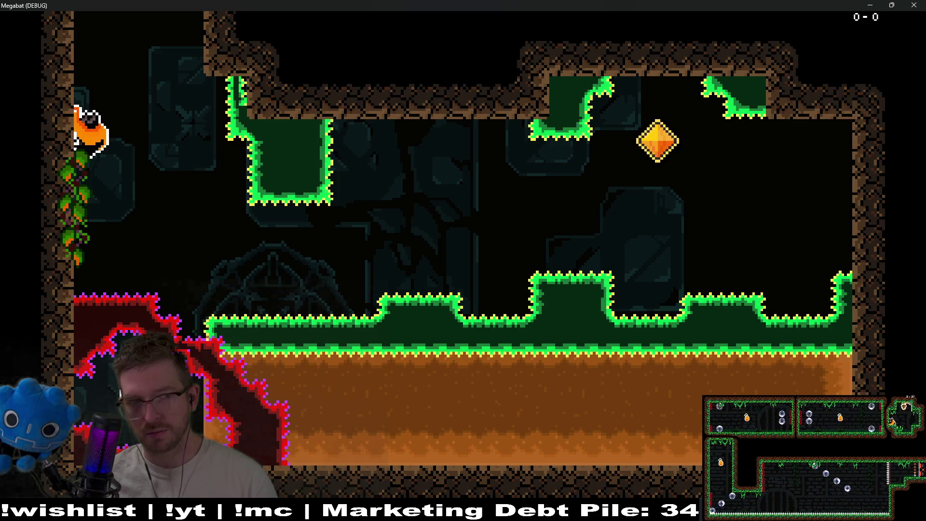
key(Down)
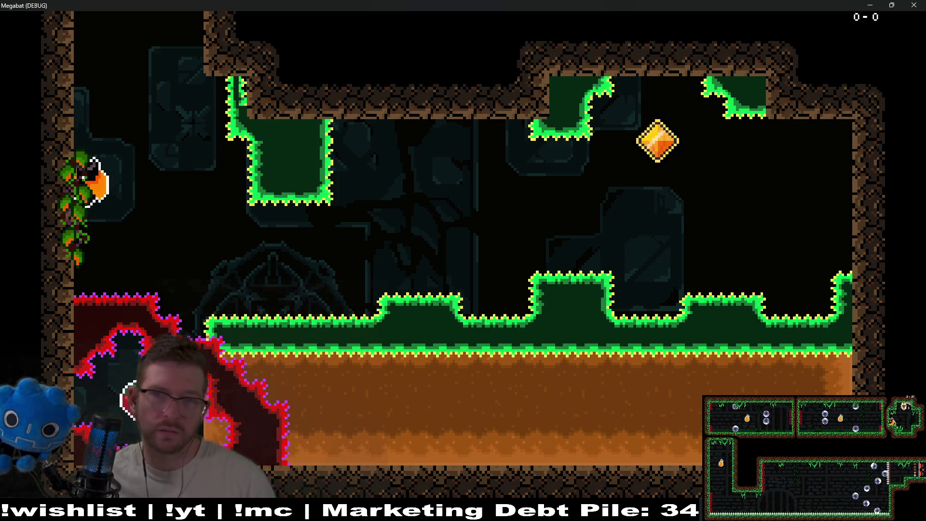
click(915, 5)
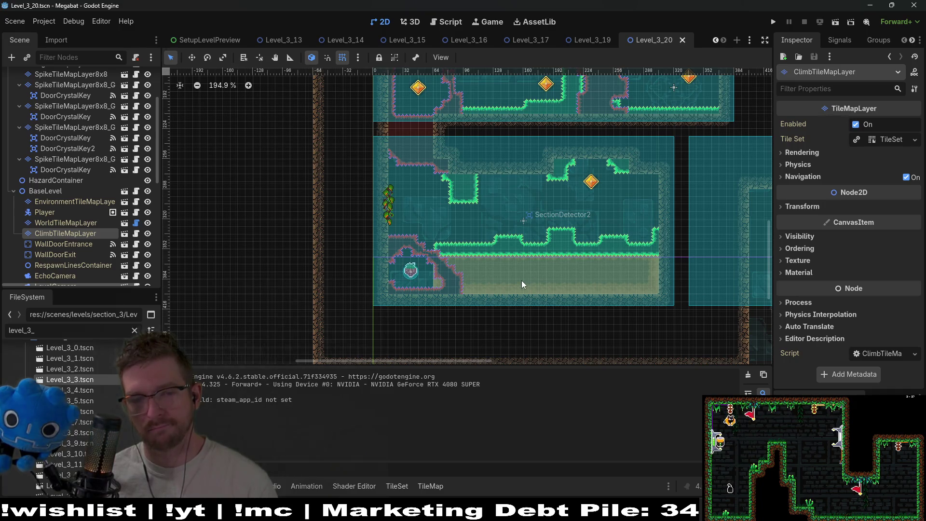
- Pan the view to frame the upper rooms and select WorldTileMapLayer in the Scene tree
scroll(522, 281, down, 3)
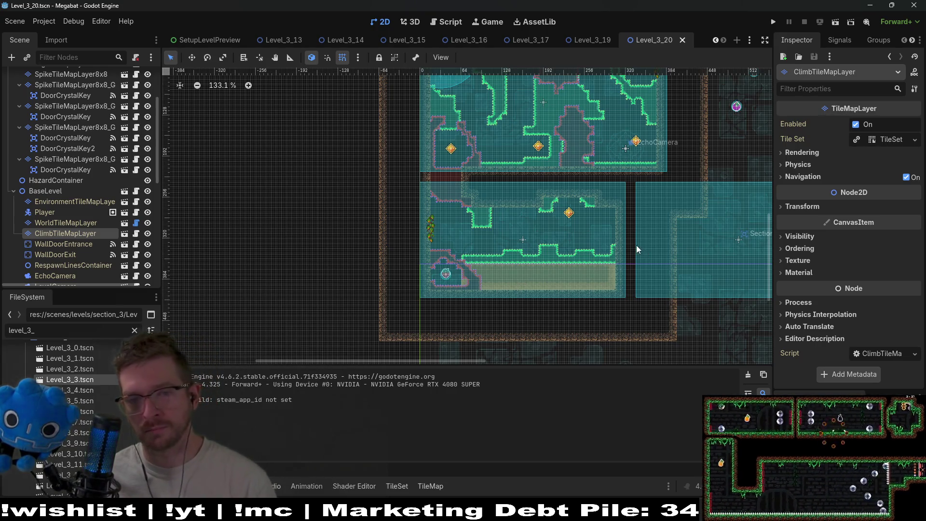
drag(690, 263, 564, 220)
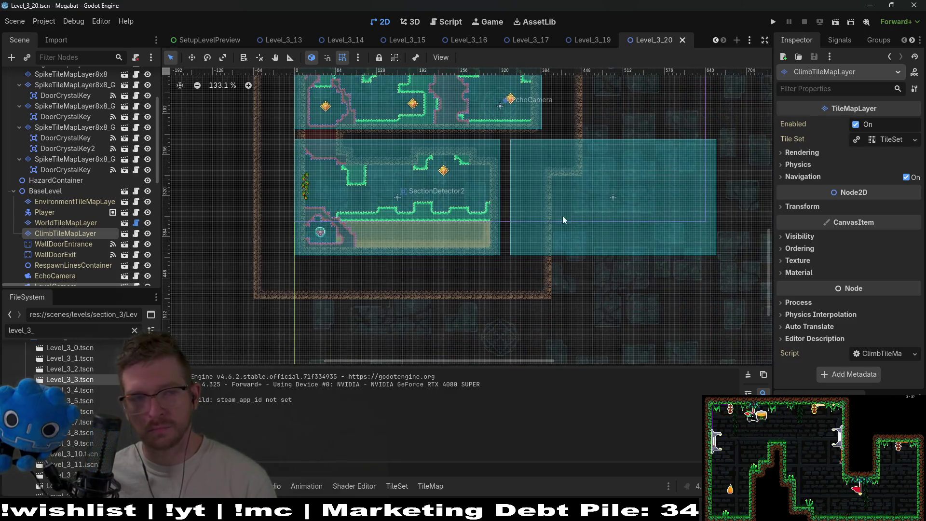
click(68, 224)
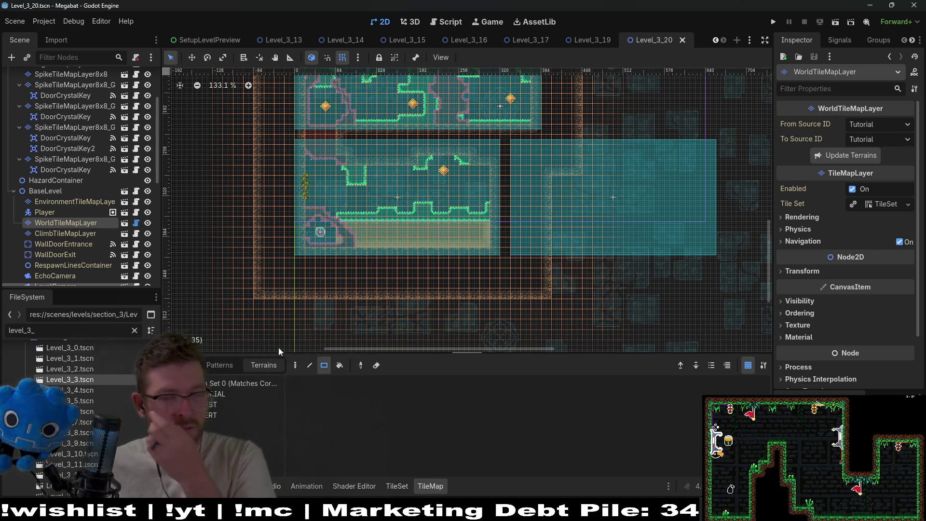
- With the DESERT wall terrain, paint a 17x4 block and a second large block of wall tiles
scroll(85, 211, up, 5)
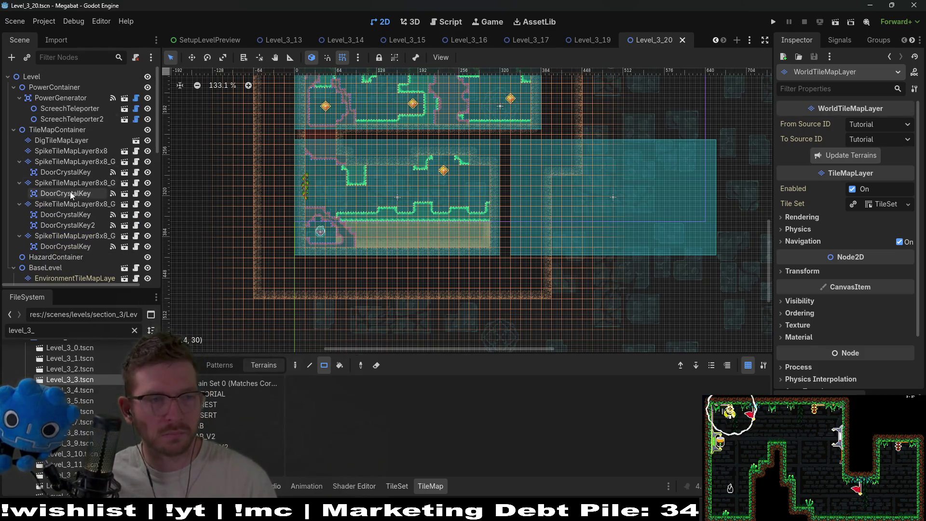
scroll(70, 192, down, 10)
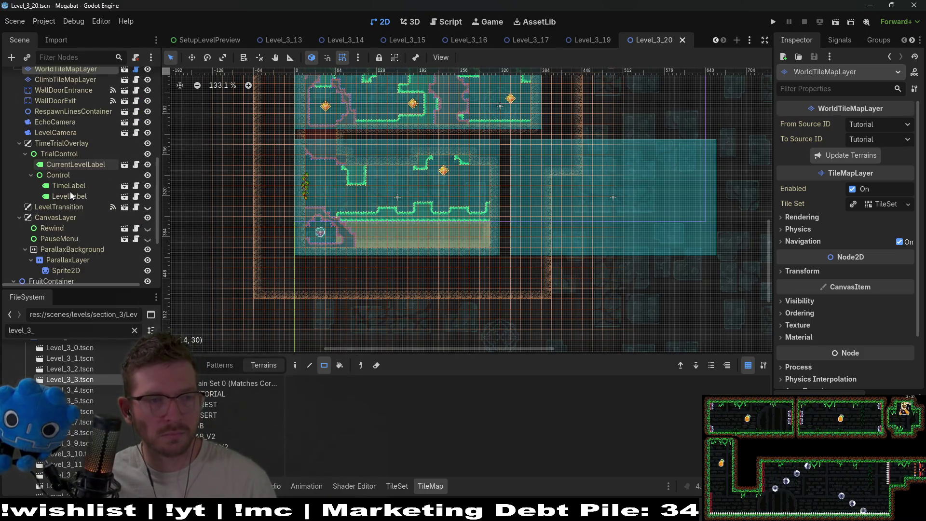
click(207, 415)
scroll(538, 250, up, 5)
scroll(539, 251, up, 1)
mouse_move(456, 198)
mouse_down()
mouse_move(638, 250)
mouse_move(750, 249)
mouse_move(761, 233)
mouse_up()
scroll(396, 247, right, 3)
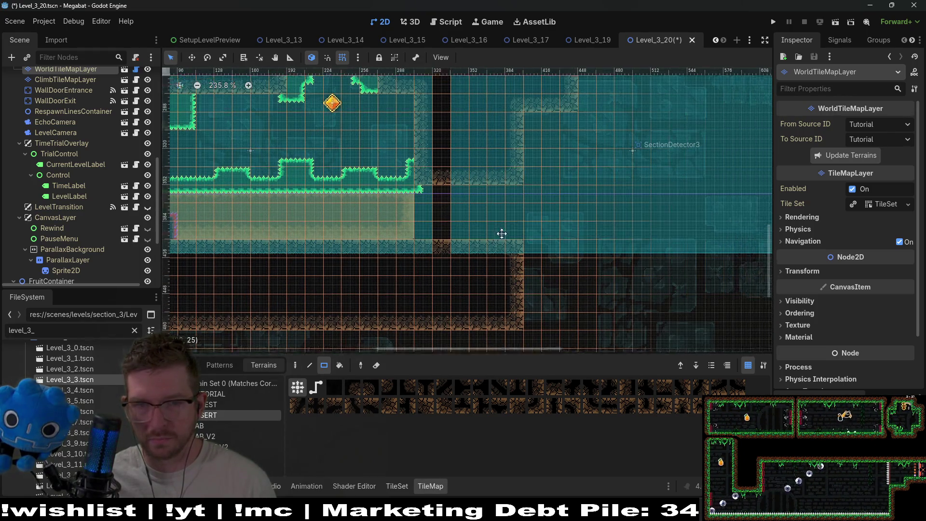
mouse_move(336, 237)
mouse_down()
mouse_move(689, 291)
mouse_move(739, 311)
mouse_up()
- Fill the gap by the second room, add a 12x2 strip, a block in the SectionDetector3 room, and right wall strips
scroll(628, 170, down, 3)
scroll(578, 203, up, 2)
scroll(530, 202, right, 1)
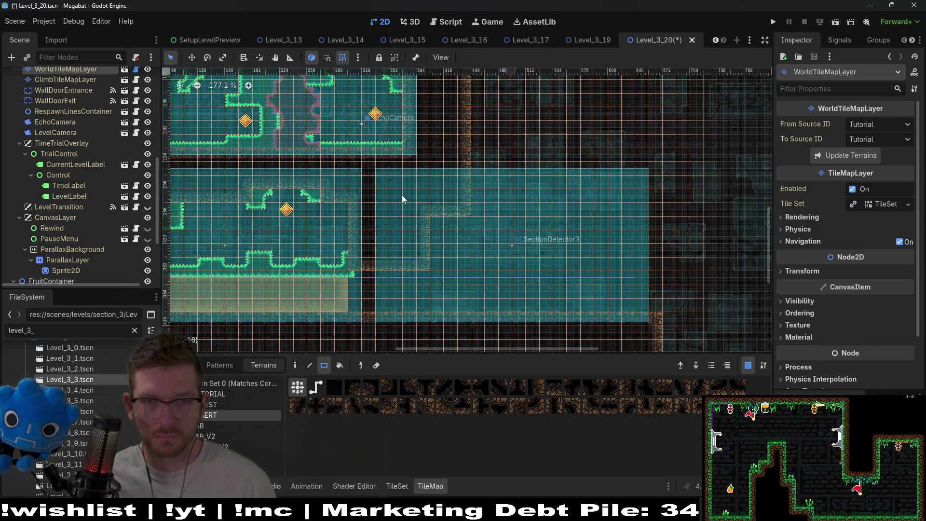
drag(355, 217, 465, 235)
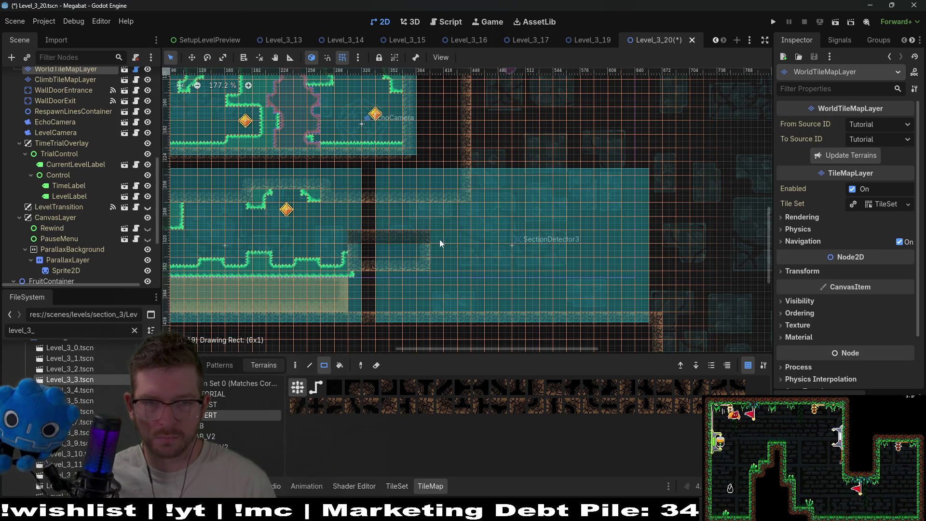
mouse_move(428, 256)
mouse_down()
mouse_move(596, 274)
mouse_move(642, 264)
mouse_up()
mouse_move(475, 138)
mouse_down()
mouse_move(511, 183)
mouse_move(686, 200)
mouse_up()
mouse_move(639, 164)
mouse_down()
mouse_move(664, 307)
mouse_move(681, 302)
mouse_up()
scroll(683, 222, down, 2)
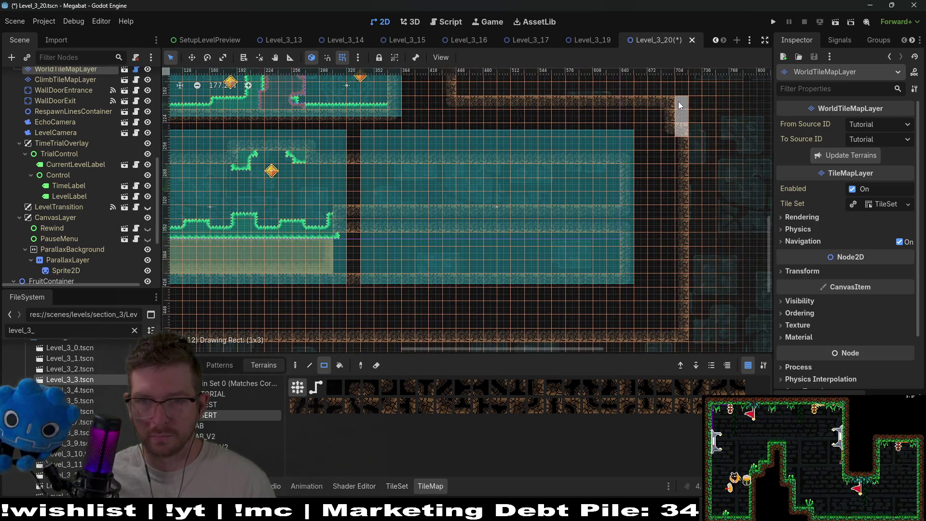
drag(680, 105, 680, 106)
- Paint an 8x2 strip, open a passage in the right room, and extend the shaft wall four tiles down
scroll(531, 193, down, 1)
scroll(486, 203, left, 1)
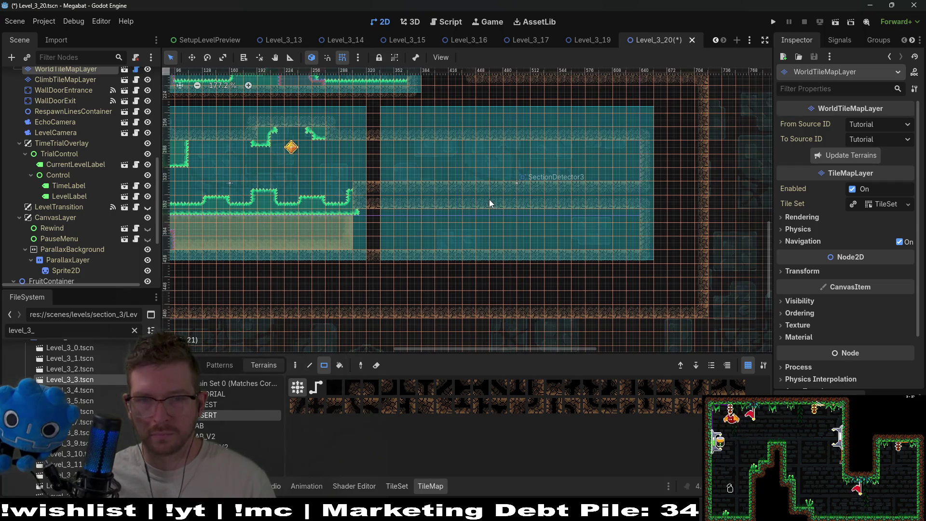
scroll(452, 151, up, 2)
scroll(452, 150, left, 1)
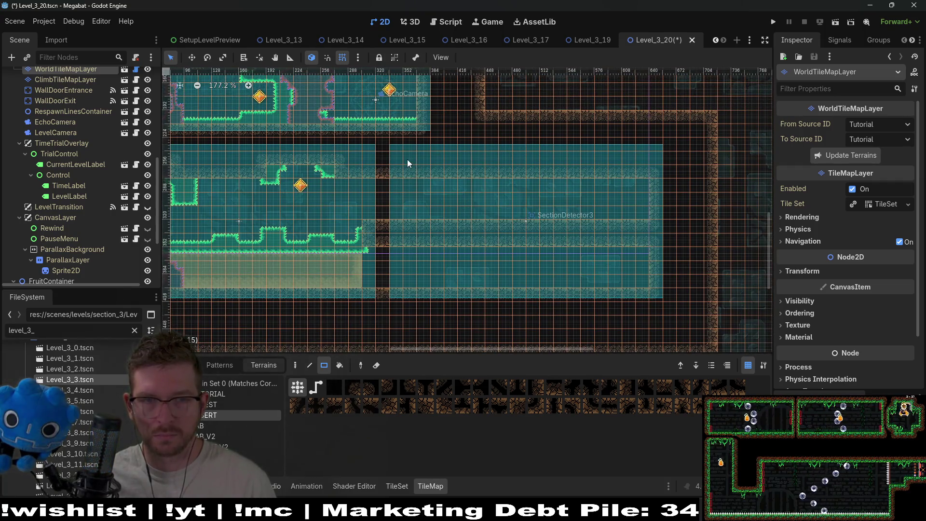
mouse_move(407, 159)
mouse_down()
mouse_move(530, 180)
mouse_move(647, 186)
mouse_up()
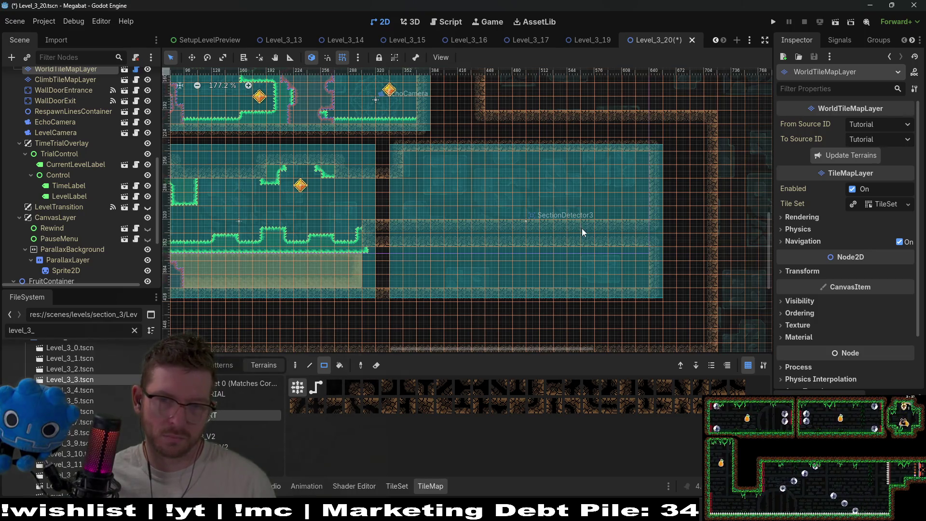
drag(572, 224, 641, 250)
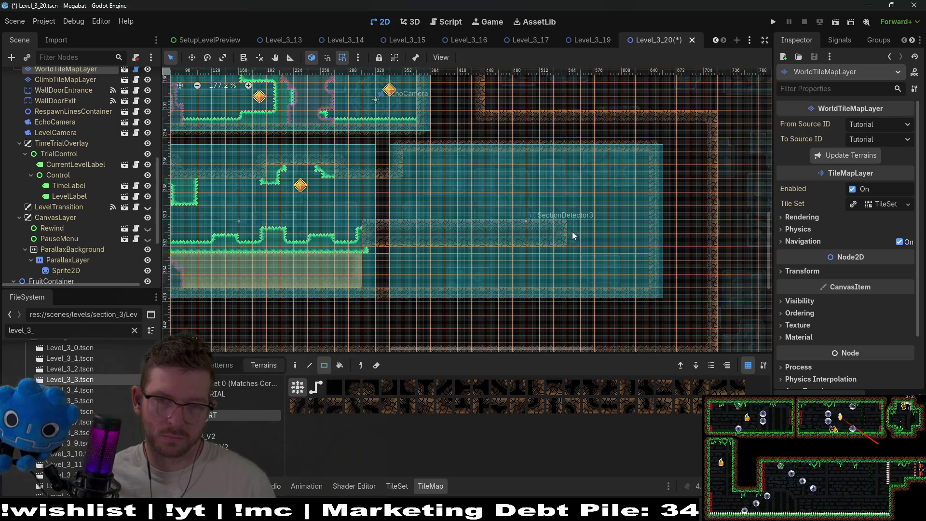
scroll(570, 246, left, 2)
scroll(603, 241, down, 2)
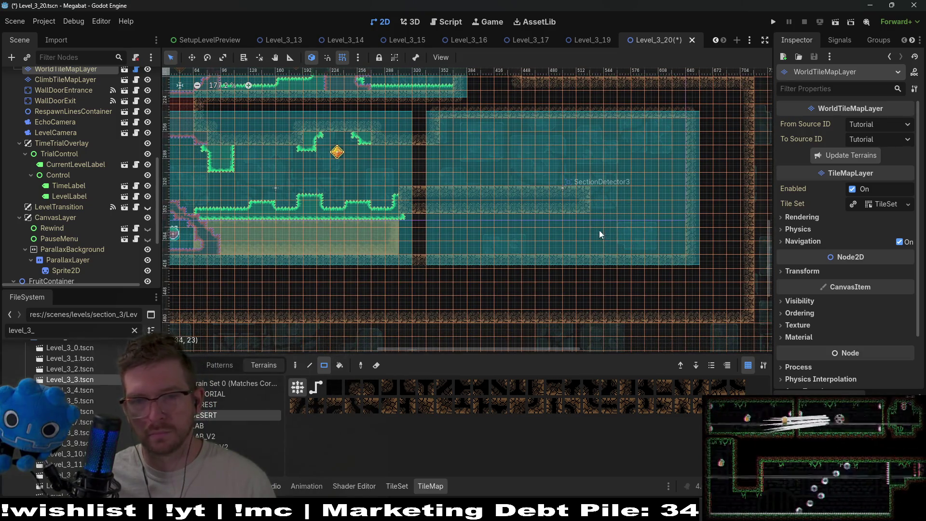
mouse_move(584, 203)
mouse_down()
mouse_move(612, 248)
mouse_move(590, 247)
mouse_up()
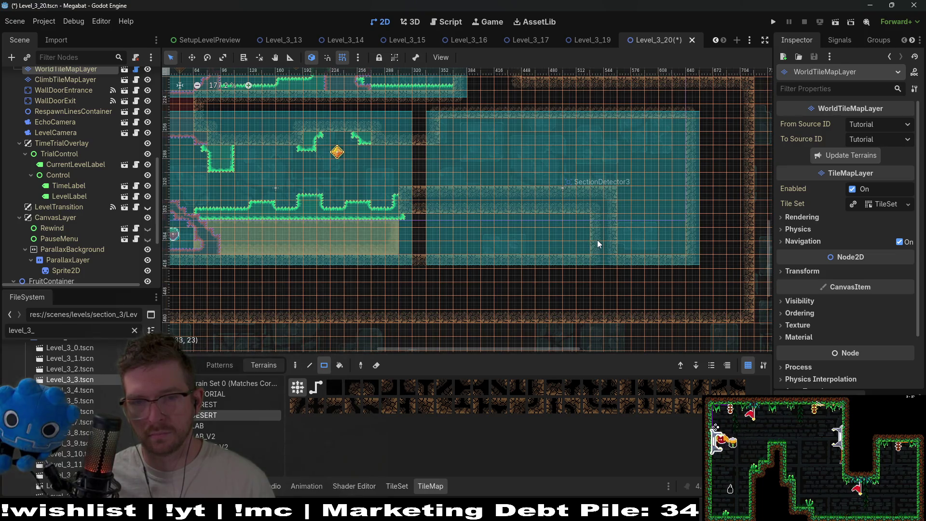
scroll(598, 239, down, 4)
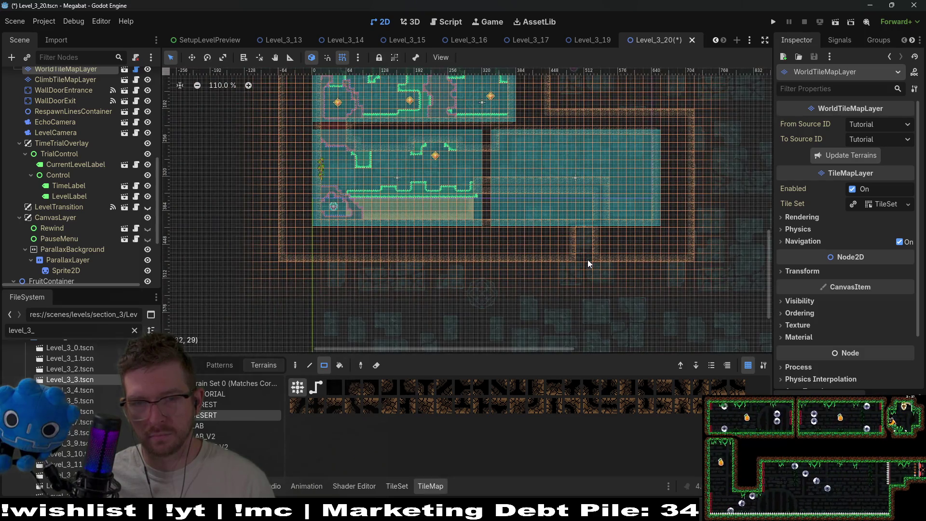
drag(574, 222, 573, 251)
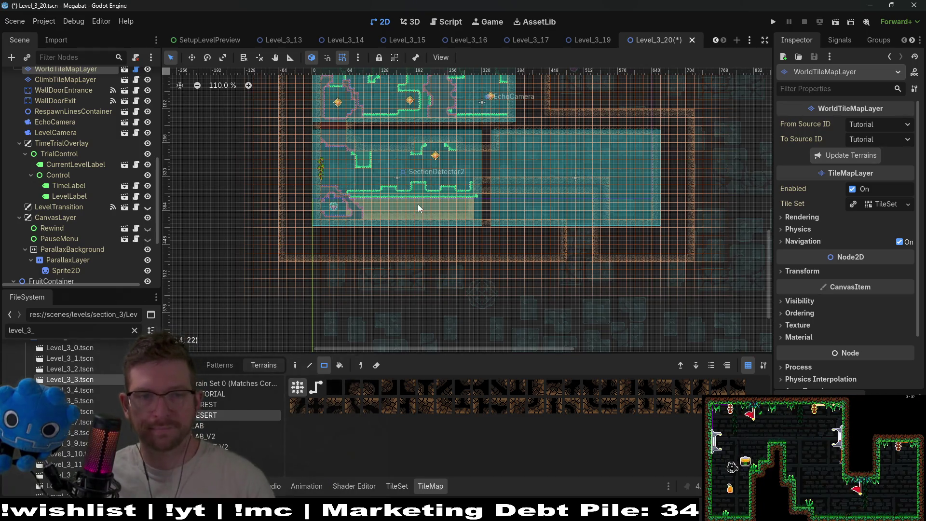
scroll(57, 143, up, 5)
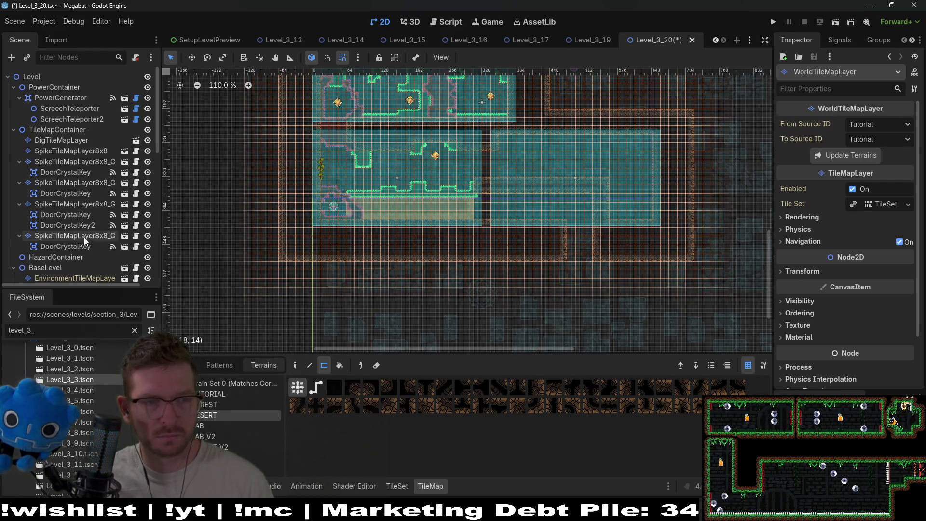
click(77, 143)
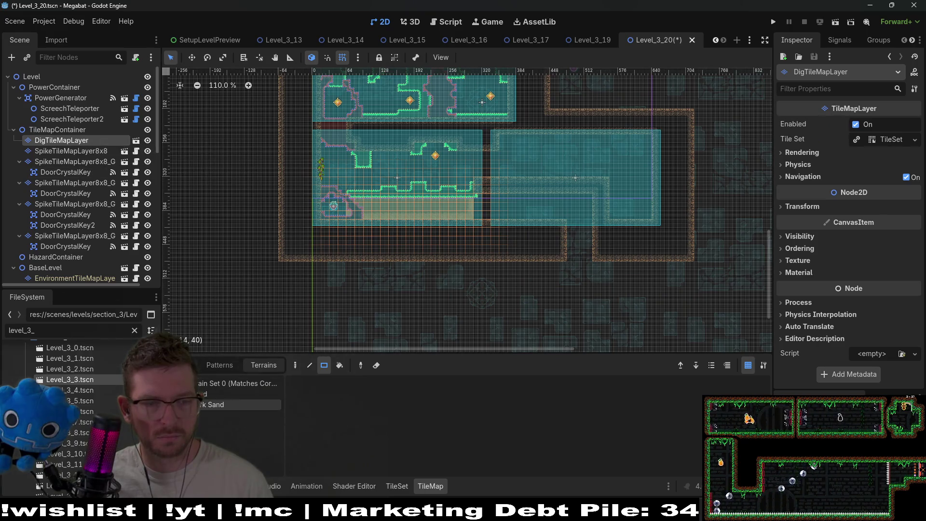
- Paint orange Sand dig tiles along the new corridor floor and a 2x5 column down its shaft
click(203, 405)
scroll(415, 245, up, 5)
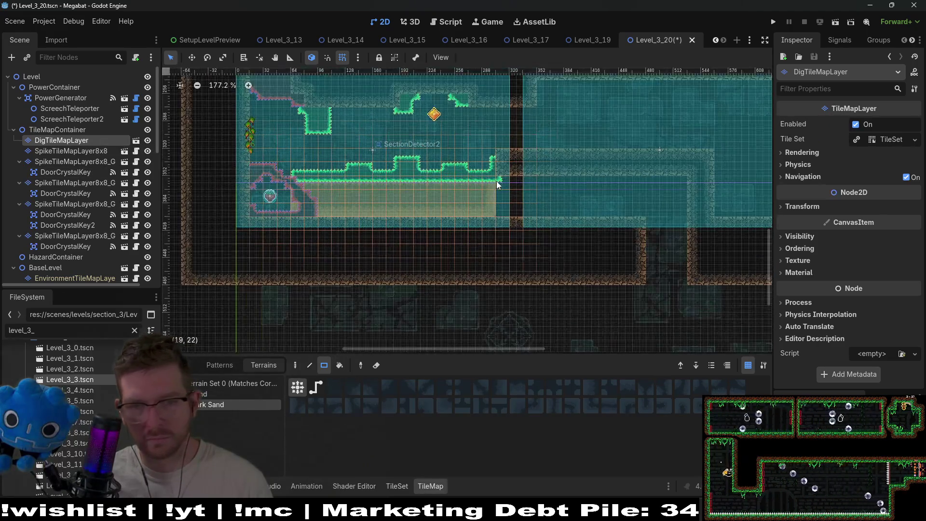
drag(500, 179, 676, 209)
scroll(647, 246, right, 2)
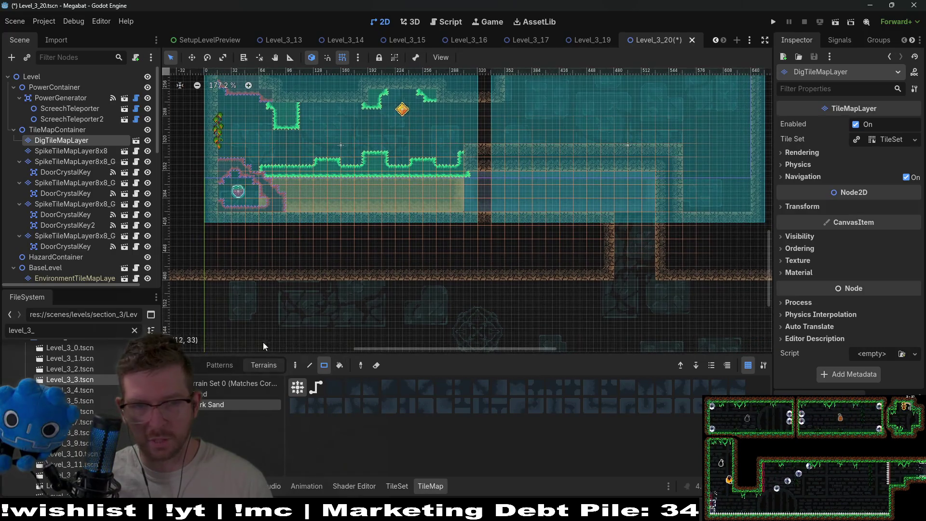
click(219, 394)
mouse_move(472, 177)
mouse_down()
mouse_move(652, 205)
mouse_move(639, 281)
mouse_move(649, 274)
mouse_up()
scroll(651, 245, down, 5)
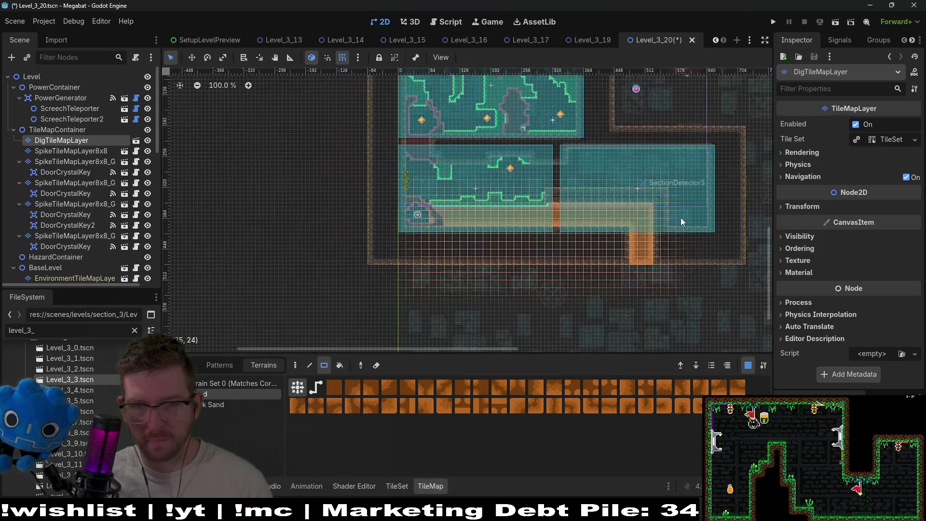
scroll(597, 242, up, 3)
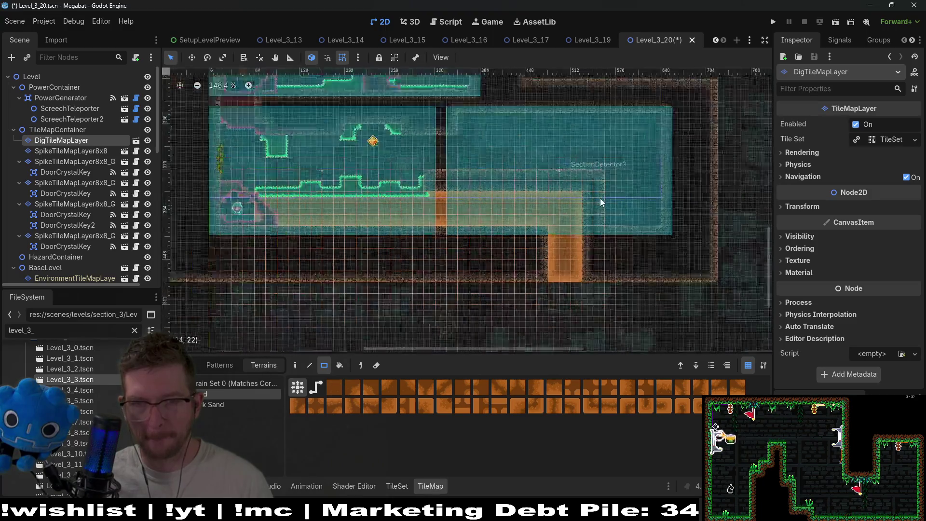
scroll(600, 198, down, 2)
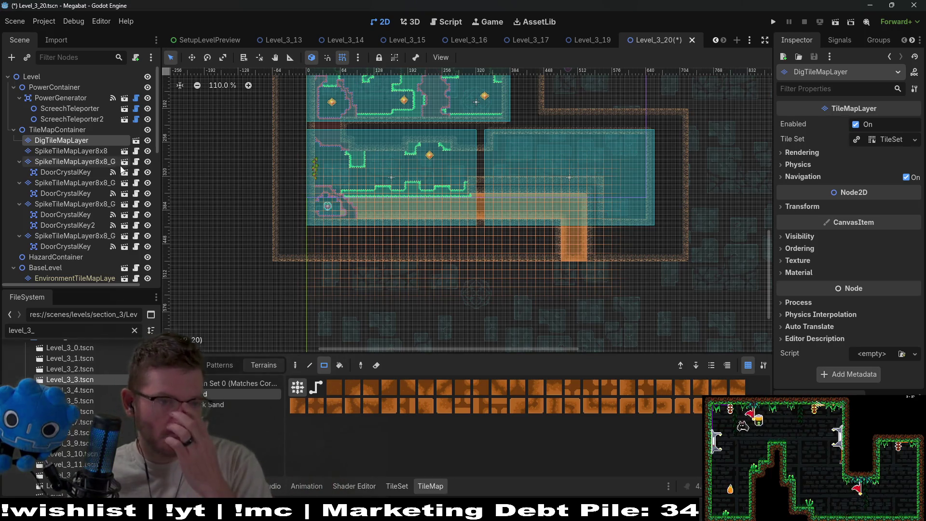
scroll(101, 186, down, 8)
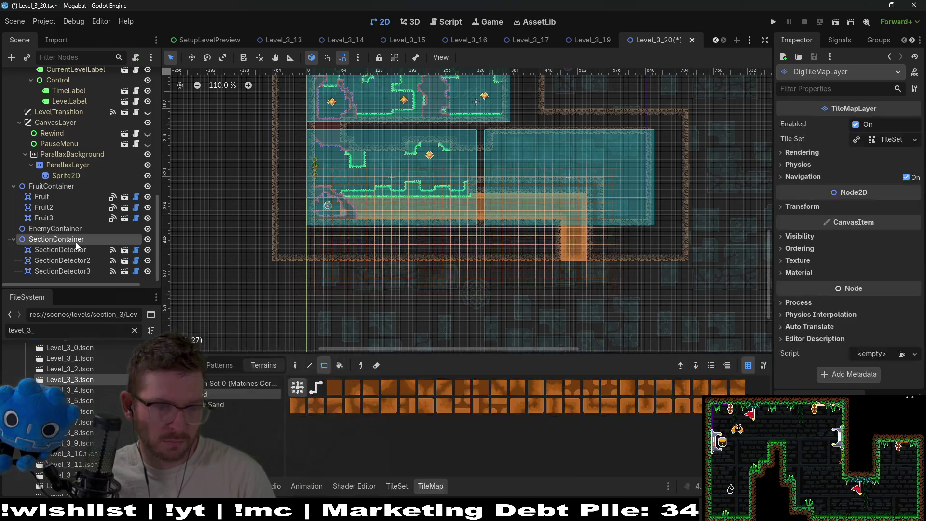
- Instance SectionDetector.tscn as a new child of SectionContainer
click(77, 243)
key(ctrl+shift+a)
text(section)
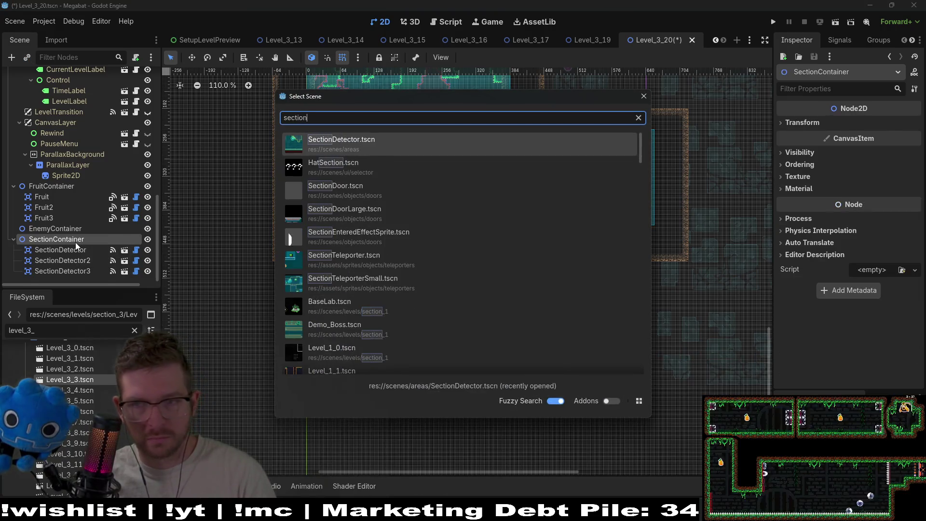
key(Return)
- Move SectionDetector4 over the room below the new sand shaft and open its Size list
key(w)
mouse_move(483, 217)
mouse_down()
mouse_move(460, 135)
mouse_move(561, 274)
mouse_move(615, 260)
mouse_move(617, 250)
mouse_move(595, 259)
mouse_move(607, 246)
mouse_move(559, 221)
mouse_up()
scroll(606, 252, up, 5)
scroll(598, 242, up, 5)
scroll(558, 222, down, 6)
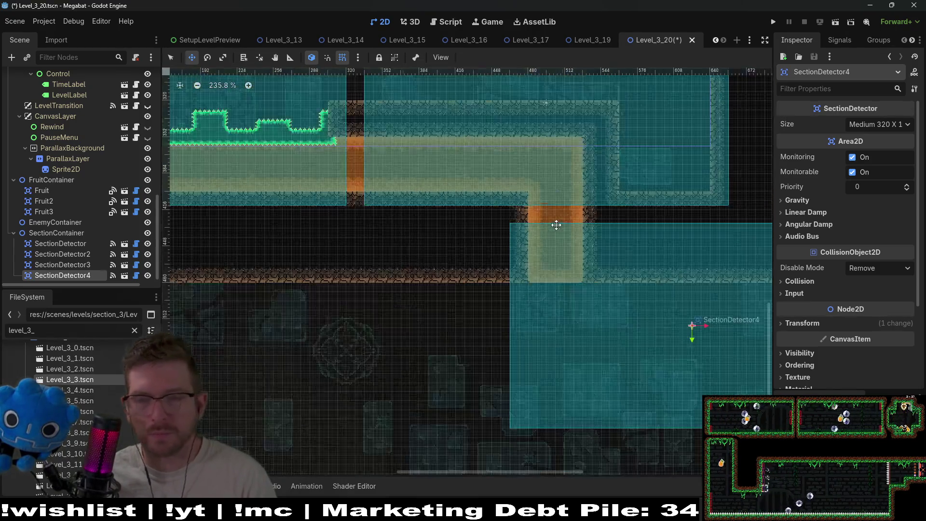
scroll(572, 232, down, 2)
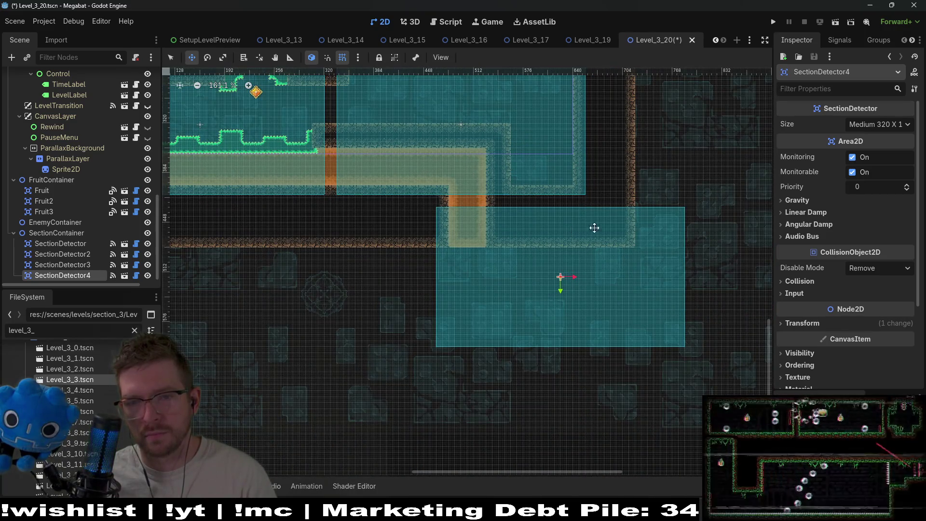
scroll(591, 250, up, 2)
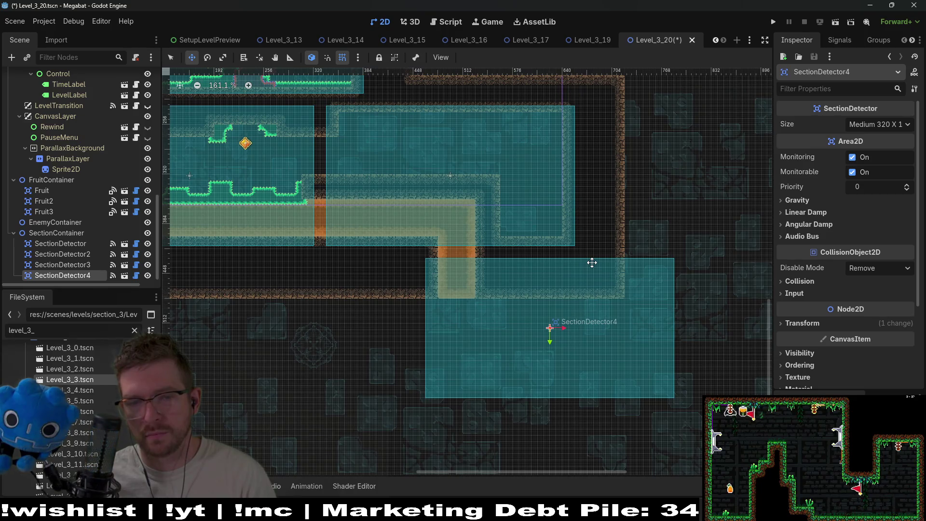
click(874, 125)
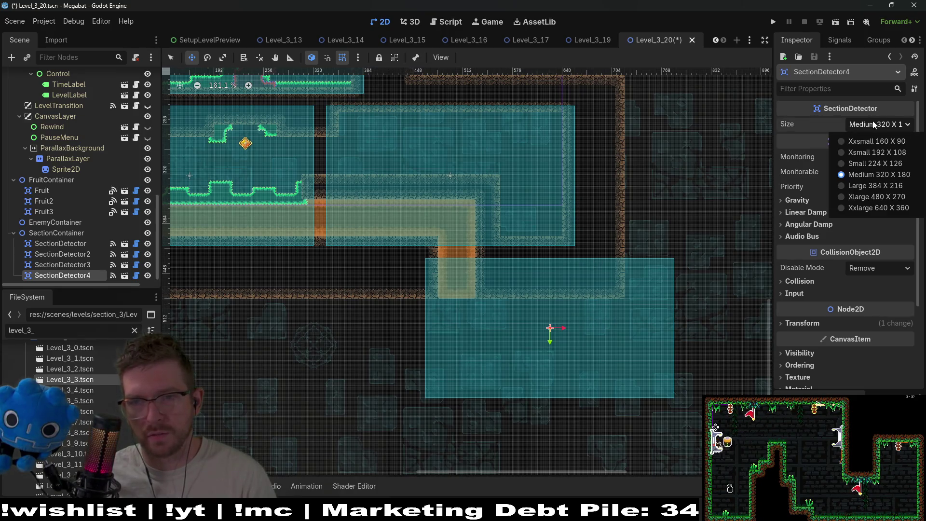